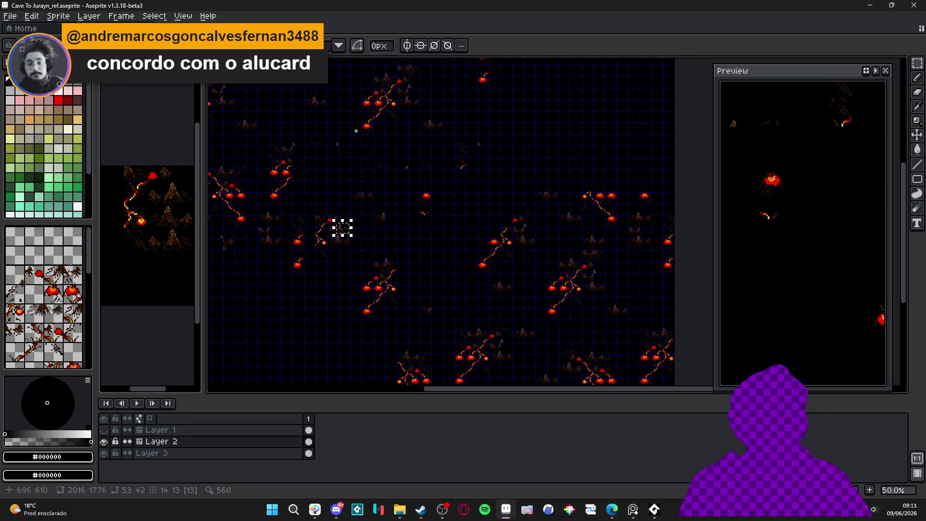
Step: Zoom in and marquee-select the central mountain, adding its neighbouring mountain with Shift
scroll(357, 98, "down", 1)
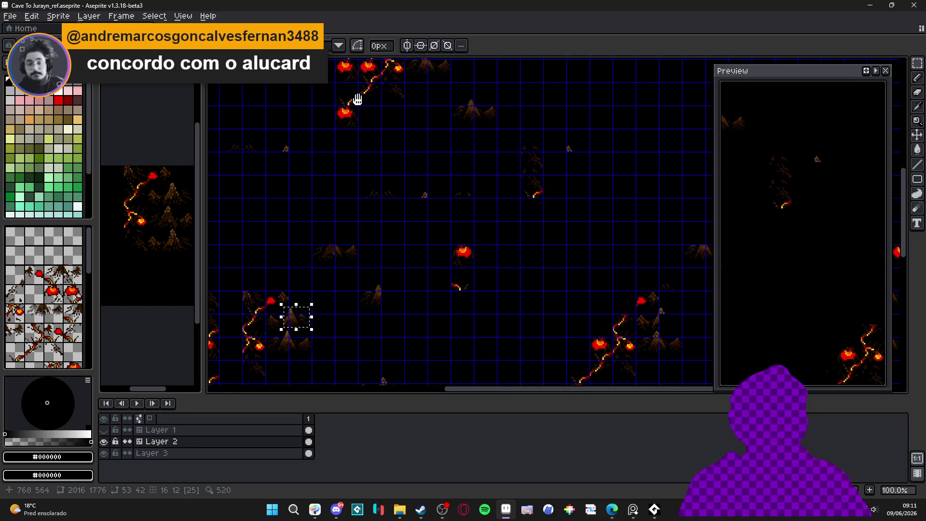
scroll(299, 306, "up", 1)
left_click_drag(309, 285, 421, 250)
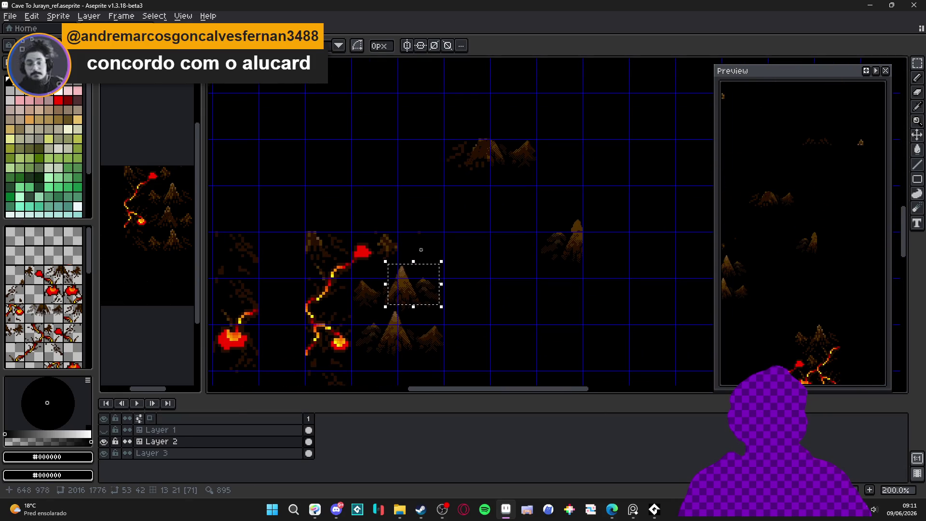
scroll(395, 289, "up", 1)
scroll(359, 281, "down", 1)
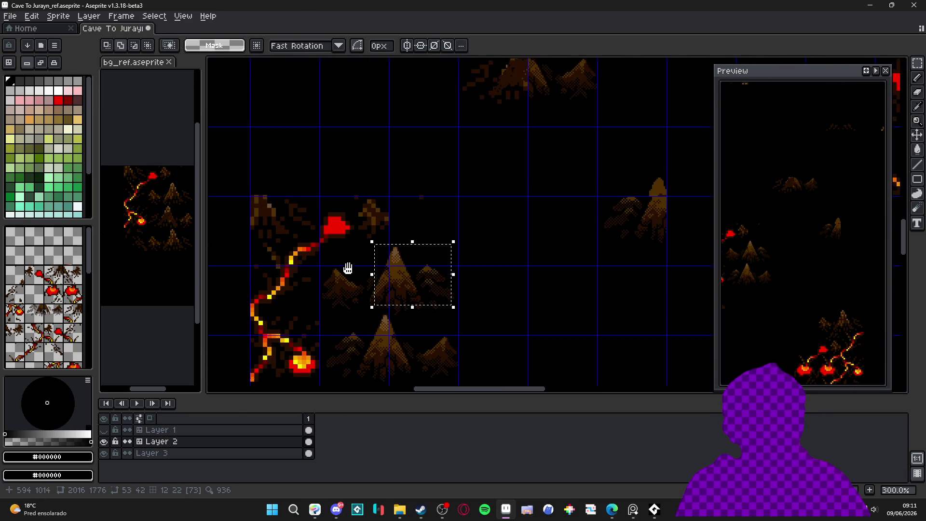
scroll(313, 212, "up", 2)
mouse_move(482, 177)
left_mouse_down()
mouse_move(421, 253)
mouse_move(357, 293)
left_mouse_up()
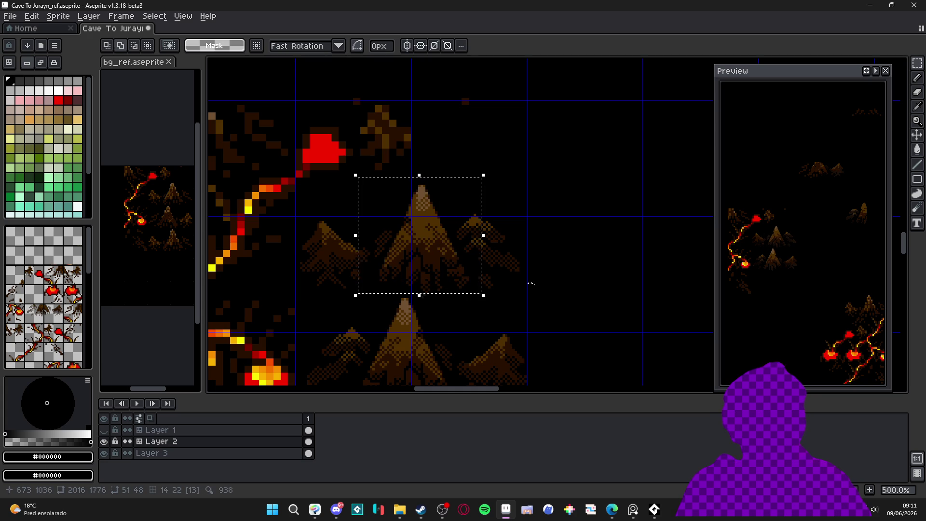
left_click_drag(526, 296, 447, 193)
Step: Reselect the whole central mountain group and drag it upward into the open dark space
scroll(426, 292, "up", 2)
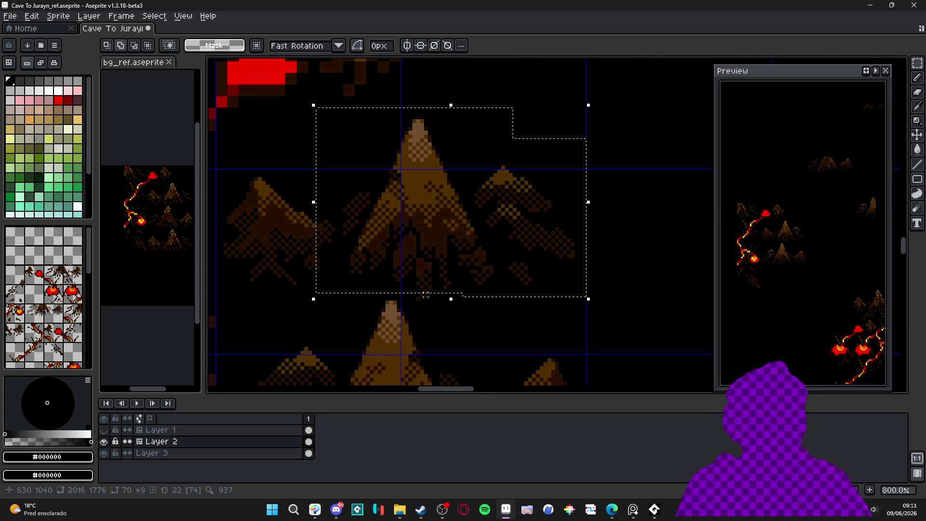
mouse_move(365, 203)
left_mouse_down()
mouse_move(500, 302)
mouse_move(523, 351)
left_mouse_up()
scroll(394, 274, "down", 4)
scroll(534, 349, "down", 3)
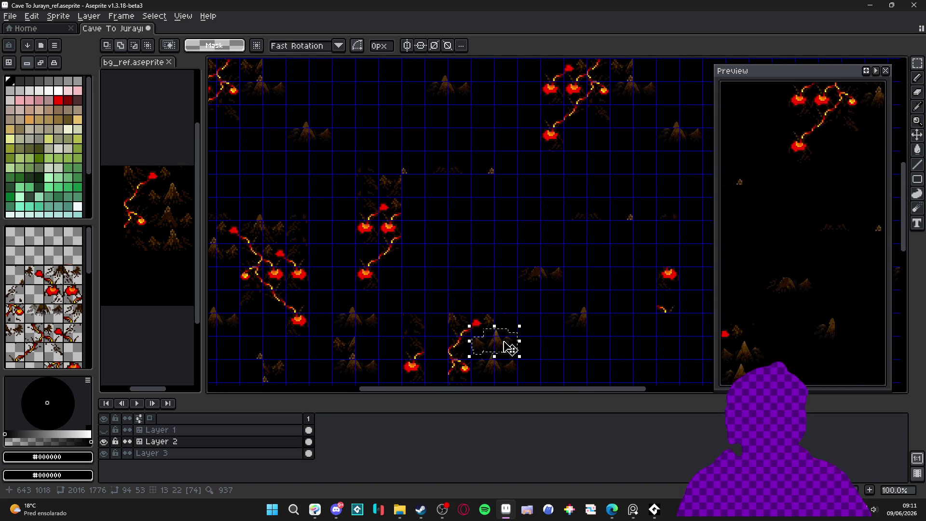
scroll(509, 348, "up", 2)
mouse_move(500, 351)
left_mouse_down()
mouse_move(444, 176)
mouse_move(420, 159)
mouse_move(434, 210)
mouse_move(426, 184)
mouse_move(416, 192)
left_mouse_up()
scroll(420, 156, "up", 2)
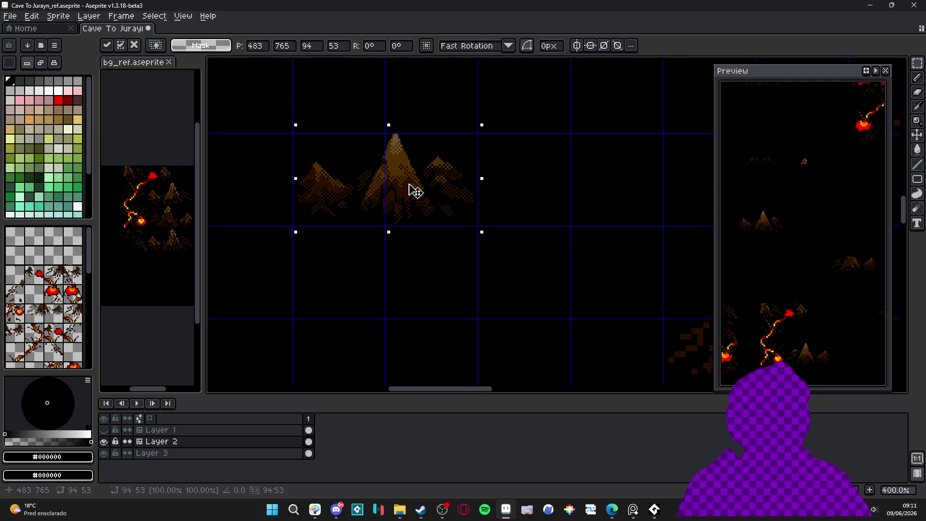
Step: Commit the move, then undo twice to restore the mountains to their original spot
key("Return")
scroll(415, 192, "down", 1)
scroll(427, 207, "down", 1)
key("ctrl+z")
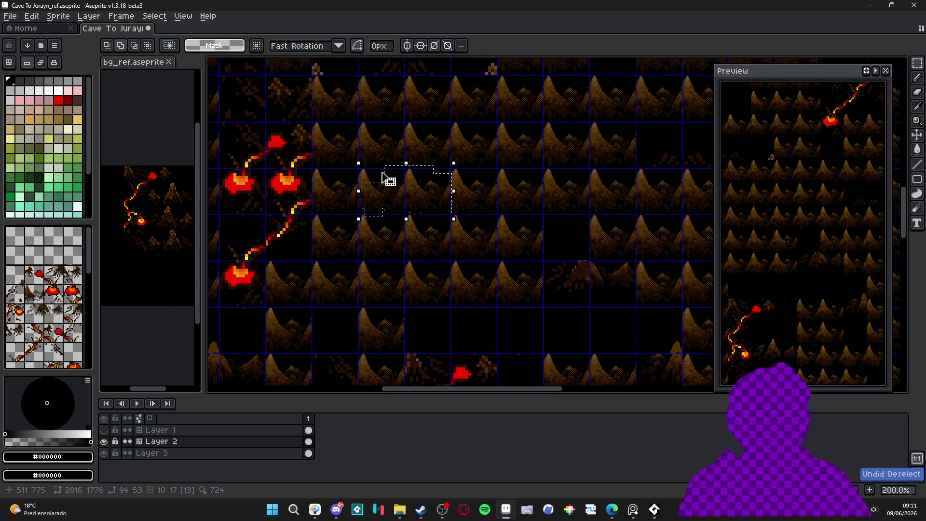
key("ctrl+z")
Step: Reselect the central, right and left mountains, plus the lower edge, with Shift-added marquees
scroll(436, 206, "down", 1)
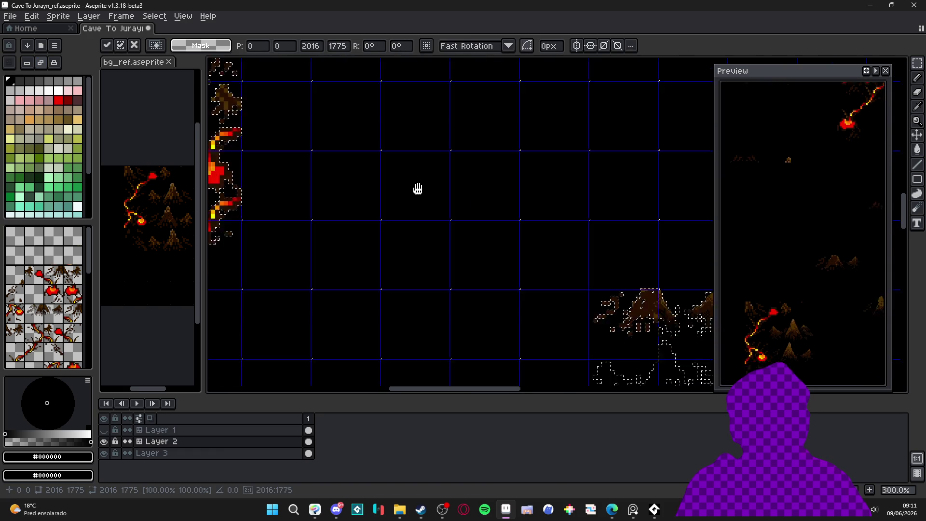
scroll(471, 281, "up", 1)
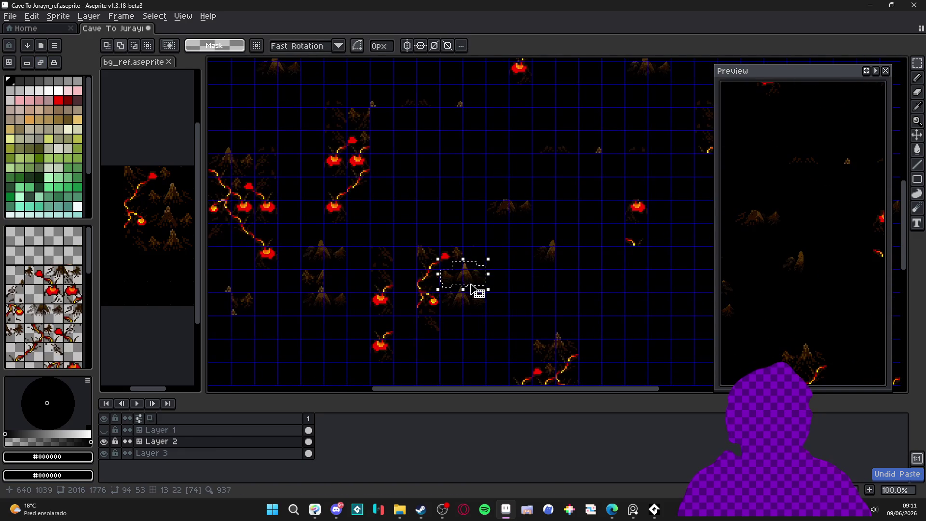
scroll(476, 283, "up", 3)
left_click_drag(405, 208, 539, 320)
scroll(550, 322, "up", 1)
left_click_drag(499, 212, 565, 316)
left_click_drag(428, 299, 454, 332)
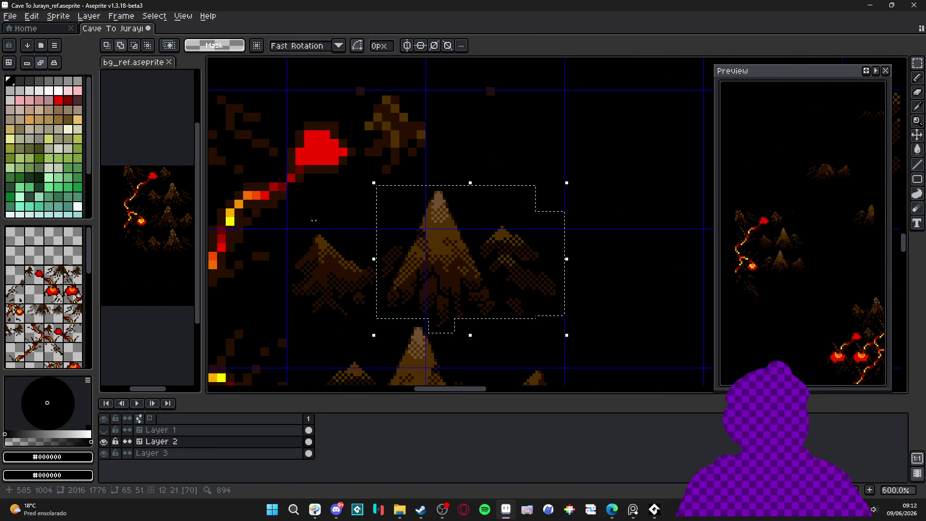
mouse_move(382, 307)
left_mouse_down()
mouse_move(296, 262)
mouse_move(291, 221)
left_mouse_up()
Step: Lift the selected mountain cluster upward, away from the lava vein
scroll(397, 243, "down", 2)
mouse_move(398, 244)
left_mouse_down()
mouse_move(488, 347)
mouse_move(419, 223)
mouse_move(362, 146)
mouse_move(416, 206)
left_mouse_up()
scroll(488, 347, "down", 1)
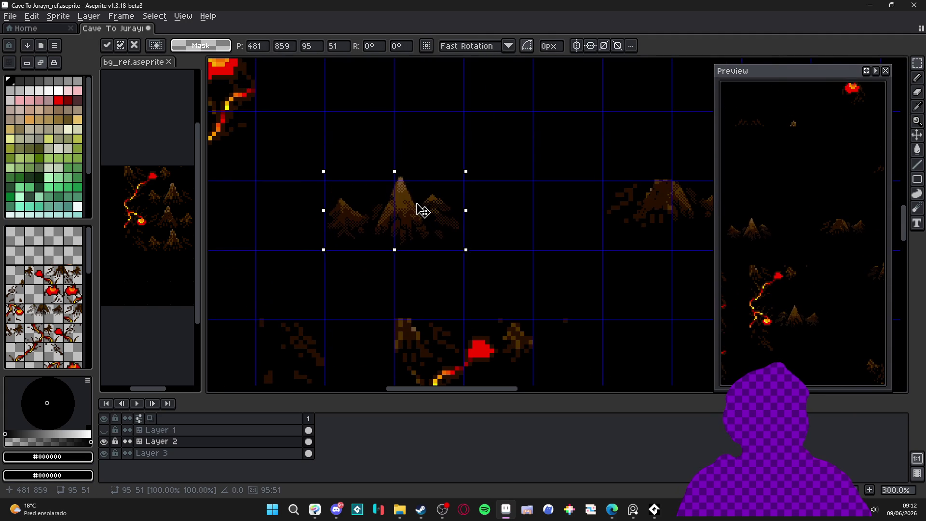
scroll(422, 213, "up", 2)
scroll(398, 184, "up", 2)
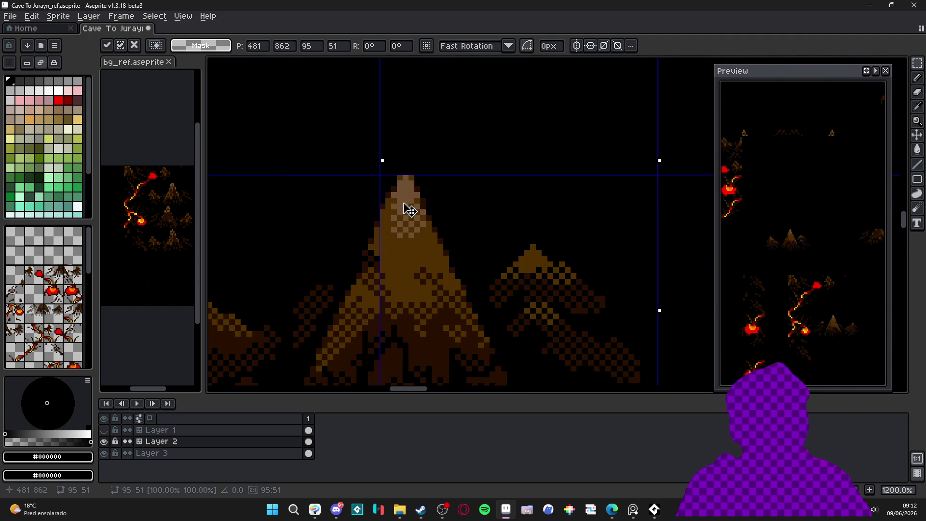
scroll(406, 201, "down", 3)
left_click_drag(392, 219, 425, 313)
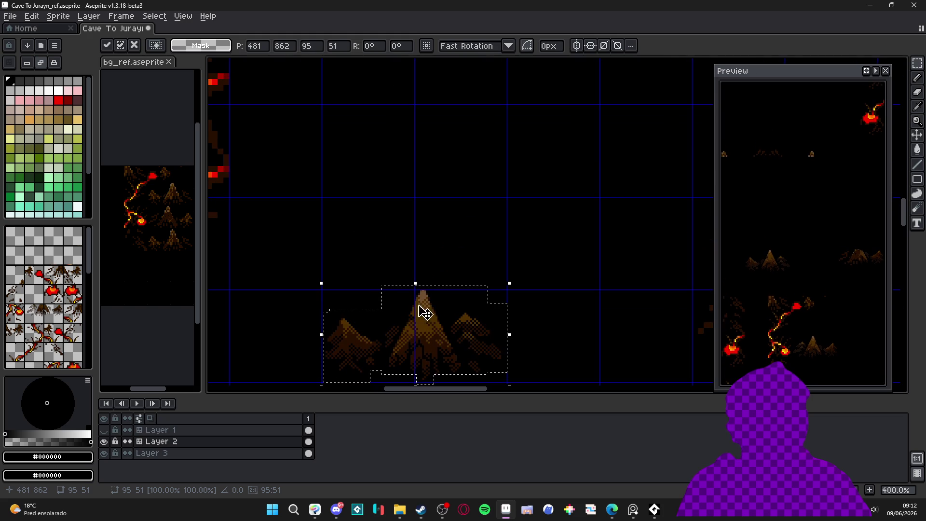
Step: Nudge the cluster up with Shift+Up and commit it at about 481, 767
key("shift+Up")
key("shift+Up")
key("shift+Up")
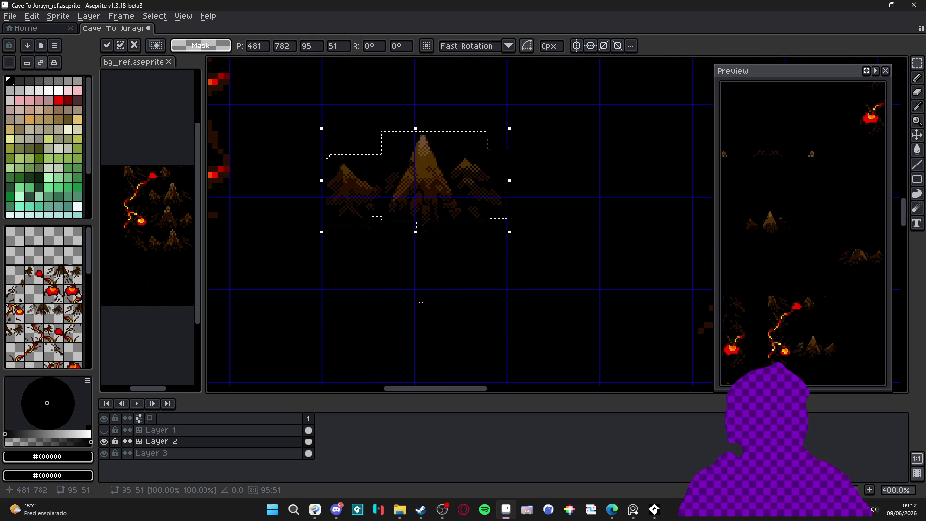
scroll(425, 170, "up", 3)
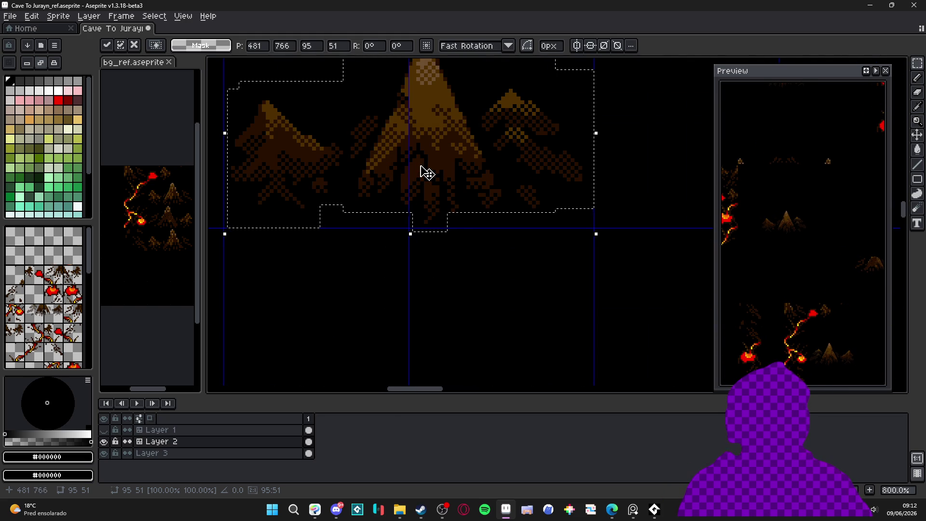
scroll(424, 172, "down", 2)
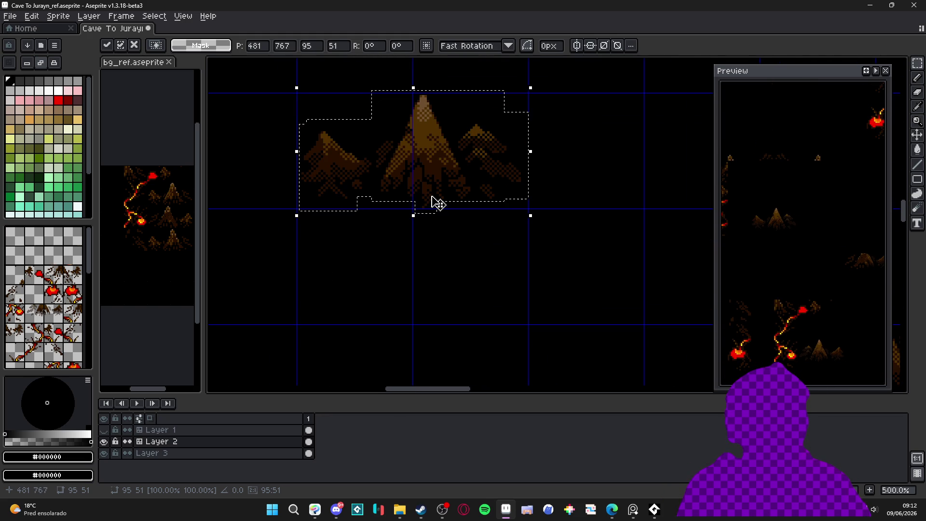
key("ctrl+d")
scroll(429, 202, "down", 4)
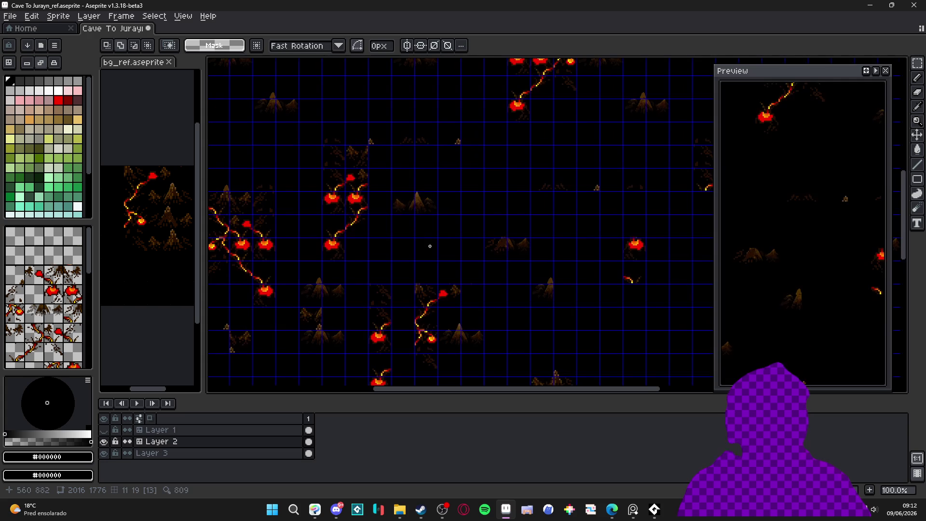
Step: Copy the mountain block just below the original and mirror the copy horizontally
scroll(433, 217, "up", 1)
scroll(426, 178, "left", 1)
left_click_drag(451, 129, 385, 136)
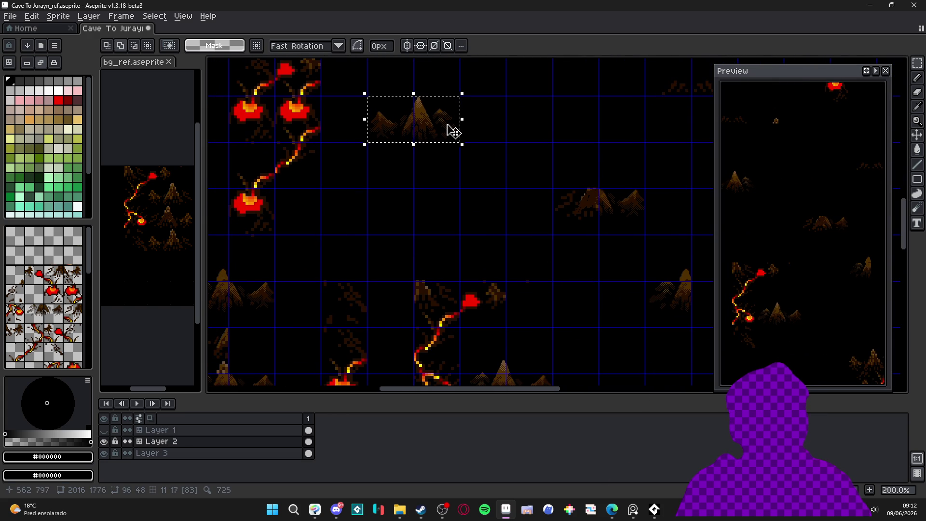
key("Down")
key("Down")
key("Down")
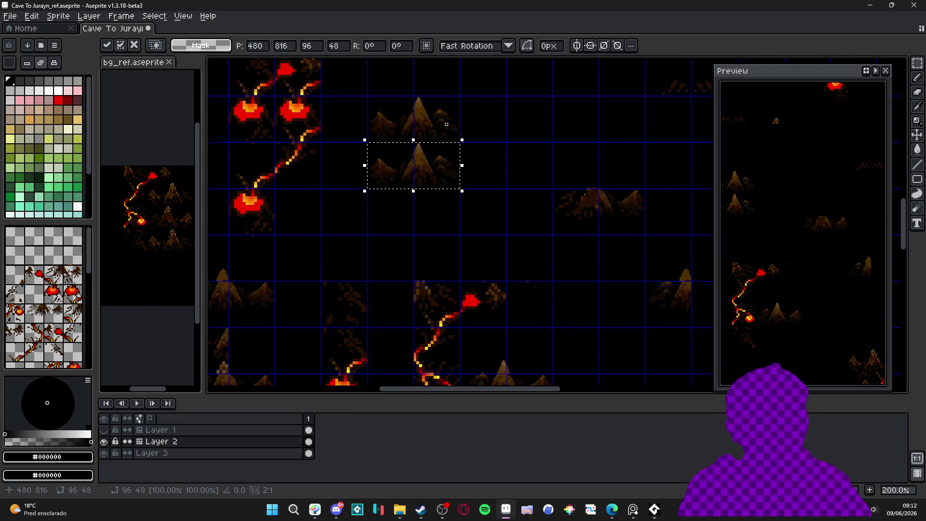
key("Return")
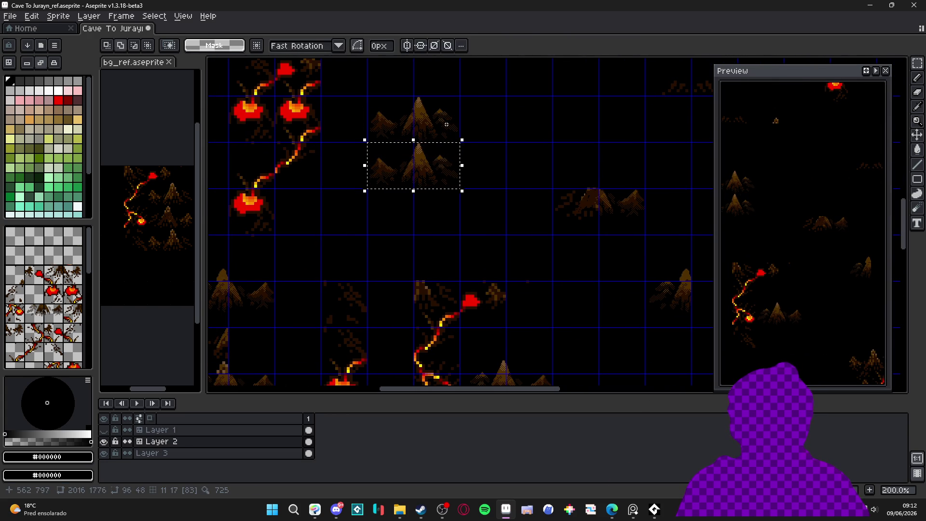
key("shift+h")
left_click(457, 223)
left_click_drag(457, 223, 448, 211)
Step: Hide the grid, move another mountain right beside the lava vein, and commit it
key("ctrl+apostrophe")
scroll(434, 206, "down", 3)
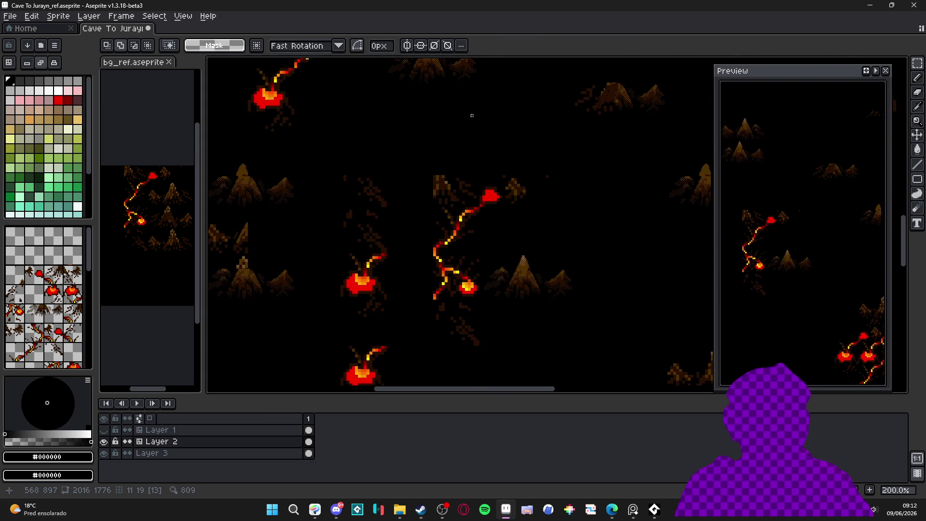
left_click_drag(486, 227, 475, 278)
scroll(478, 170, "down", 1)
scroll(490, 251, "up", 1)
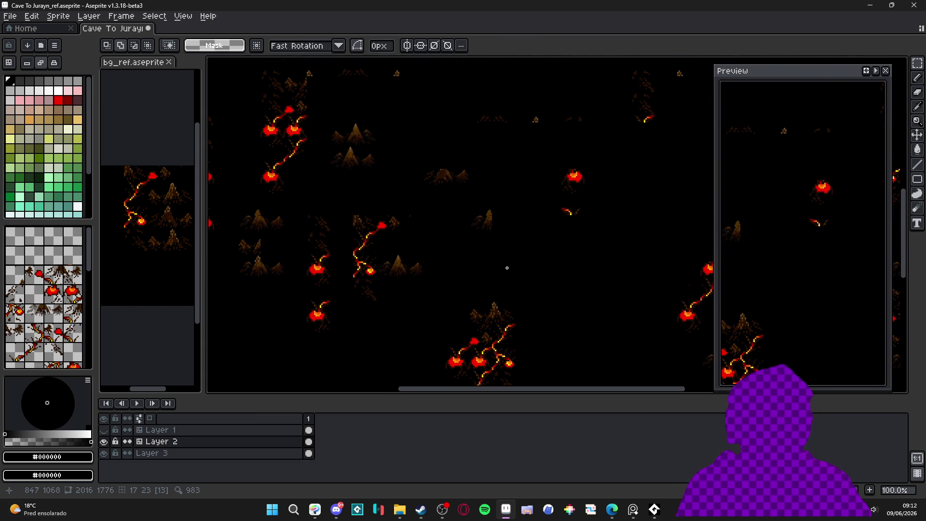
scroll(495, 313, "up", 1)
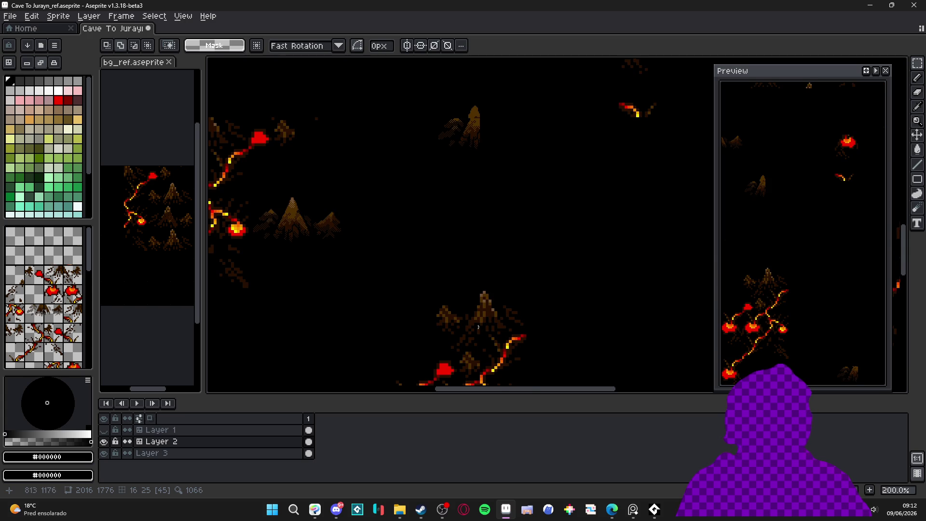
scroll(484, 326, "down", 1)
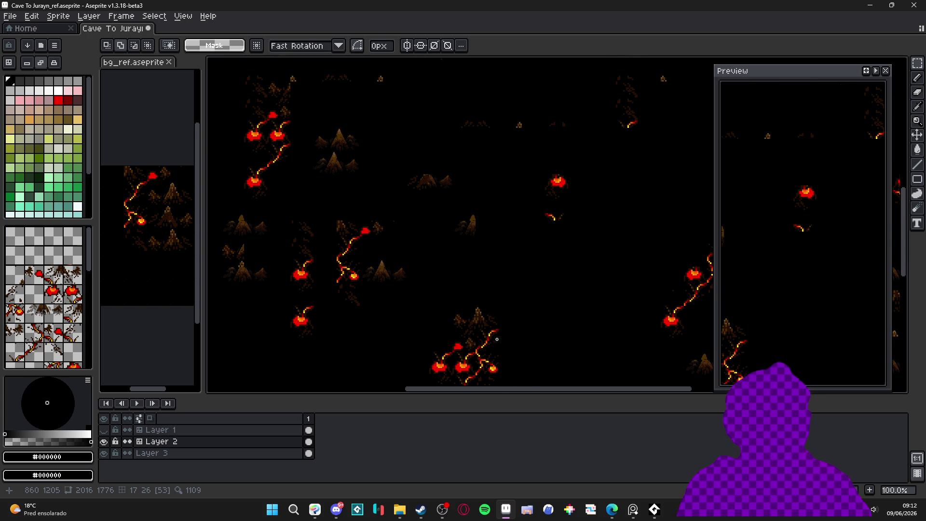
scroll(482, 320, "up", 2)
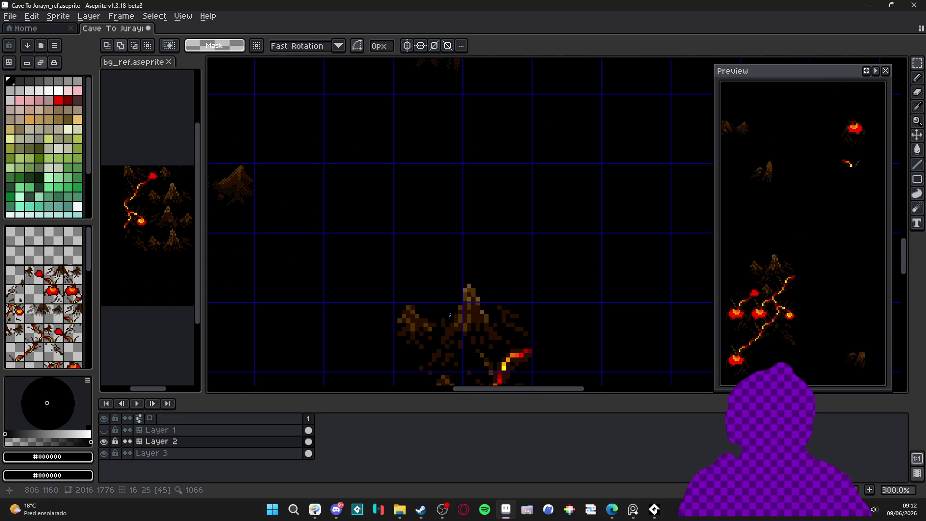
mouse_move(382, 275)
left_mouse_down()
mouse_move(551, 339)
mouse_move(677, 341)
mouse_move(434, 136)
mouse_move(539, 296)
mouse_move(412, 165)
mouse_move(529, 335)
mouse_move(444, 161)
mouse_move(444, 140)
mouse_move(638, 186)
left_mouse_up()
key("ctrl+d")
left_click_drag(641, 323, 466, 200)
scroll(466, 200, "down", 3)
scroll(477, 257, "up", 2)
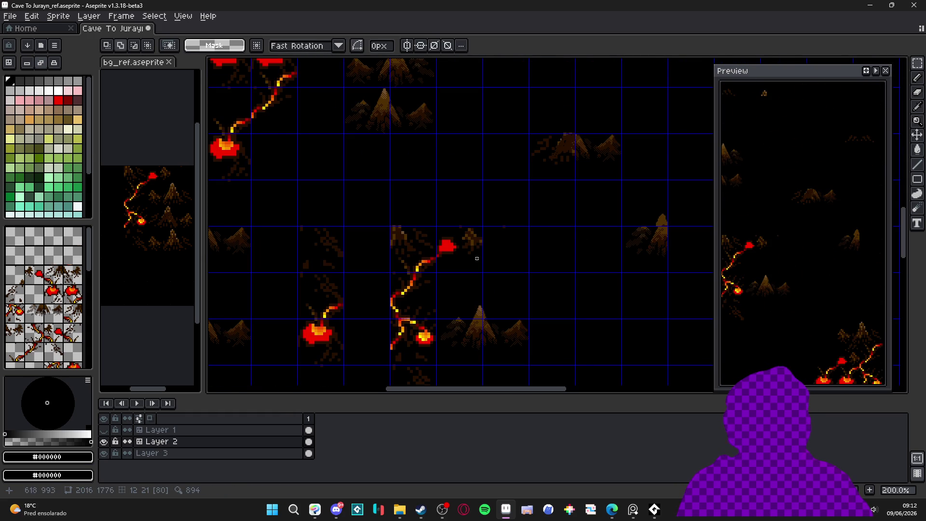
Step: Zoom and pan around the cave map to survey the mountains and lava pools
scroll(477, 259, "down", 2)
scroll(535, 283, "up", 1)
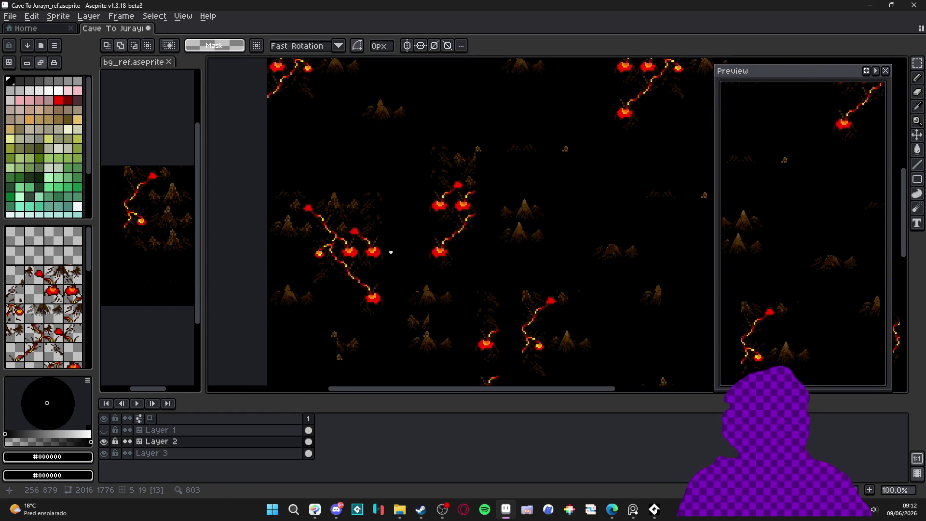
scroll(384, 232, "up", 1)
scroll(340, 201, "down", 2)
scroll(344, 197, "up", 1)
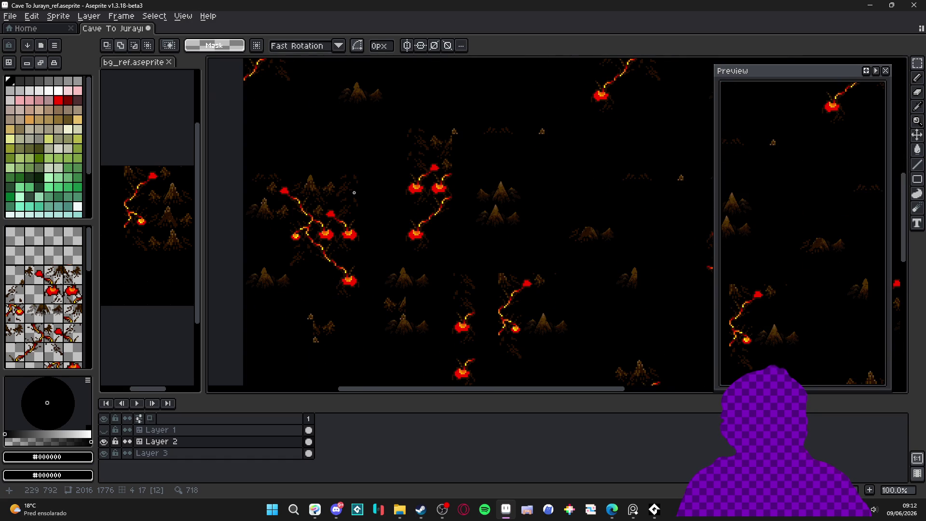
scroll(353, 192, "down", 1)
scroll(451, 166, "up", 1)
scroll(233, 245, "up", 1)
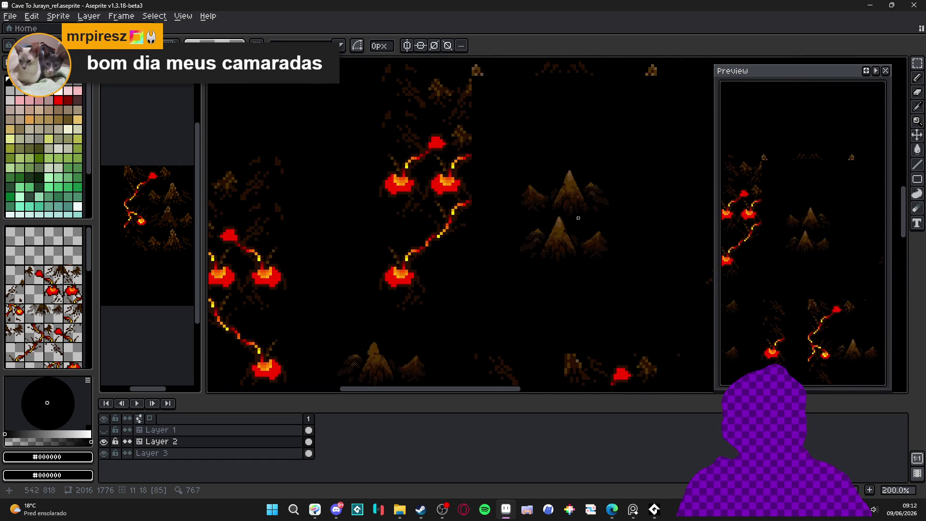
scroll(531, 239, "left", 3)
scroll(417, 227, "down", 2)
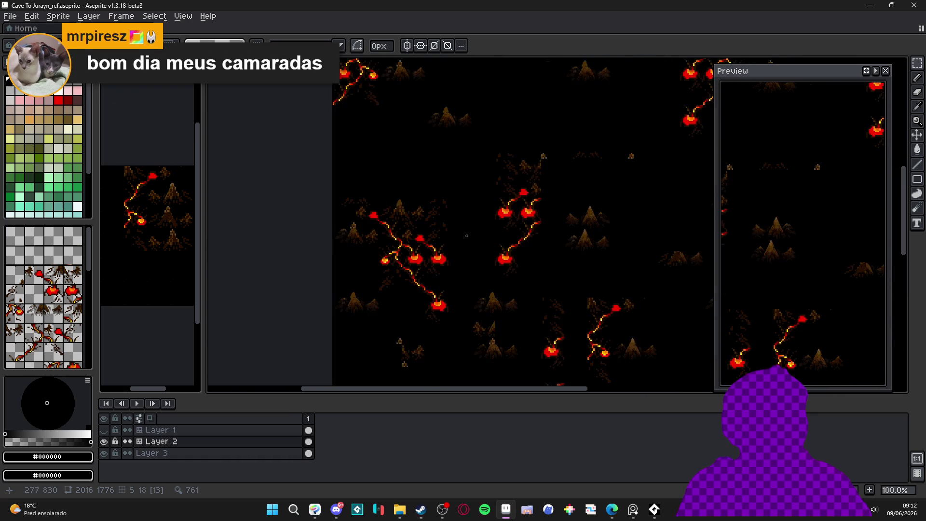
scroll(435, 219, "up", 1)
mouse_move(493, 237)
left_mouse_down()
mouse_move(424, 219)
mouse_move(393, 195)
left_mouse_up()
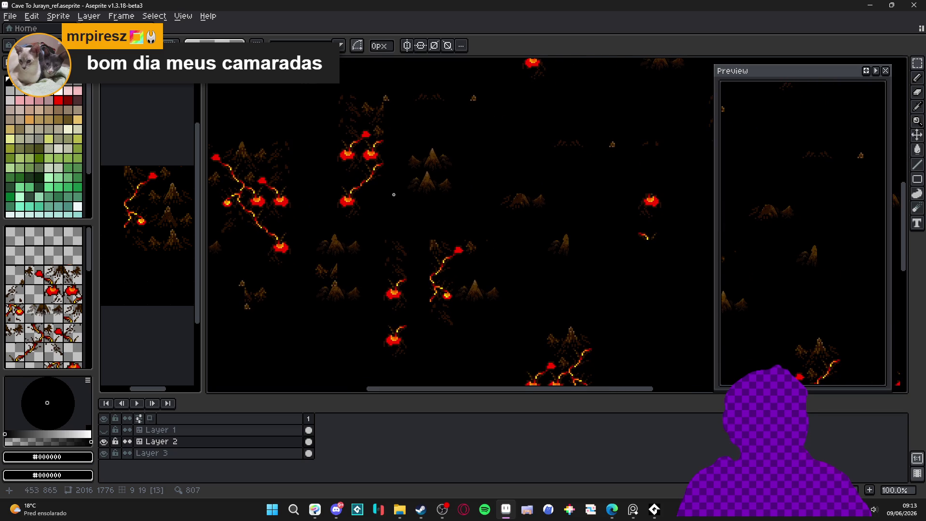
mouse_move(472, 229)
left_mouse_down()
mouse_move(271, 275)
mouse_move(540, 193)
mouse_move(462, 169)
mouse_move(452, 205)
left_mouse_up()
Step: Show the blue tile grid with Ctrl+' and pan back toward the lava cluster
key("ctrl+apostrophe")
scroll(362, 245, "up", 4)
scroll(364, 245, "down", 2)
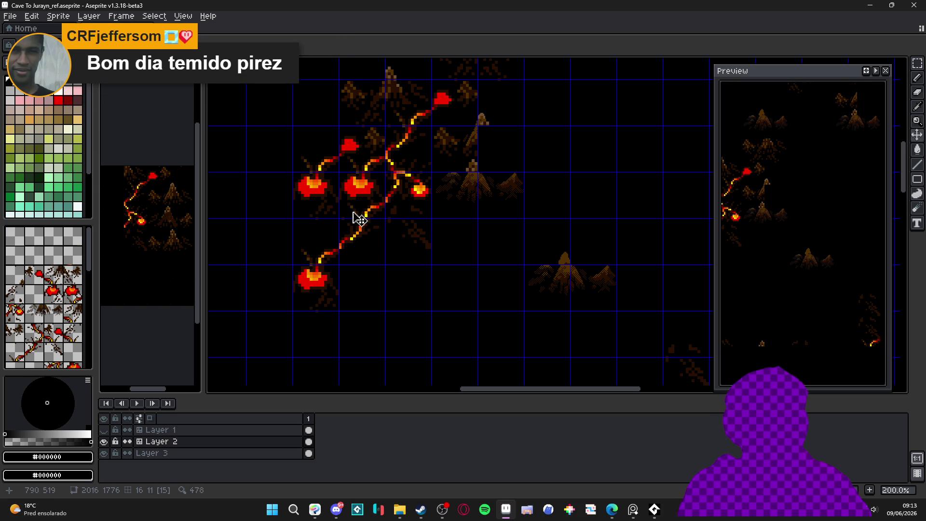
scroll(388, 194, "up", 2)
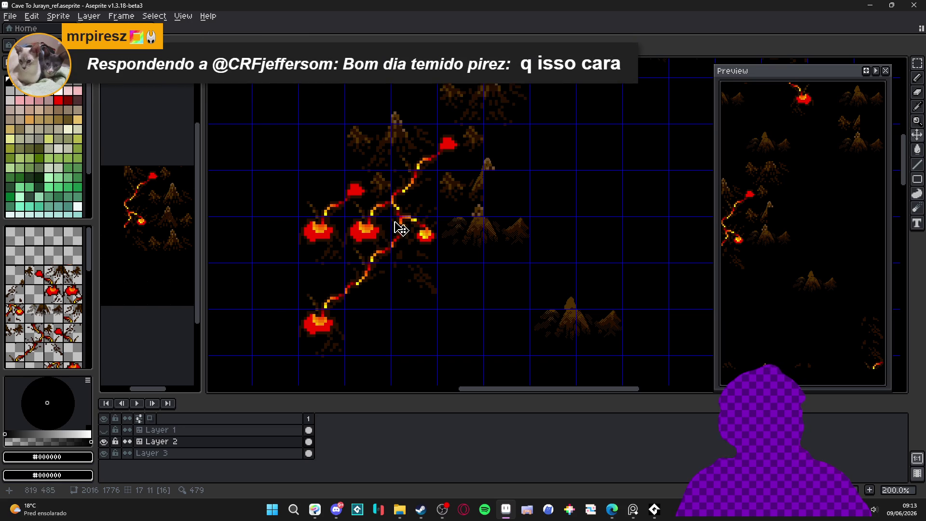
scroll(405, 220, "down", 1)
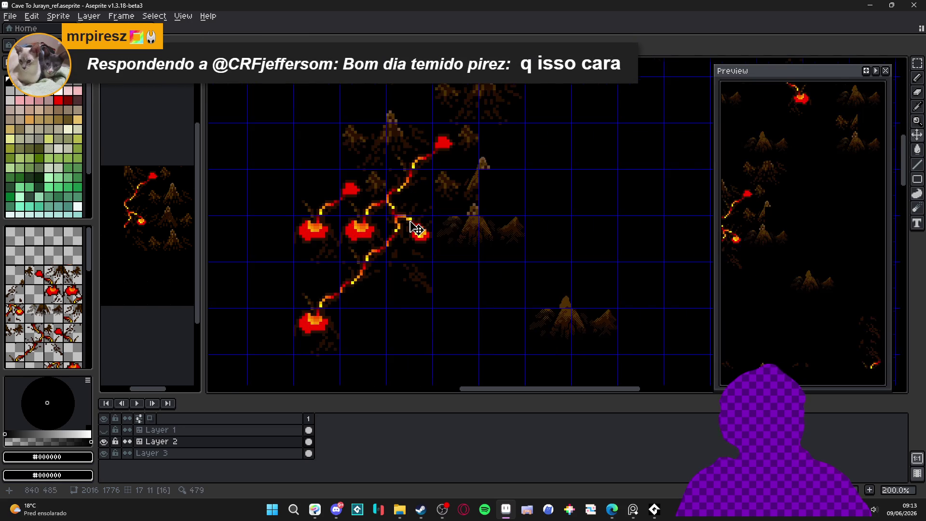
left_click_drag(431, 225, 357, 236)
mouse_move(463, 201)
left_mouse_down()
mouse_move(459, 289)
mouse_move(420, 215)
mouse_move(456, 144)
left_mouse_up()
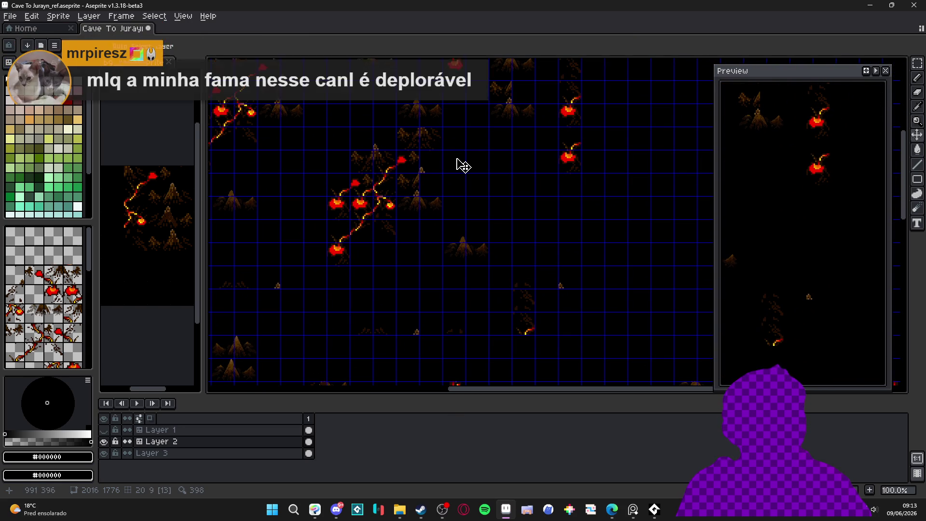
scroll(356, 262, "up", 2)
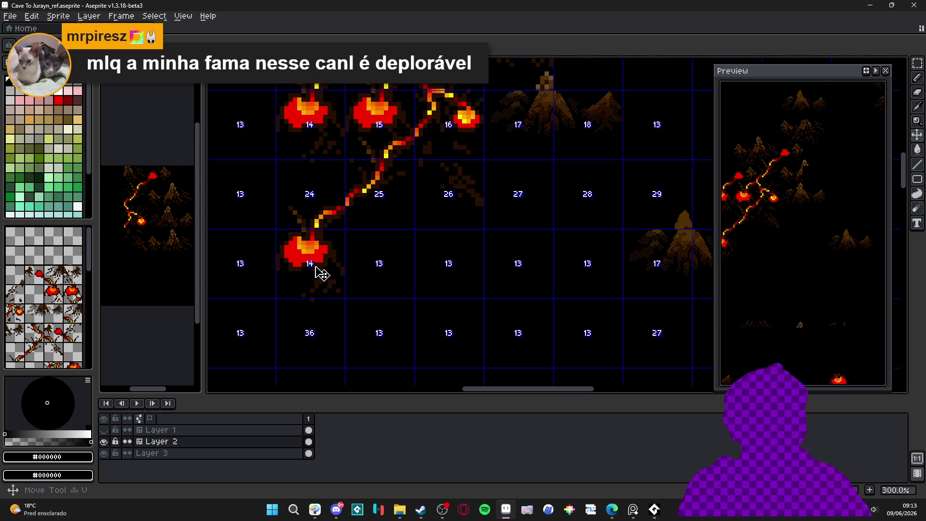
Step: Clear the selection and pick the bright red #F80000 from the lava blob
mouse_move(319, 270)
left_mouse_down()
mouse_move(280, 243)
mouse_move(324, 254)
left_mouse_up()
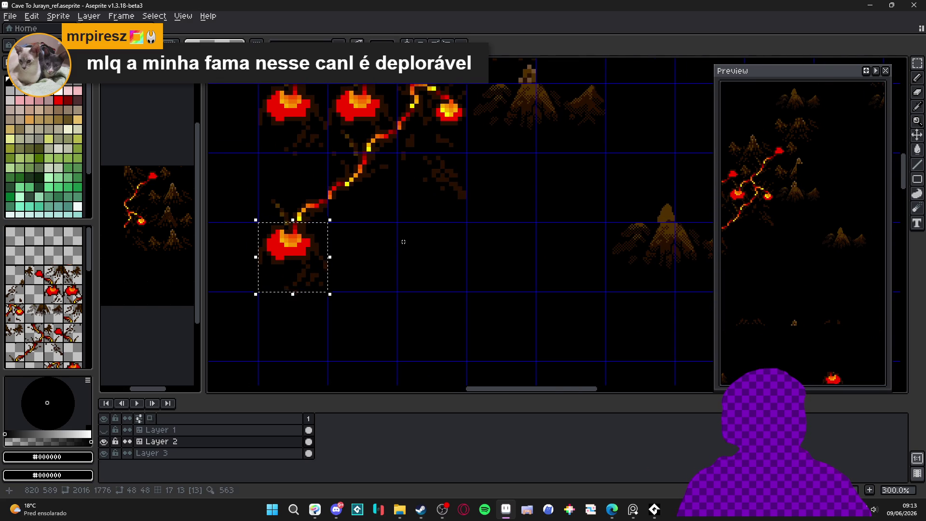
key("ctrl+d")
key("b")
scroll(434, 255, "up", 1)
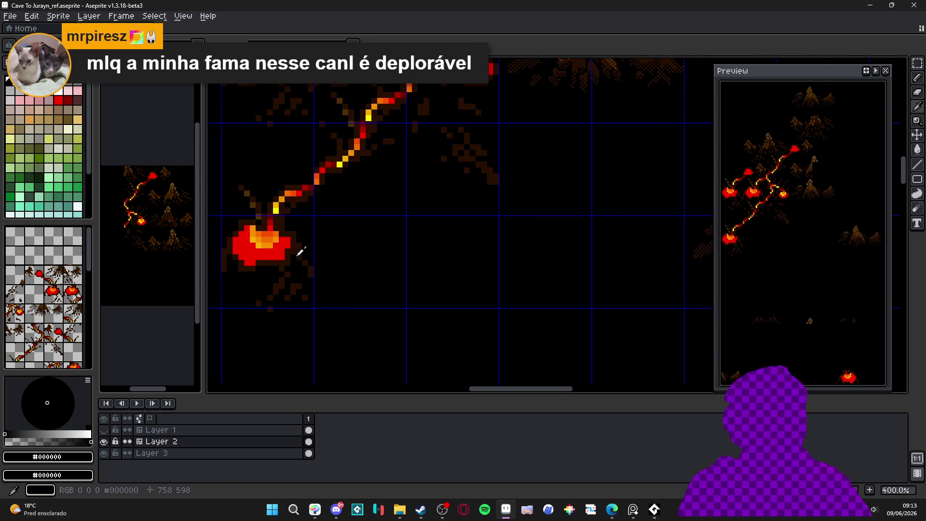
left_click(285, 245, "alt")
mouse_move(504, 258)
left_mouse_down()
mouse_move(489, 259)
mouse_move(575, 259)
mouse_move(544, 265)
left_mouse_up()
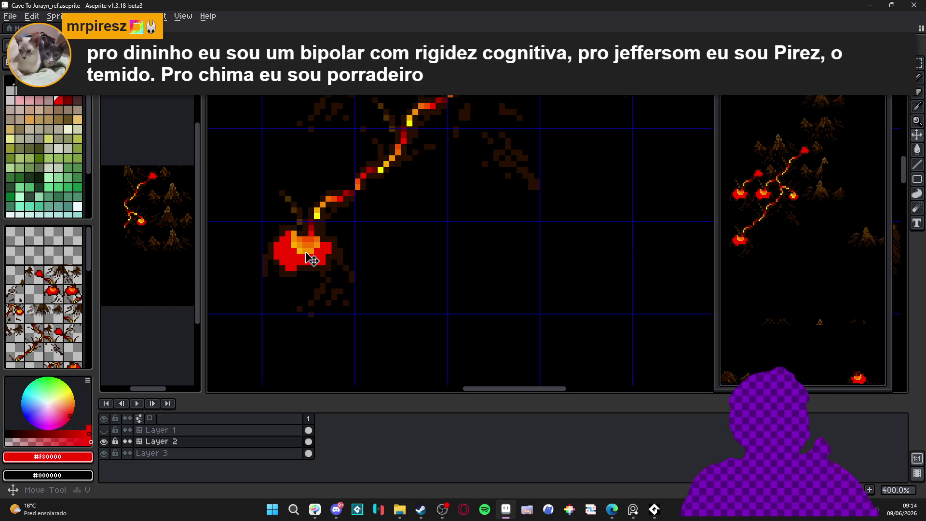
Step: Switch to the Rectangular Marquee and zoom in on the two-mountain pair
key("m")
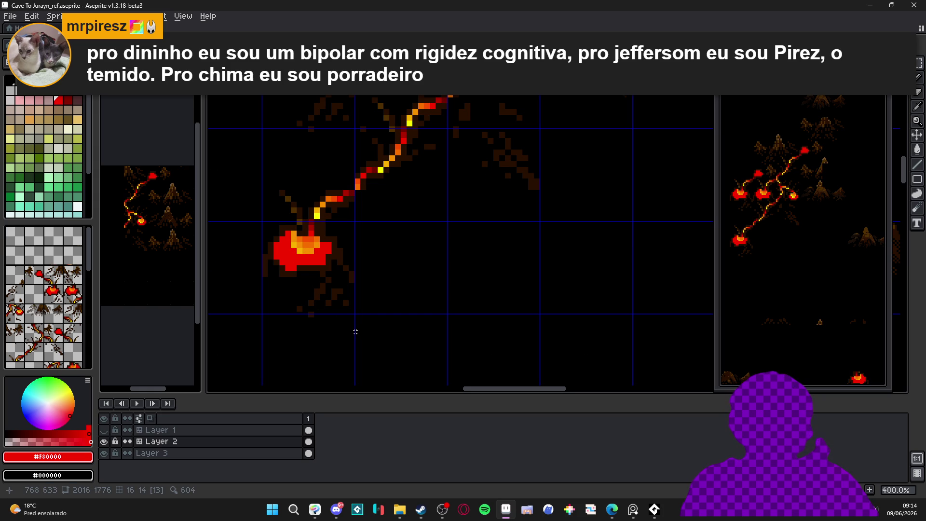
scroll(349, 332, "down", 2)
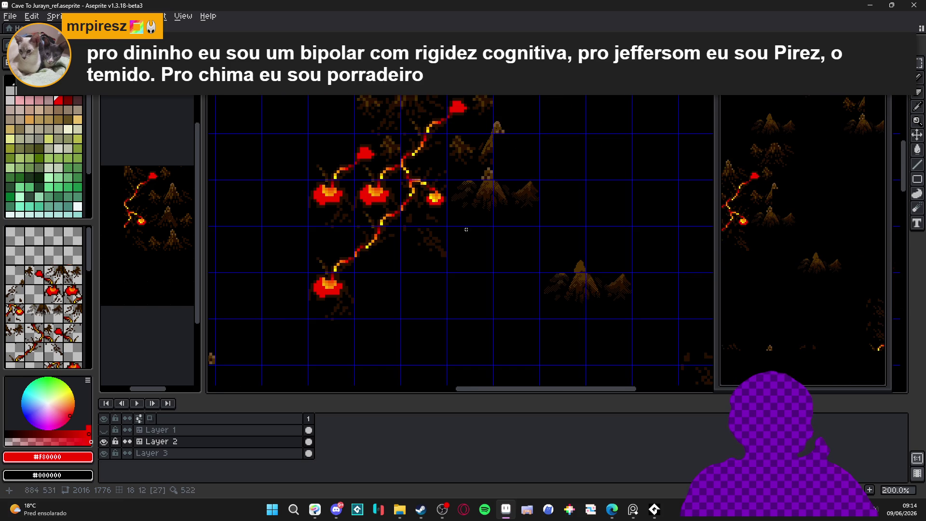
scroll(452, 238, "down", 2)
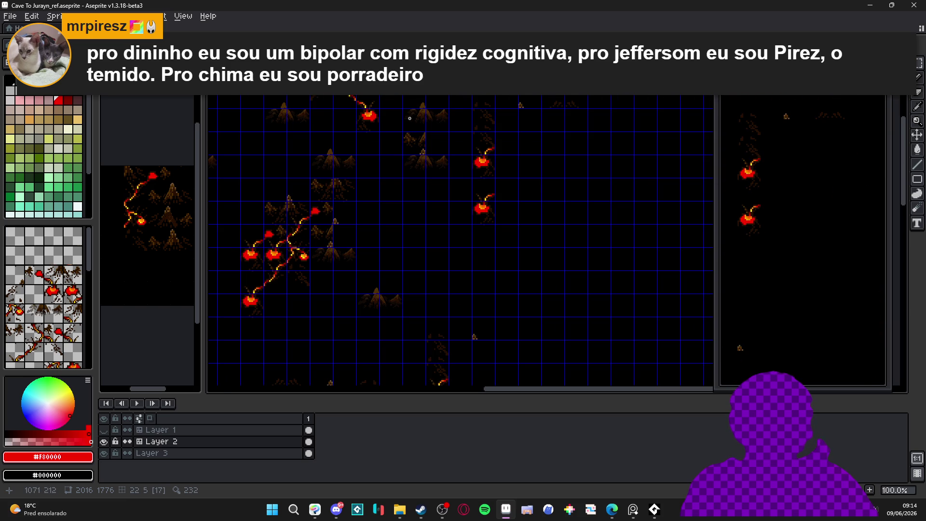
scroll(409, 118, "up", 1)
scroll(400, 159, "down", 2)
scroll(390, 202, "up", 2)
scroll(389, 201, "down", 2)
scroll(440, 242, "up", 1)
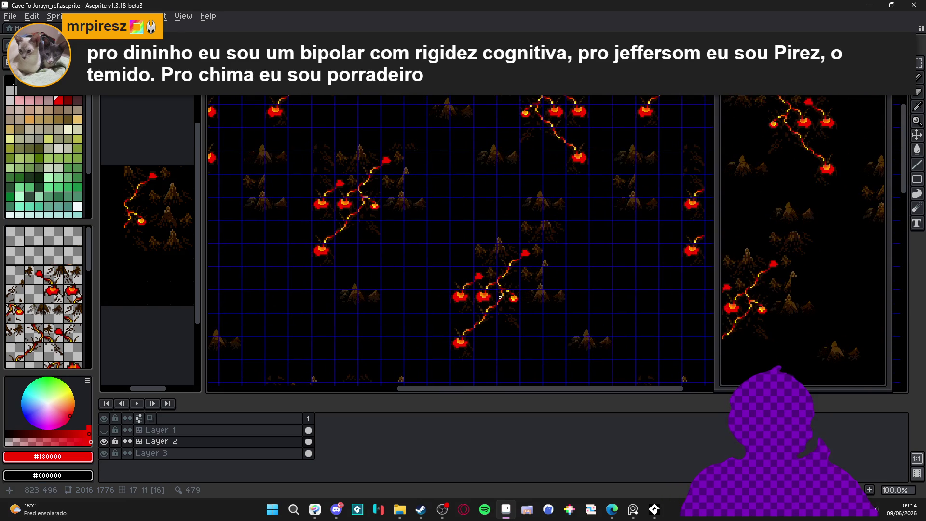
scroll(486, 262, "down", 3)
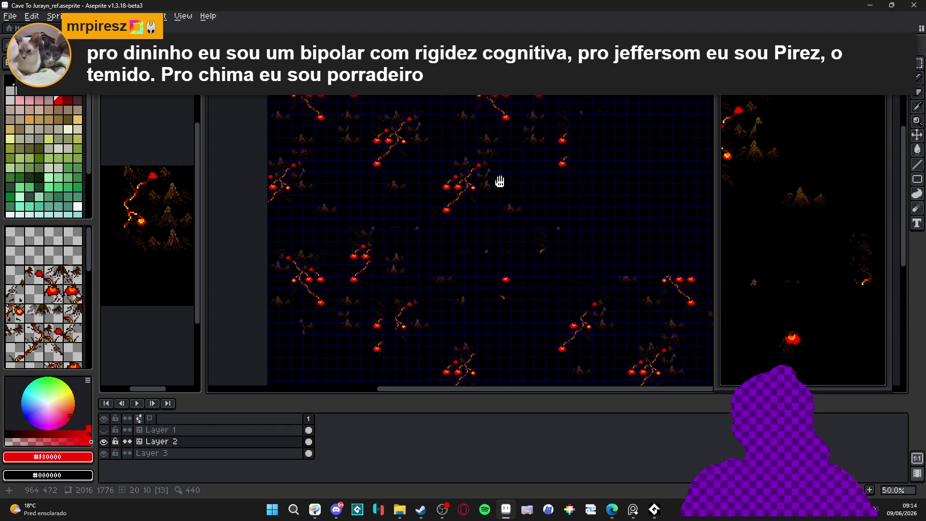
scroll(498, 182, "up", 4)
scroll(552, 145, "down", 2)
scroll(552, 147, "up", 2)
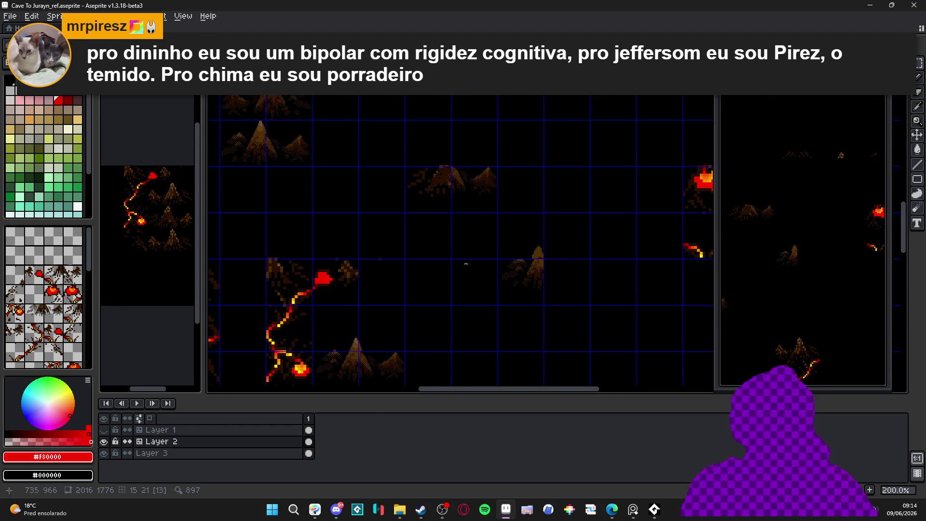
scroll(484, 239, "down", 2)
scroll(443, 213, "up", 2)
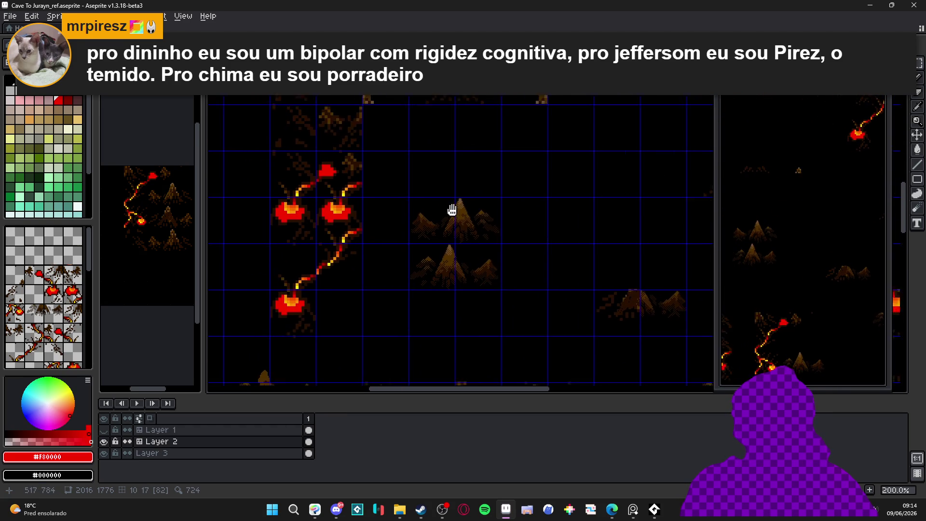
left_click_drag(443, 213, 436, 203)
scroll(433, 215, "up", 1)
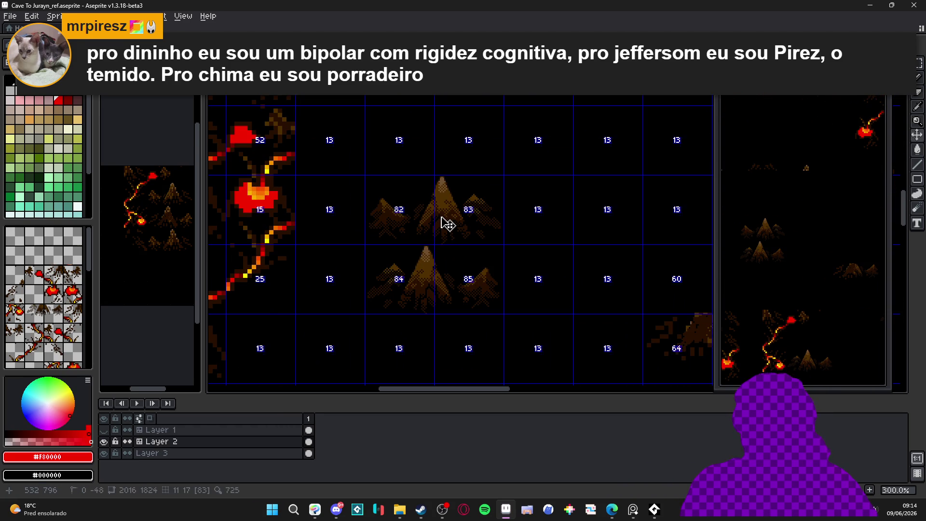
Step: Select the two-mountain block along the grid, then start a new sprite from File > New
key("m")
mouse_move(359, 188)
left_mouse_down()
mouse_move(559, 303)
mouse_move(490, 298)
left_mouse_up()
left_click(455, 251)
scroll(454, 250, "down", 2)
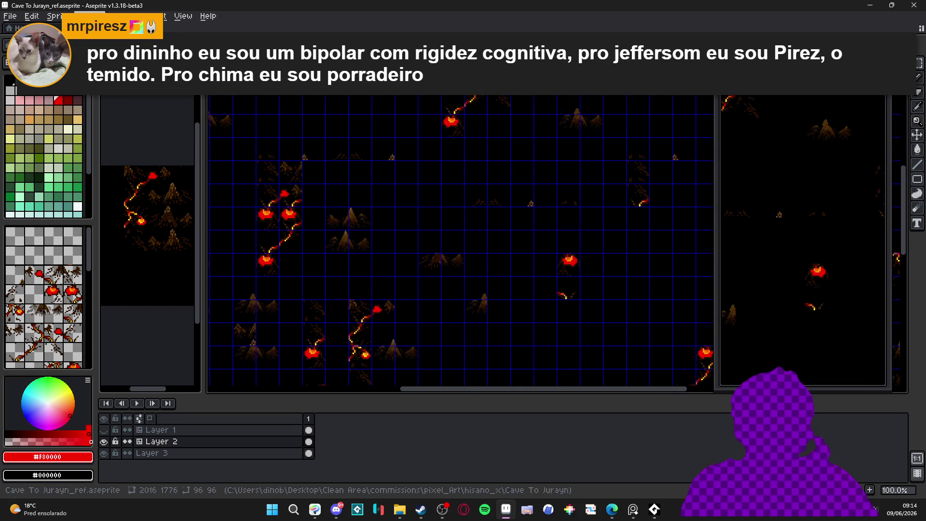
left_click(10, 16)
left_click(19, 28)
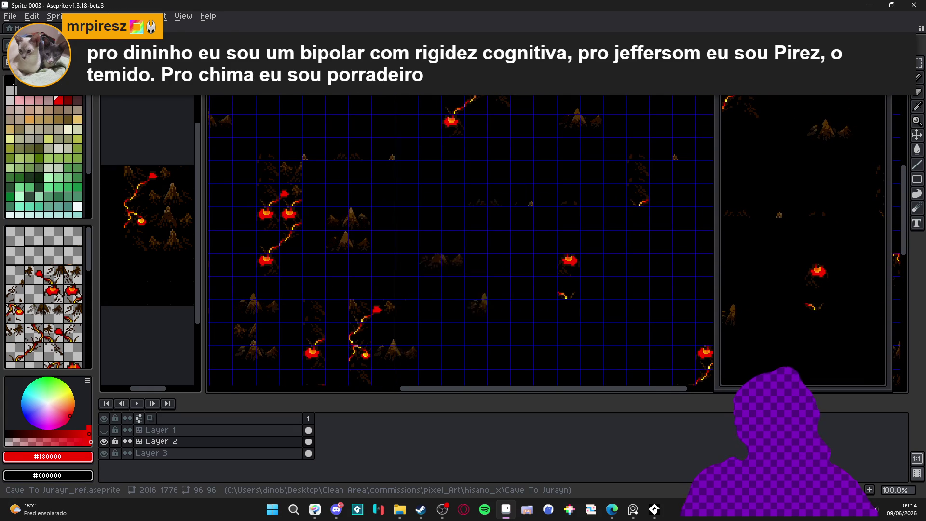
Step: Create the 96×96 sprite and paste the copied mountains into it
left_click(434, 357)
key("ctrl+v")
scroll(590, 208, "up", 1)
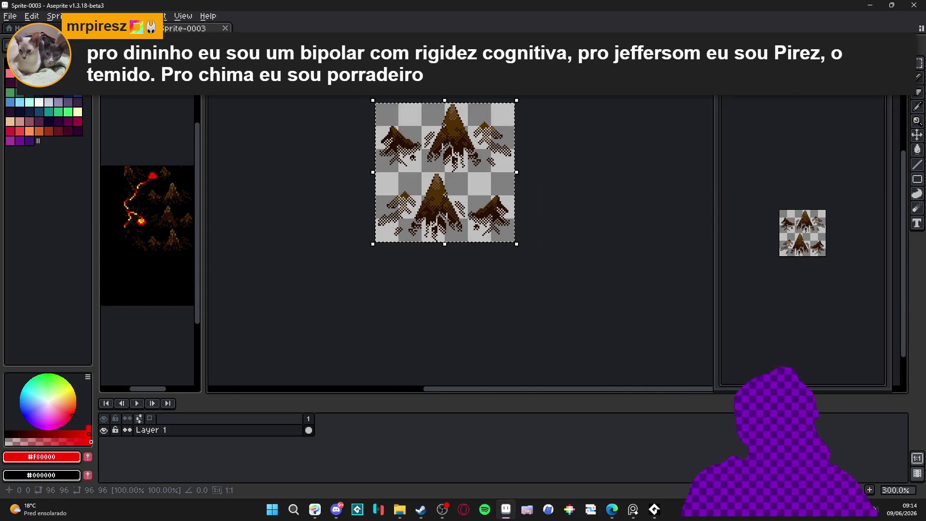
key("Return")
scroll(506, 193, "down", 2)
scroll(506, 209, "up", 2)
scroll(507, 208, "down", 2)
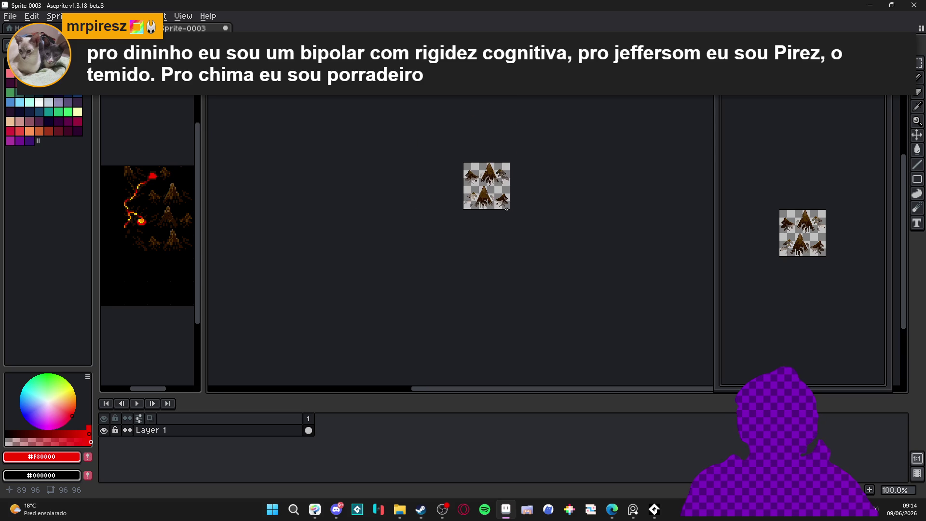
Step: Resize the canvas to 429×309, pick black, and paste the mountains again
key("ctrl+alt+c")
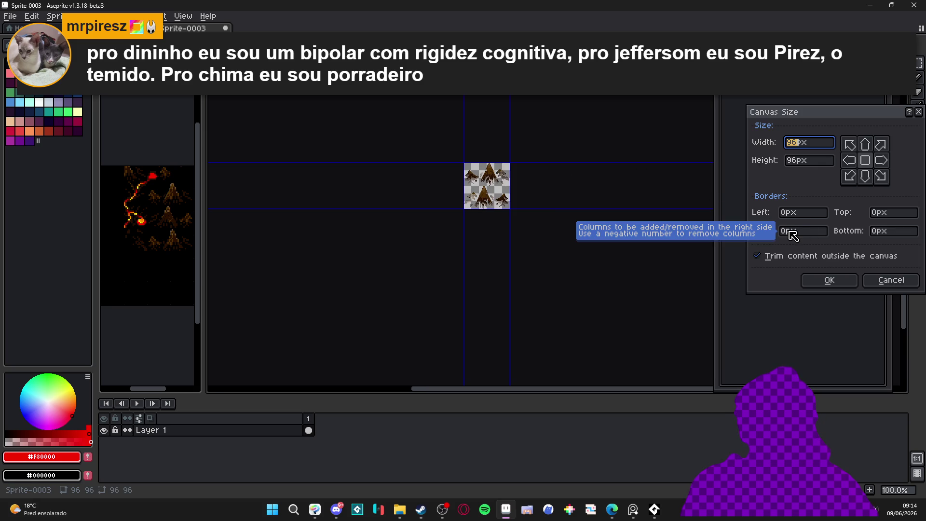
mouse_move(512, 212)
left_mouse_down()
mouse_move(709, 381)
mouse_move(670, 312)
left_mouse_up()
left_click(829, 281)
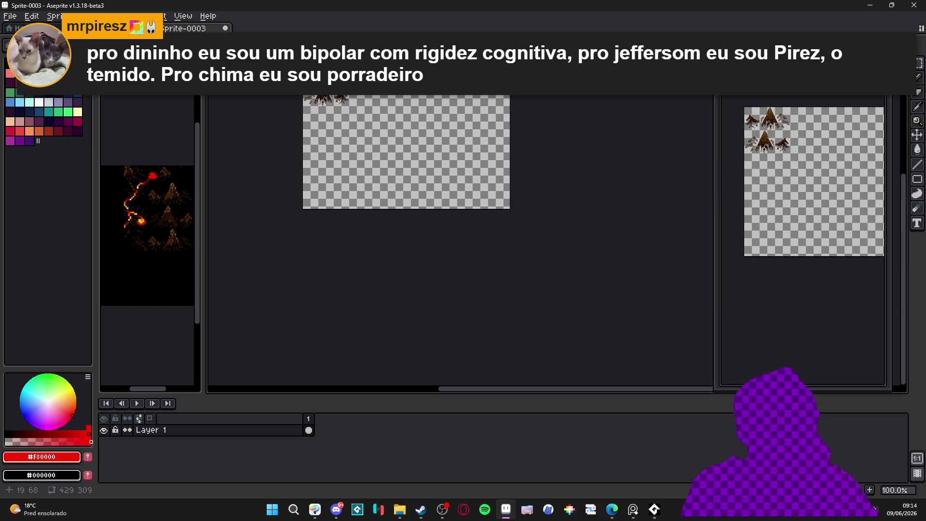
left_click_drag(343, 106, 344, 184)
scroll(327, 138, "up", 1)
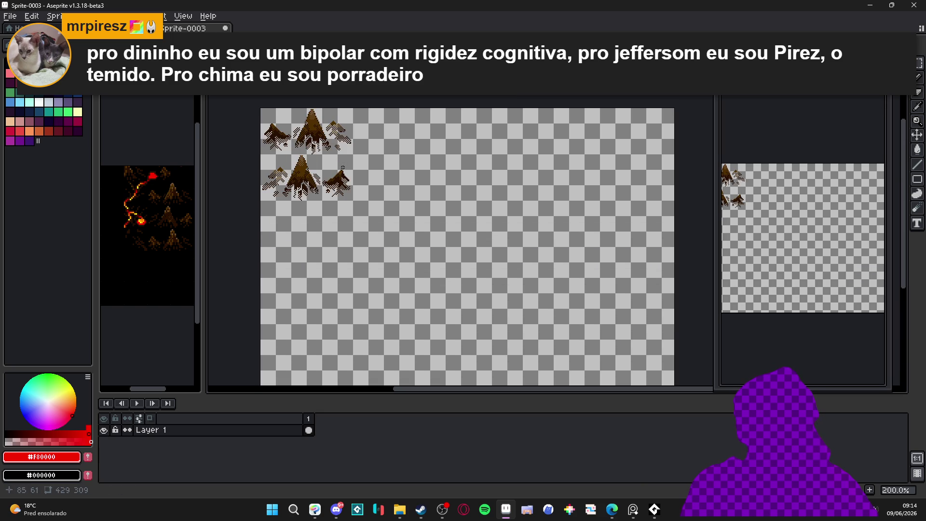
left_click(159, 292, "alt")
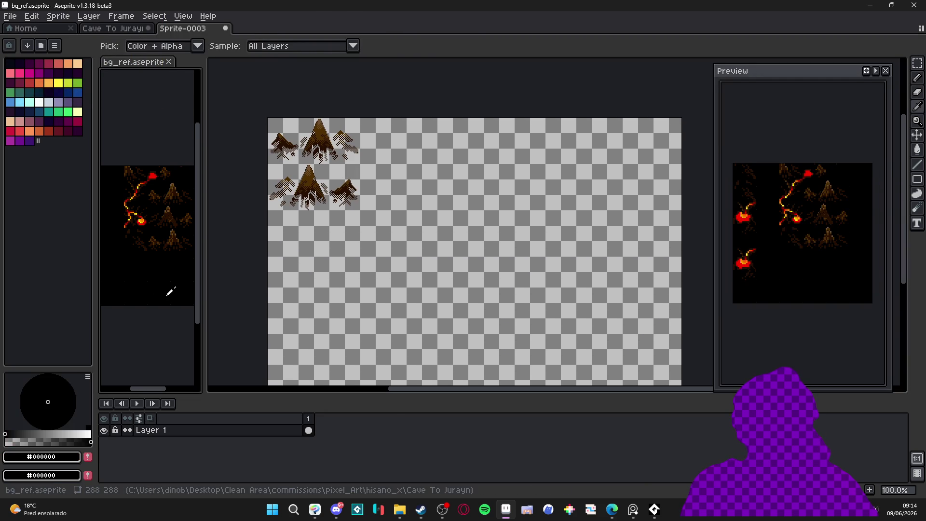
key("ctrl+v")
key("Return")
Step: Add a new Layer 2 beneath Layer 1 and bucket-fill it black
left_click(264, 433)
key("shift+n")
left_click_drag(267, 436, 265, 447)
key("g")
left_click(447, 265)
Step: Reactivate Layer 1, switch to the Magic Wand, and return to the cave map document
left_click(232, 430)
key("w")
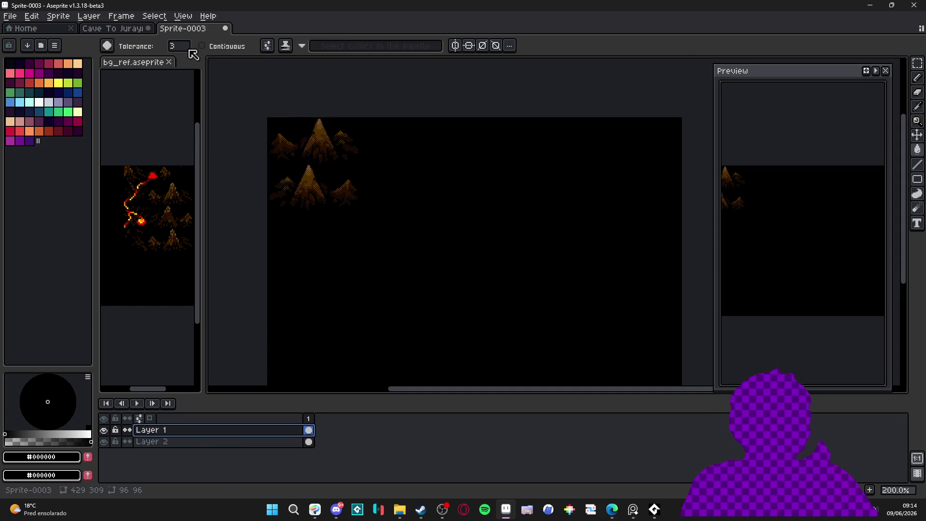
left_click(128, 30)
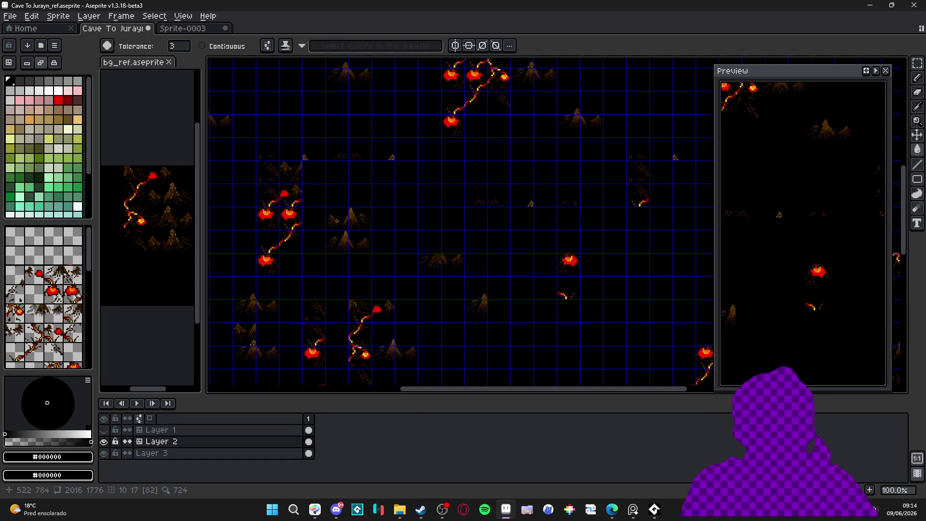
Step: Try black pixels along the red blob's lower edge with a 2px pencil, then undo them
scroll(259, 240, "up", 2)
scroll(282, 230, "down", 1)
scroll(282, 230, "up", 1)
key("ctrl")
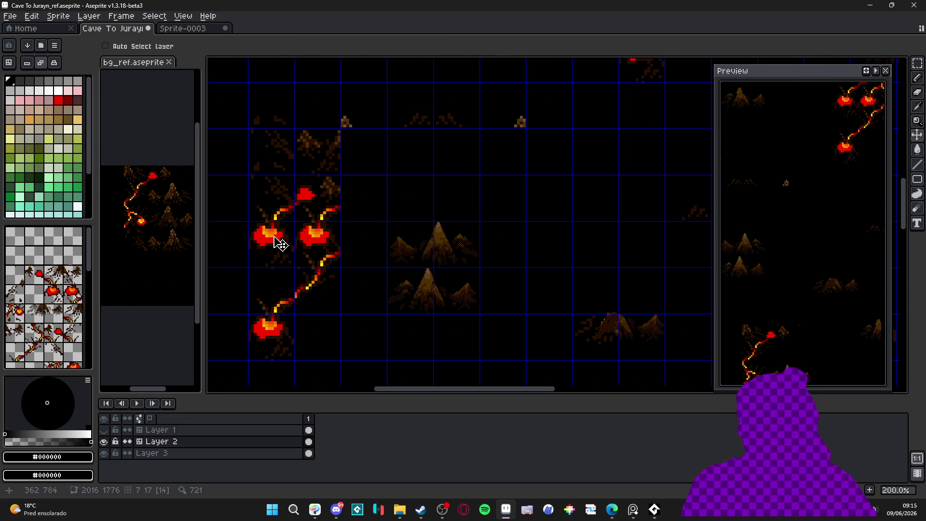
scroll(280, 243, "up", 1)
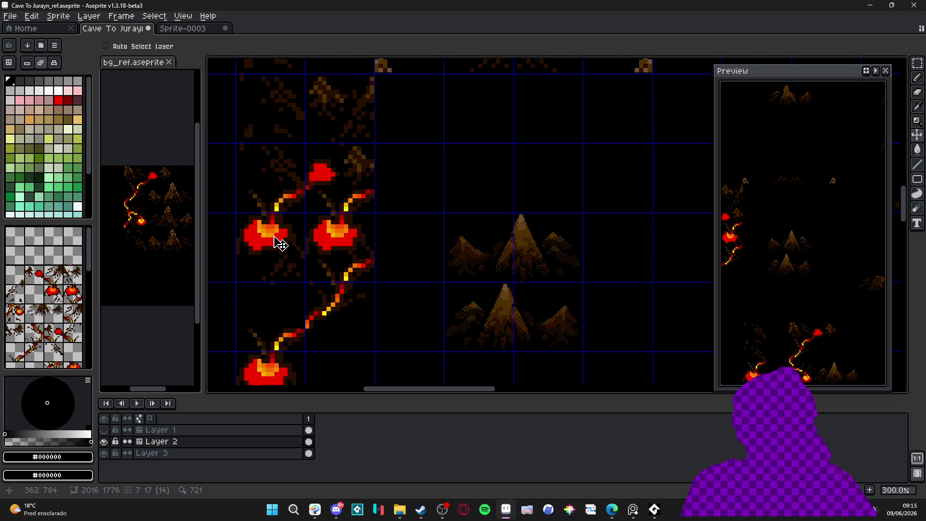
scroll(303, 242, "down", 1)
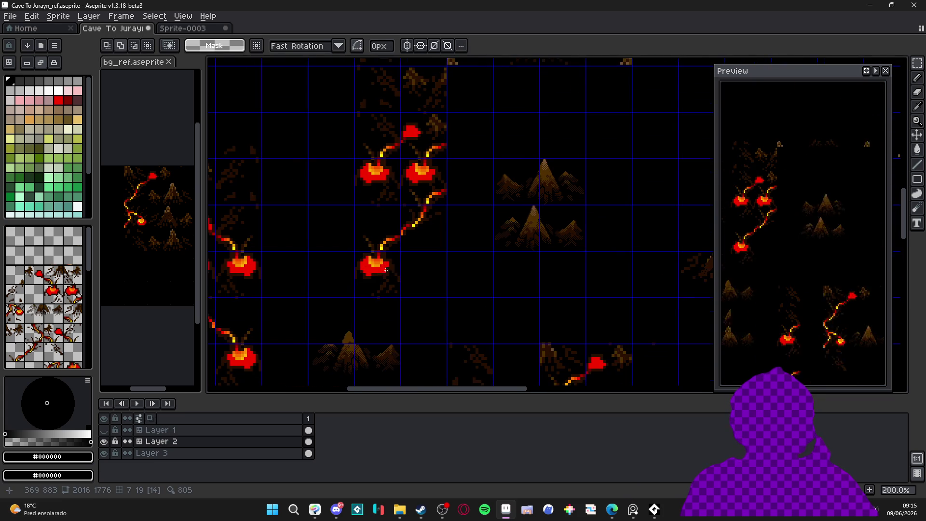
scroll(372, 275, "up", 2)
key("b")
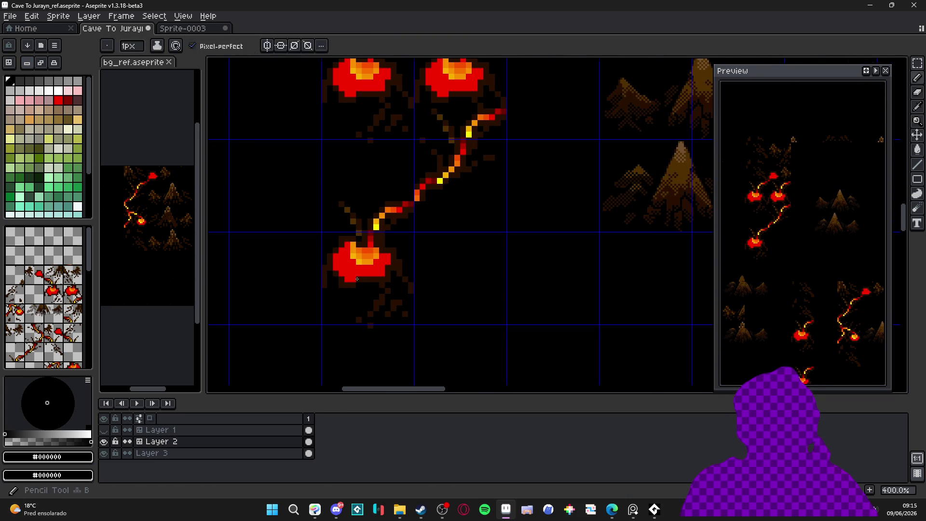
scroll(368, 272, "up", 3)
left_click(368, 272, "alt")
key("plus")
right_click(348, 285)
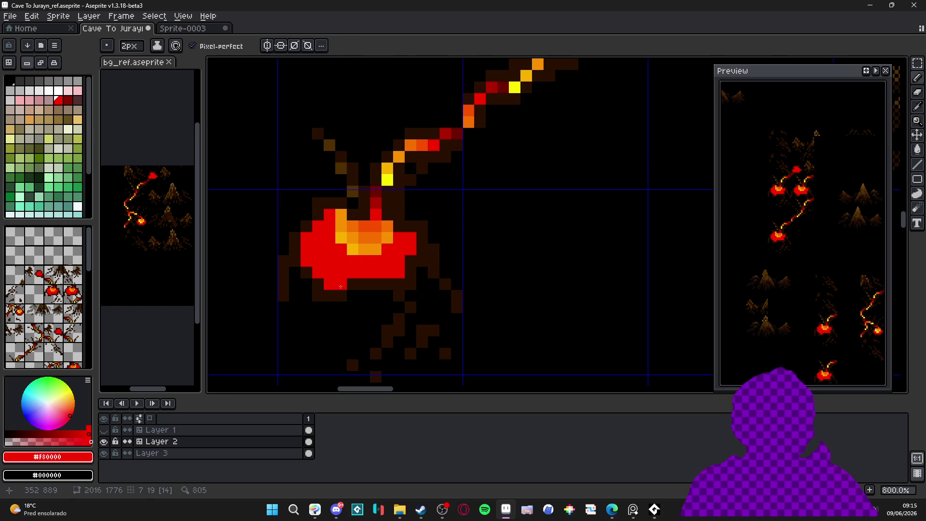
key("ctrl+z")
key("ctrl+z")
key("ctrl+z")
Step: Save Cave To Jurayn_ref and close its document
scroll(382, 269, "down", 1)
scroll(382, 269, "down", 2)
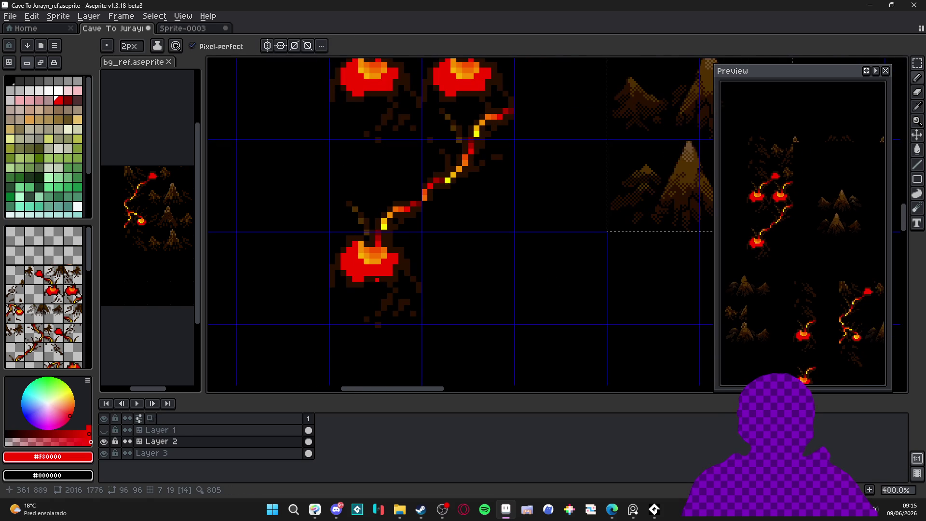
key("ctrl+s")
left_click(152, 29)
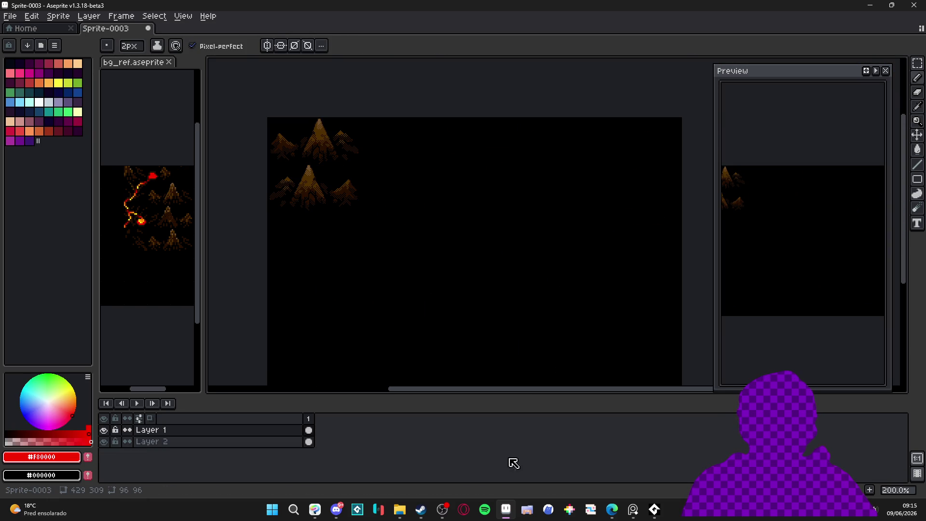
Step: Browse File Explorer through RPGENEROUS to the Cave To Jurayn folder and open Cave To Jurayn_ref
left_click(401, 510)
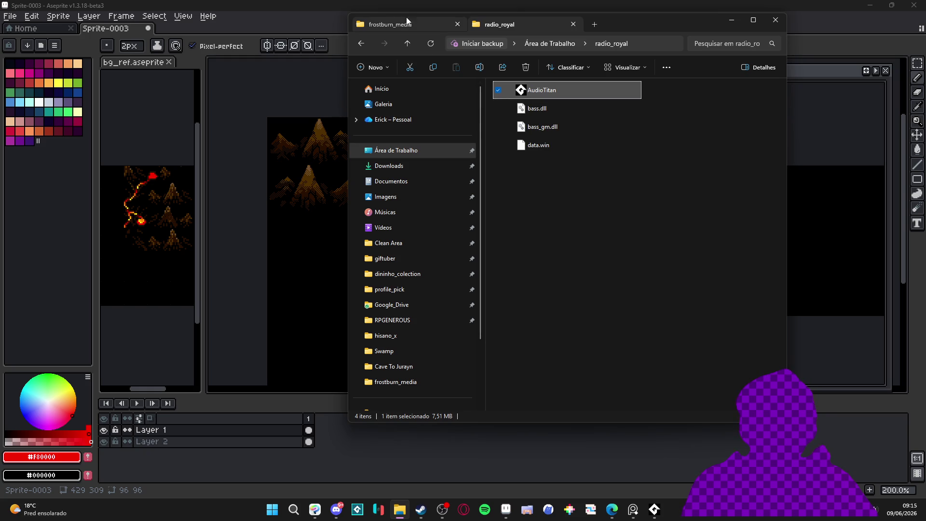
left_click(594, 24)
left_click(393, 320)
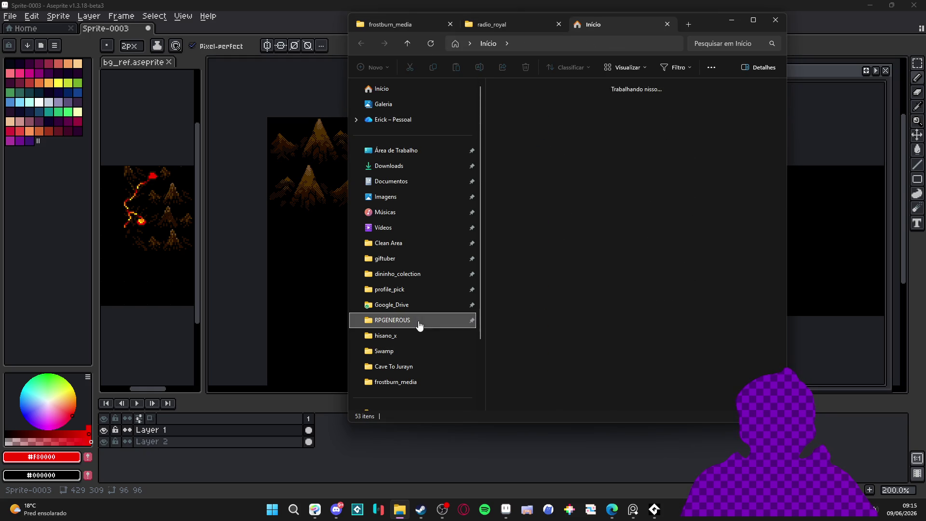
left_click(408, 367)
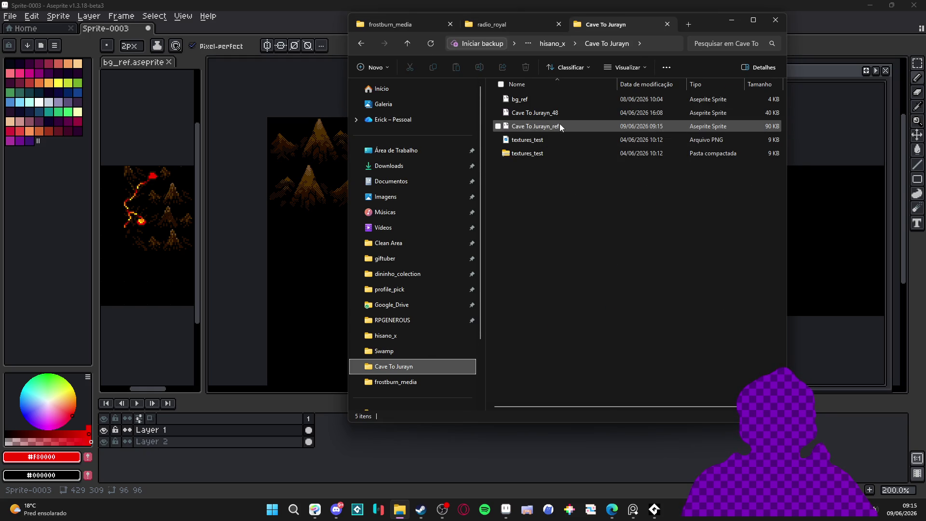
double_click(559, 126)
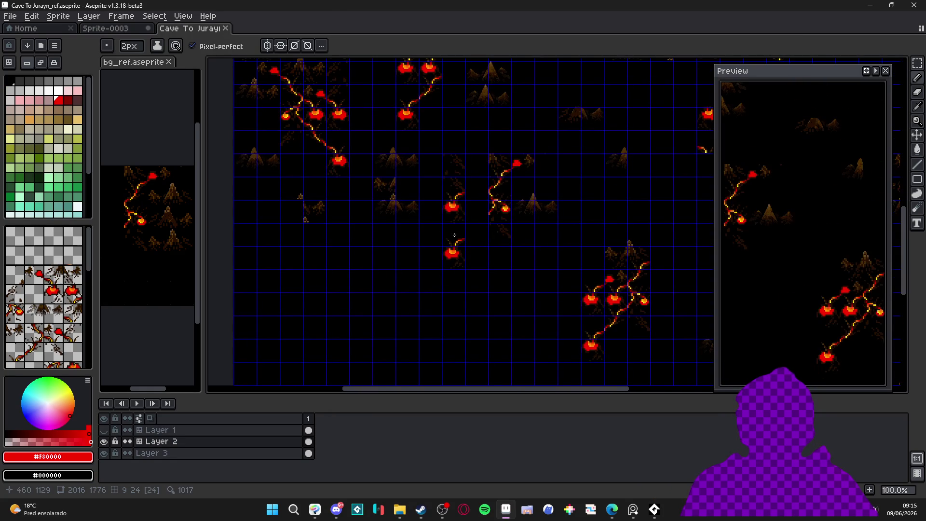
Step: Undo a test black stroke across the lava blob and convert Layer 2 to a normal layer
scroll(464, 212, "up", 6)
left_click_drag(461, 203, 490, 204)
key("ctrl+z")
right_click(207, 441)
key("Escape")
right_click(208, 441)
mouse_move(231, 447)
left_click(313, 454)
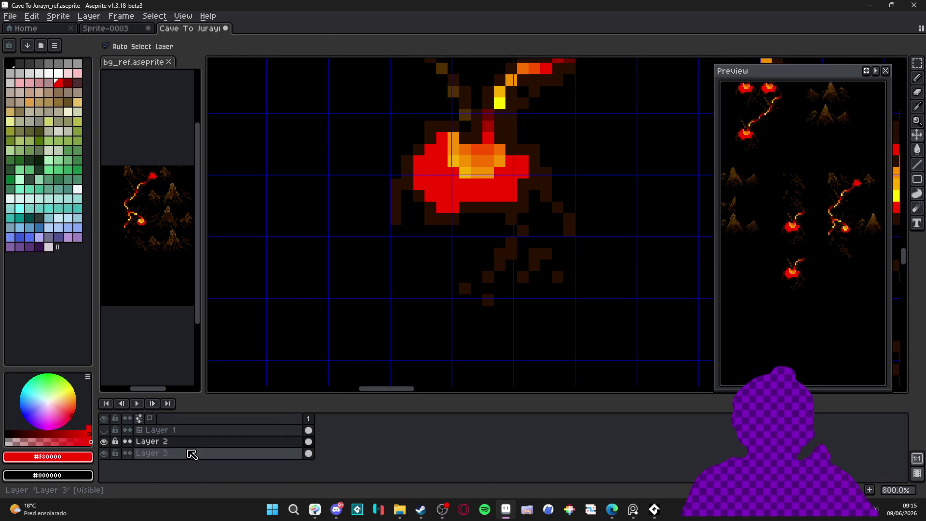
Step: Convert Layer 2 into a tilemap with a 48x48 tile grid
scroll(454, 199, "up", 2)
right_click(230, 442)
mouse_move(282, 442)
left_click(341, 469)
left_click(452, 264)
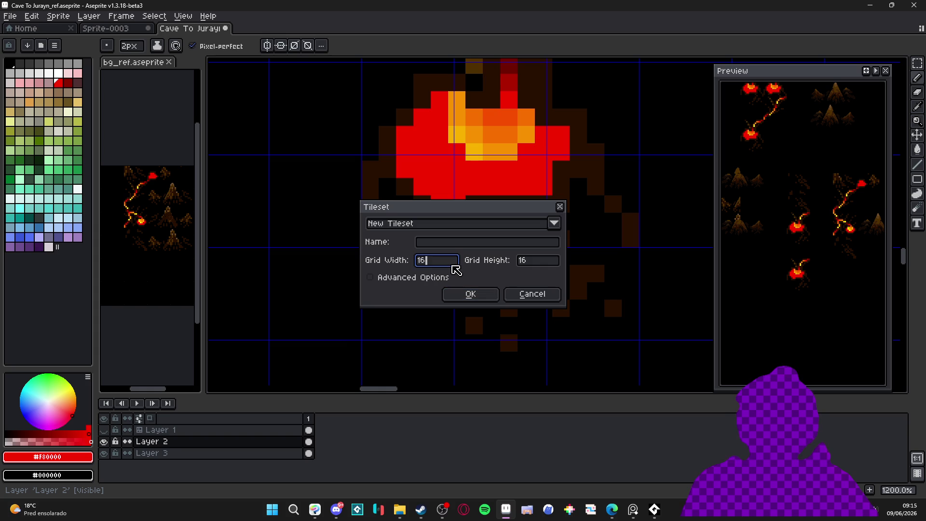
type("48")
key("Tab")
type("48")
key("Return")
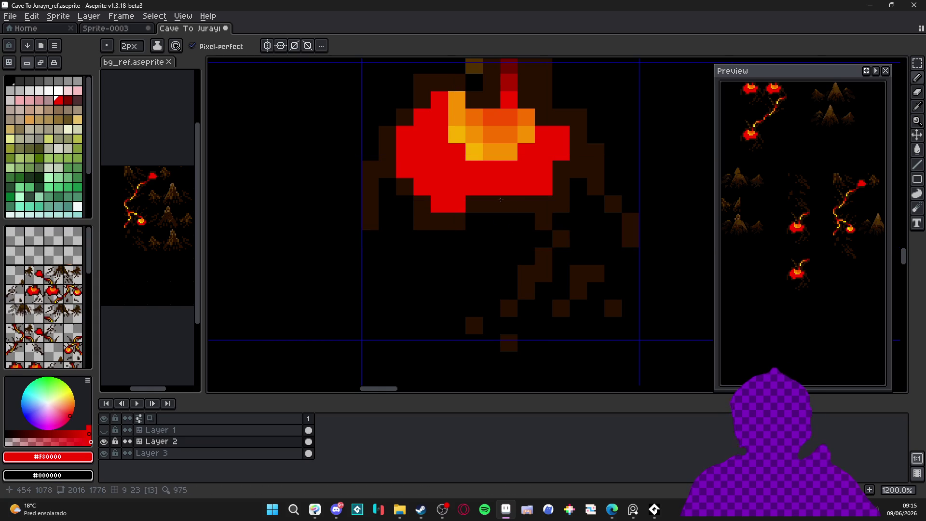
Step: Revert the tilemap to a normal layer, close Cave To Jurayn_ref, and undo a stray red dot
scroll(482, 197, "down", 2)
right_click(241, 449)
mouse_move(275, 443)
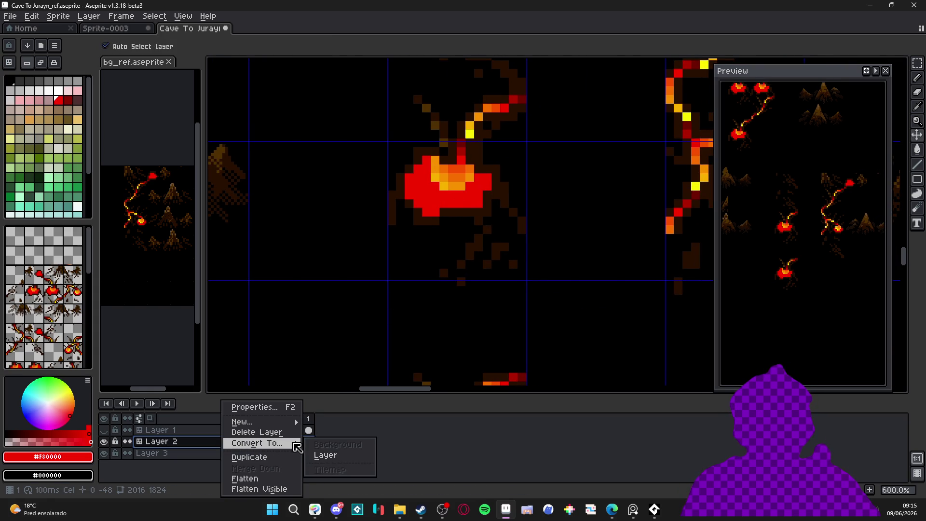
left_click(333, 454)
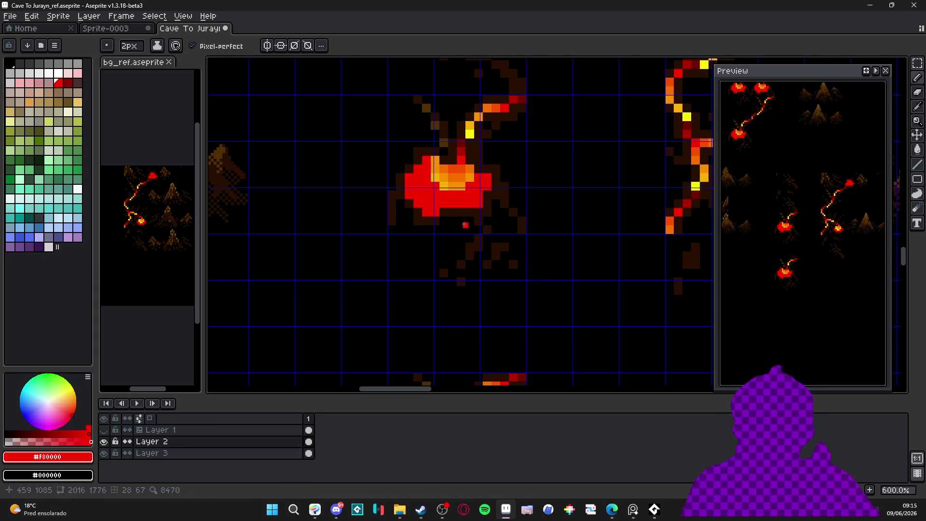
left_click(228, 30)
left_click(479, 277)
key("ctrl+z")
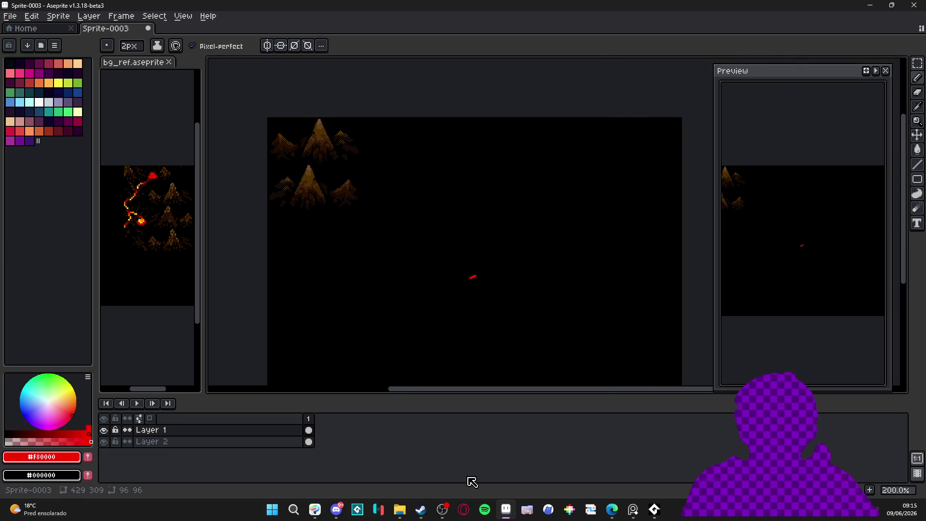
Step: Reopen Cave To Jurayn_ref, convert Layer 2 to a normal layer, and close the document
left_click(409, 514)
double_click(544, 124)
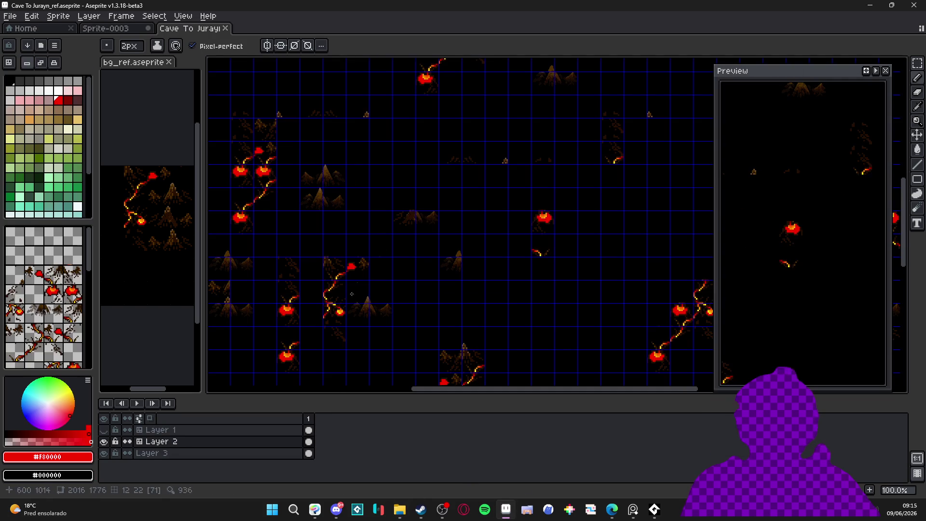
right_click(222, 454)
mouse_move(270, 442)
left_click(337, 460)
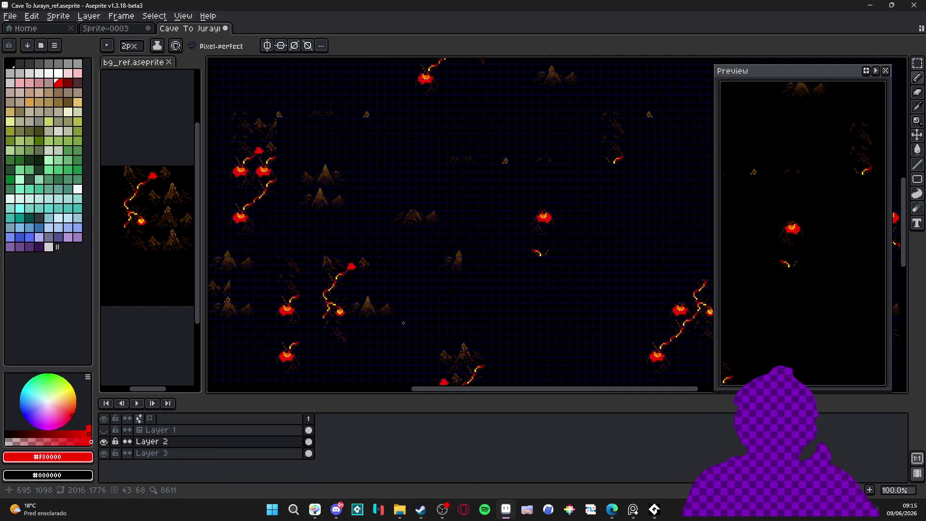
left_click(225, 28)
Step: Reopen Cave To Jurayn_ref and convert Layer 2 to a tilemap with the default tileset settings
left_click(399, 509)
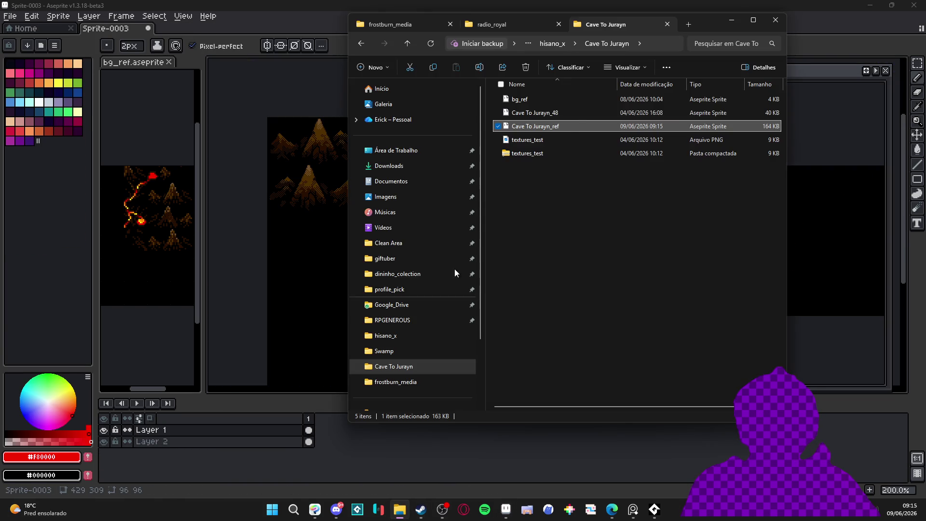
double_click(570, 124)
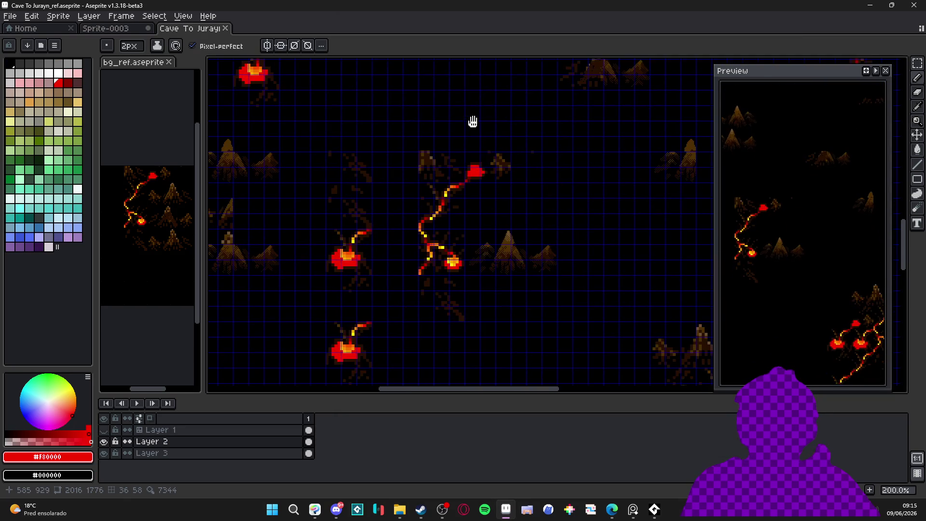
right_click(161, 448)
mouse_move(198, 441)
left_click(292, 469)
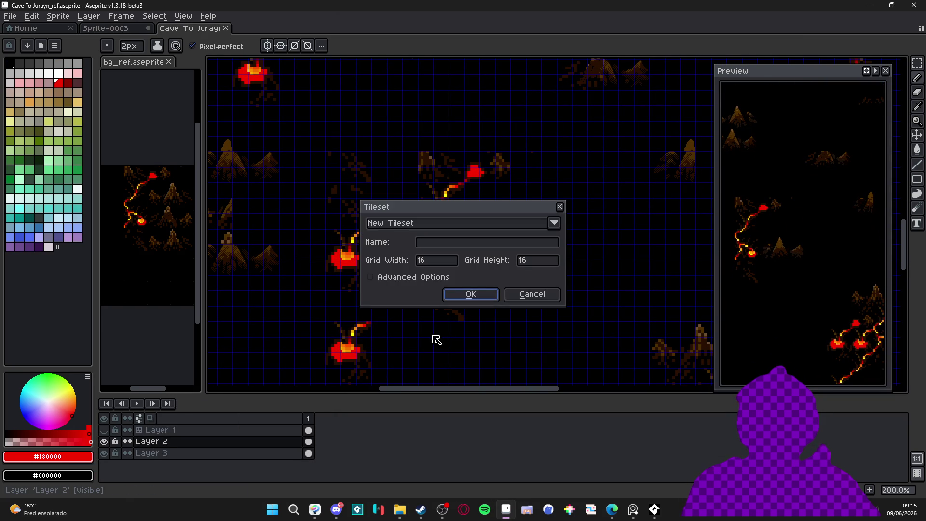
key("Tab")
key("Tab")
key("Tab")
key("Return")
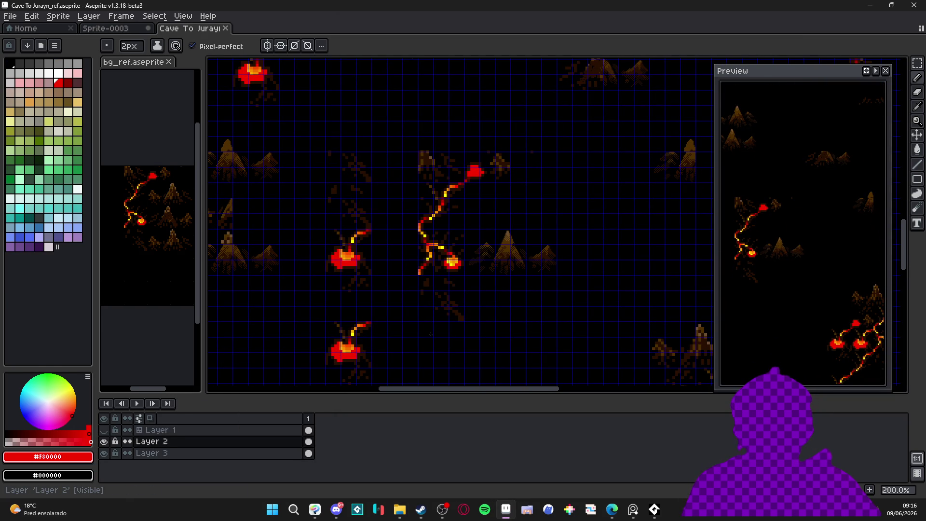
scroll(487, 252, "up", 5)
key("alt")
left_click_drag(450, 261, 454, 263)
scroll(464, 263, "down", 3)
key("ctrl+z")
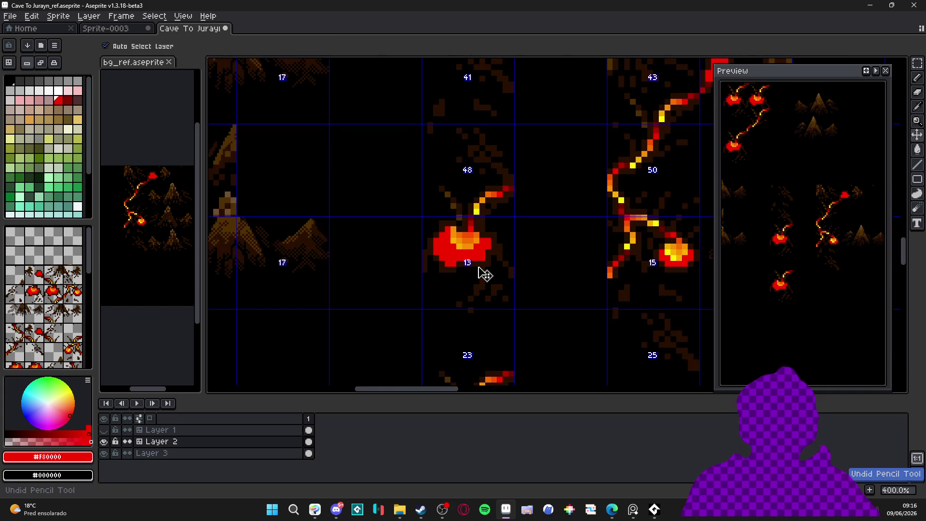
scroll(484, 273, "down", 2)
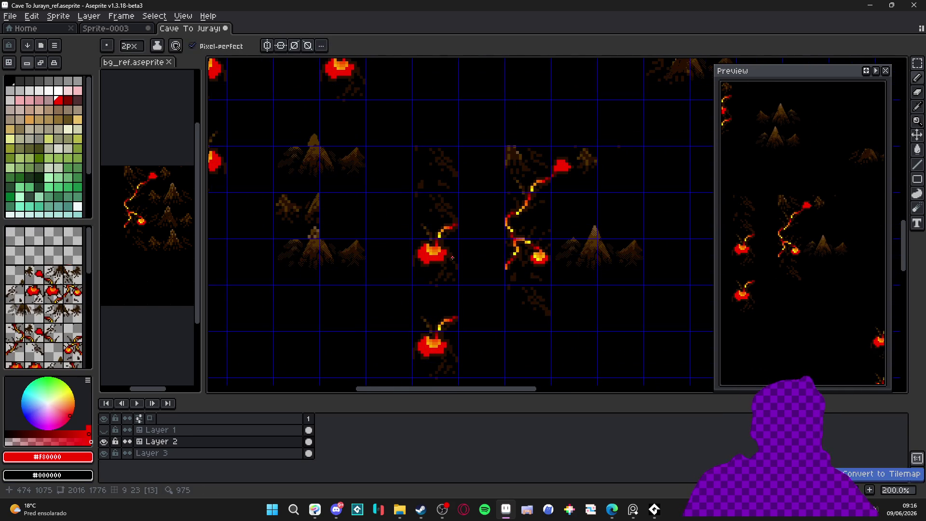
scroll(457, 266, "up", 1)
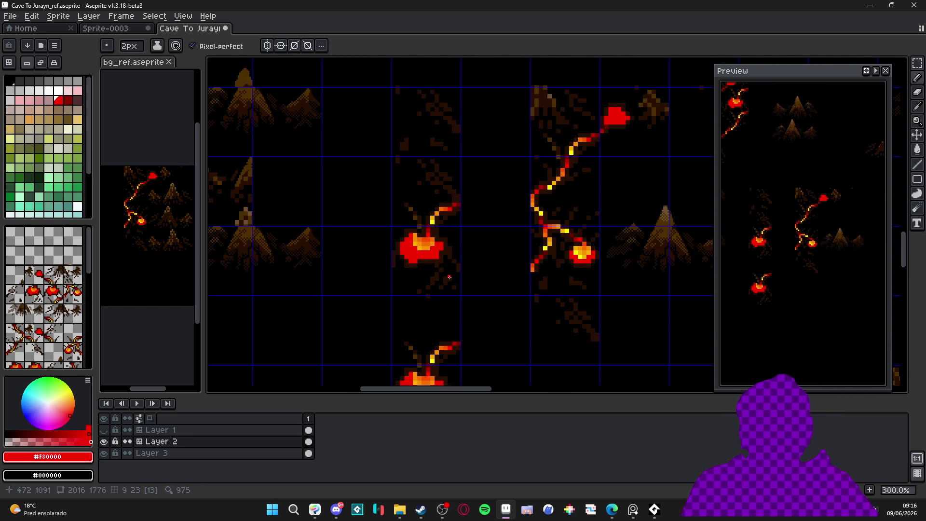
scroll(416, 262, "down", 1)
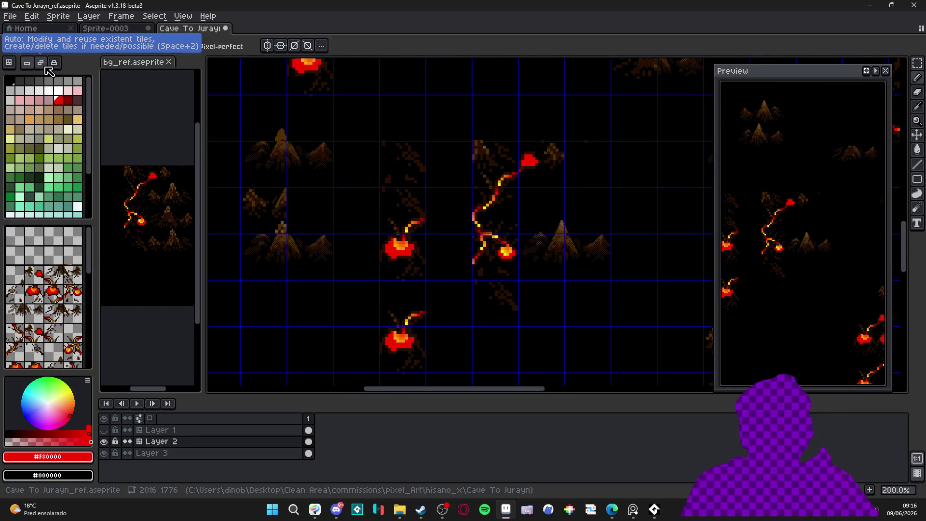
scroll(549, 302, "up", 3)
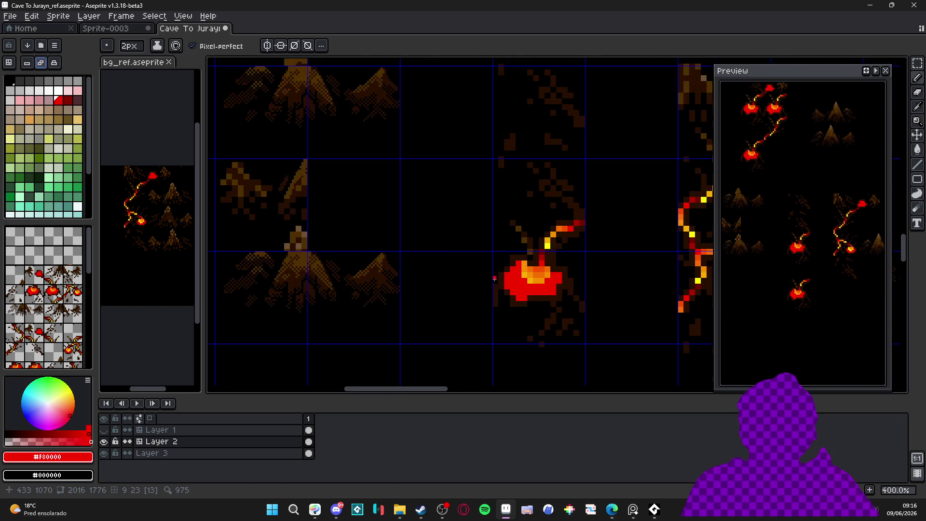
left_click_drag(545, 304, 433, 296)
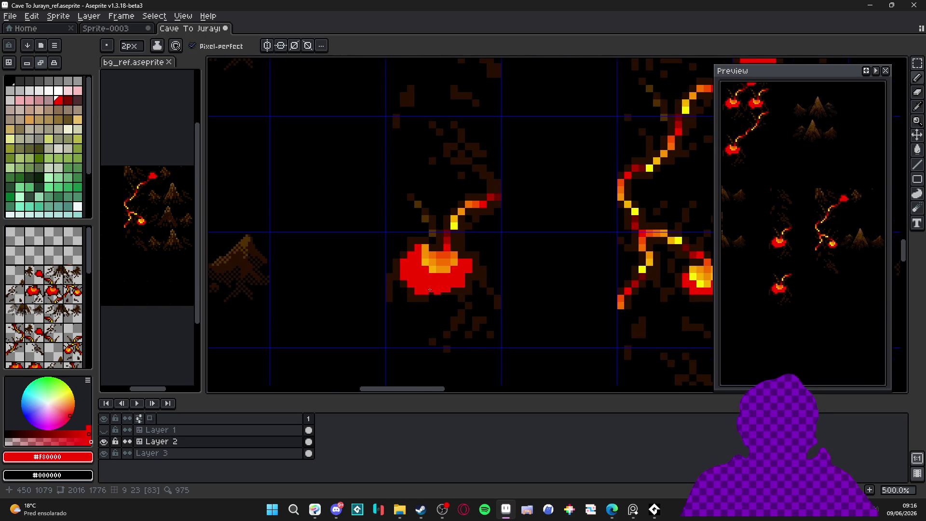
scroll(432, 295, "up", 1)
scroll(403, 264, "down", 2)
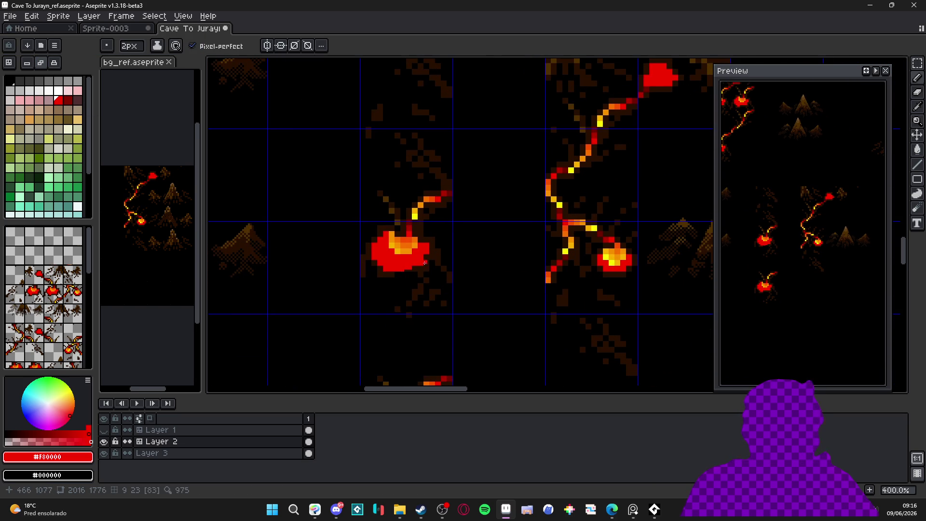
scroll(404, 265, "down", 2)
scroll(377, 251, "up", 5)
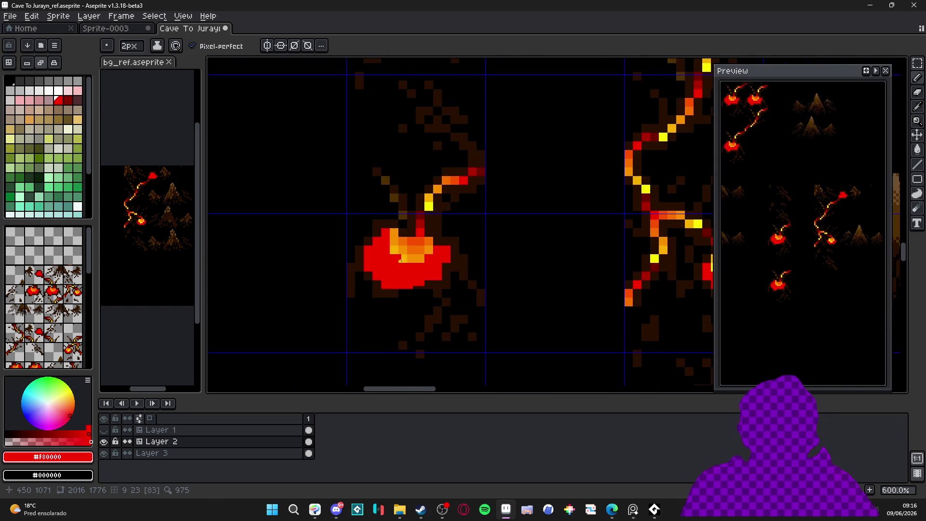
scroll(407, 248, "up", 2)
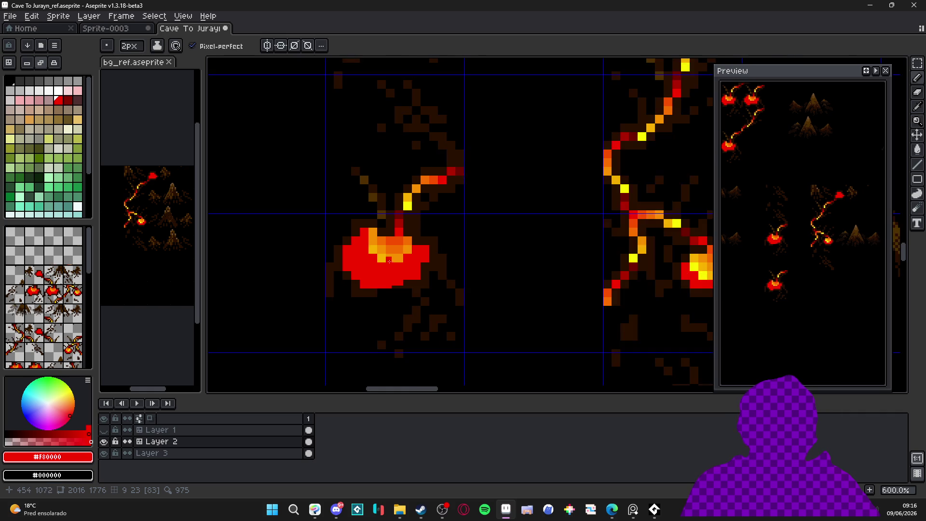
scroll(374, 220, "down", 8)
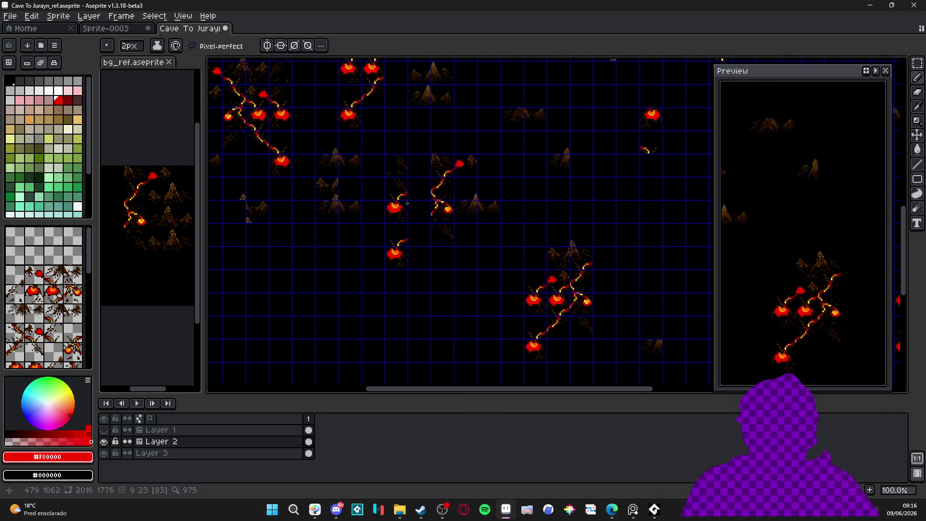
scroll(348, 331, "up", 6)
Step: Extend the red lava blob along its bottom edge and add a small red stair-step
left_click_drag(350, 332, 368, 329)
scroll(415, 292, "up", 3)
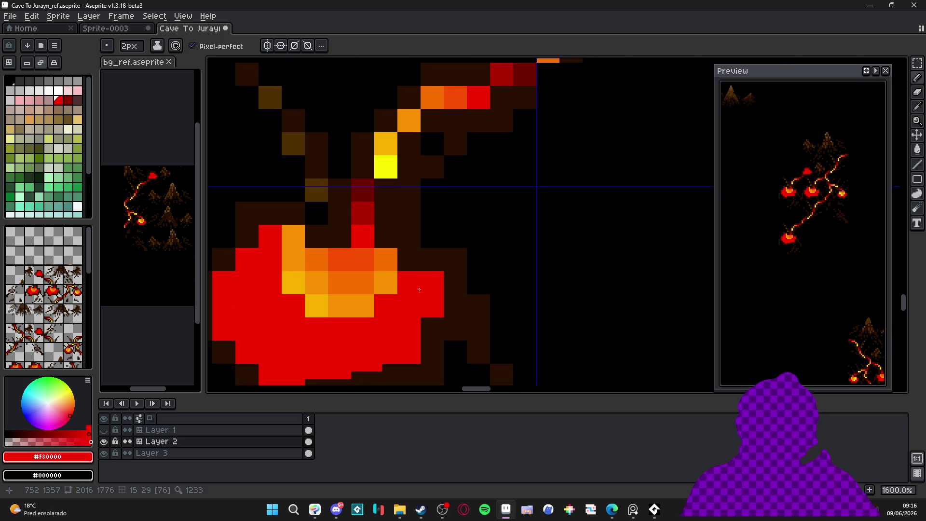
left_click_drag(393, 244, 419, 268)
scroll(419, 268, "down", 3)
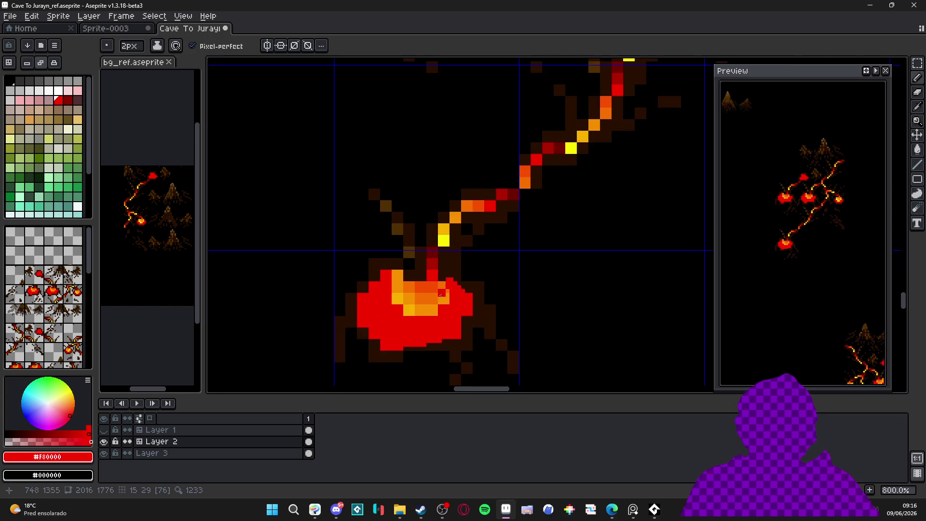
scroll(425, 261, "up", 2)
left_click(422, 241)
key("ctrl+z")
Step: Paint a thick bright yellow vein curving from the lava pool up to the right
left_click(425, 226, "alt")
key("plus")
key("plus")
mouse_move(404, 239)
left_mouse_down()
mouse_move(398, 281)
mouse_move(404, 273)
mouse_move(391, 263)
mouse_move(435, 202)
mouse_move(531, 147)
left_mouse_up()
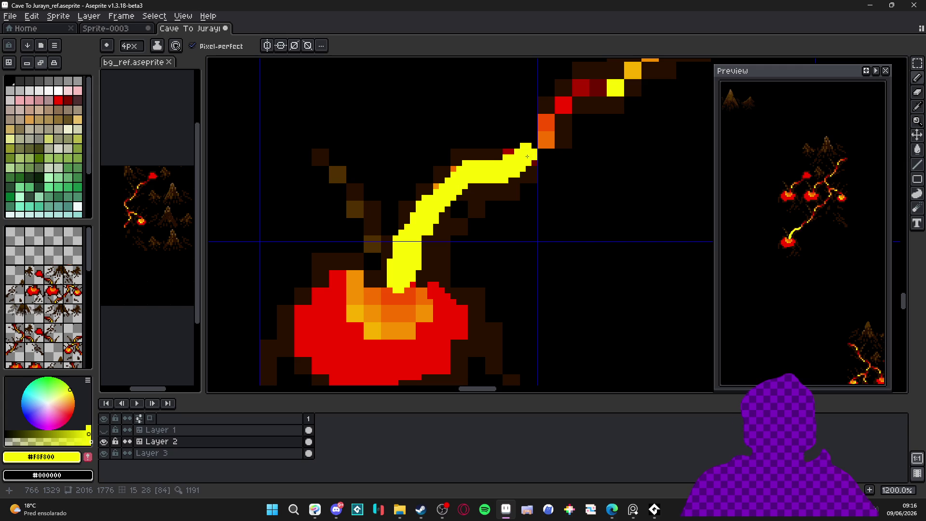
scroll(466, 265, "down", 5)
scroll(466, 266, "up", 3)
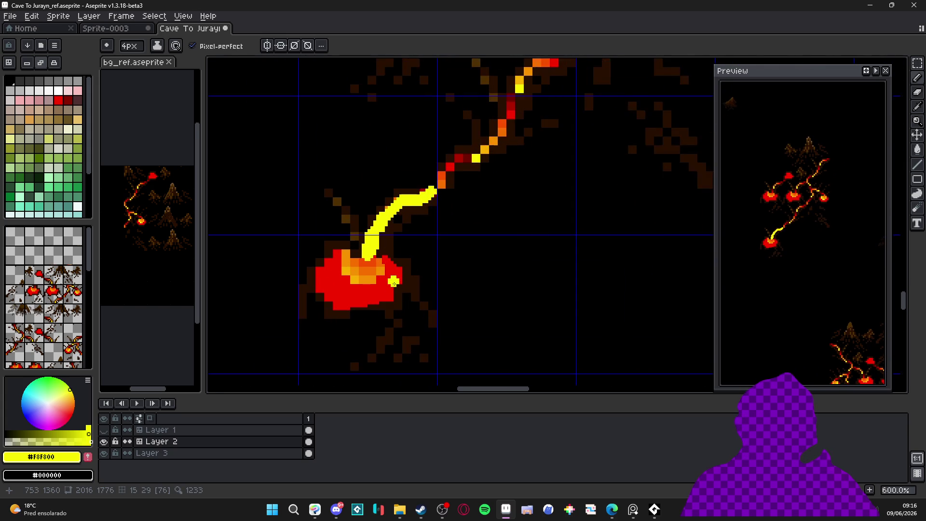
Step: Eyedrop dark brown and erase stray dark outline pixels beside and below the pool
left_click(446, 240, "alt")
key("minus")
key("minus")
key("minus")
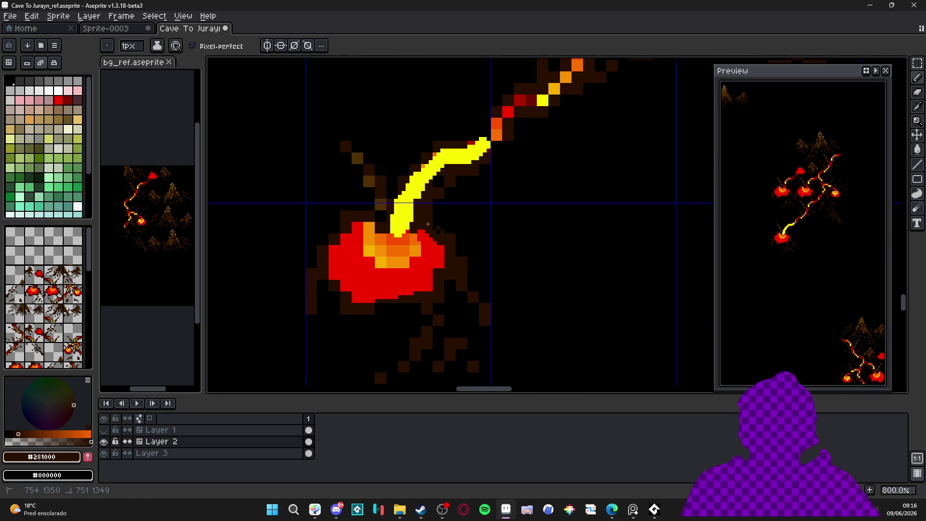
key("e")
key("minus")
key("minus")
key("minus")
key("minus")
key("minus")
key("minus")
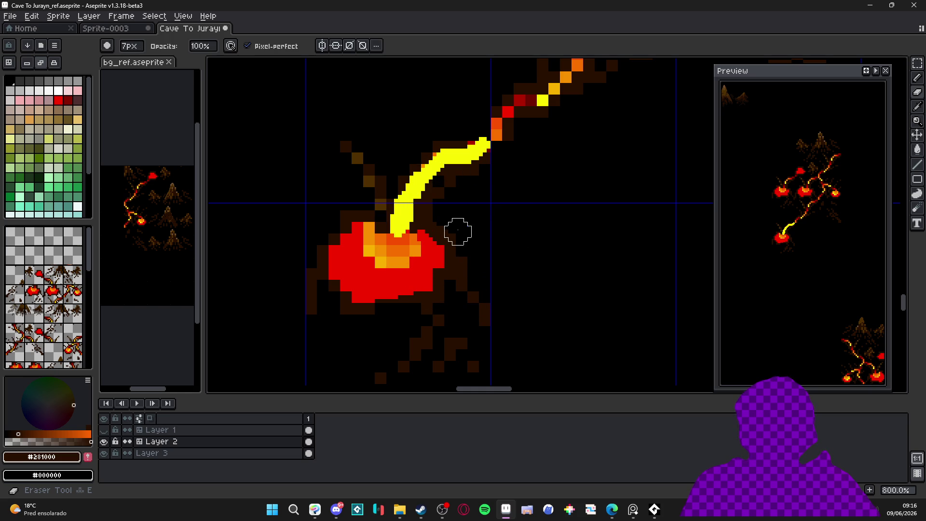
left_click(463, 264)
left_click(484, 314)
key("b")
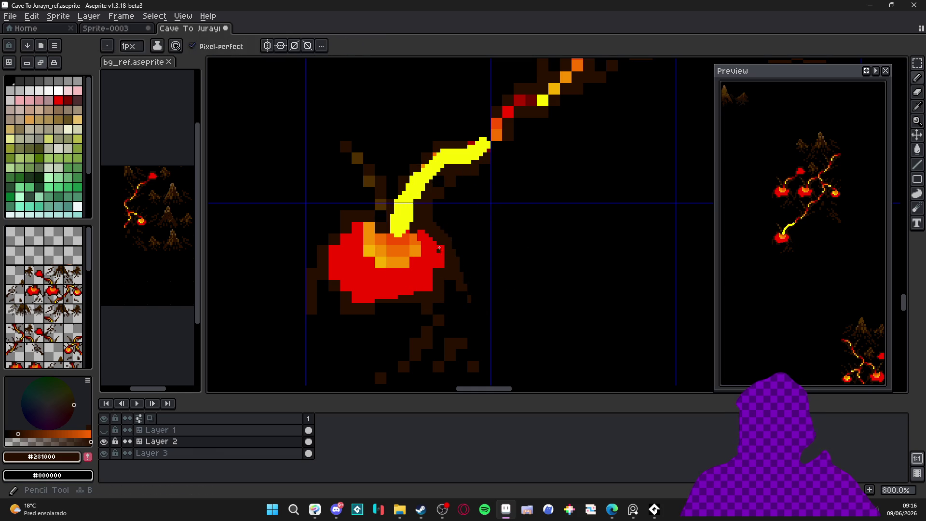
key("plus")
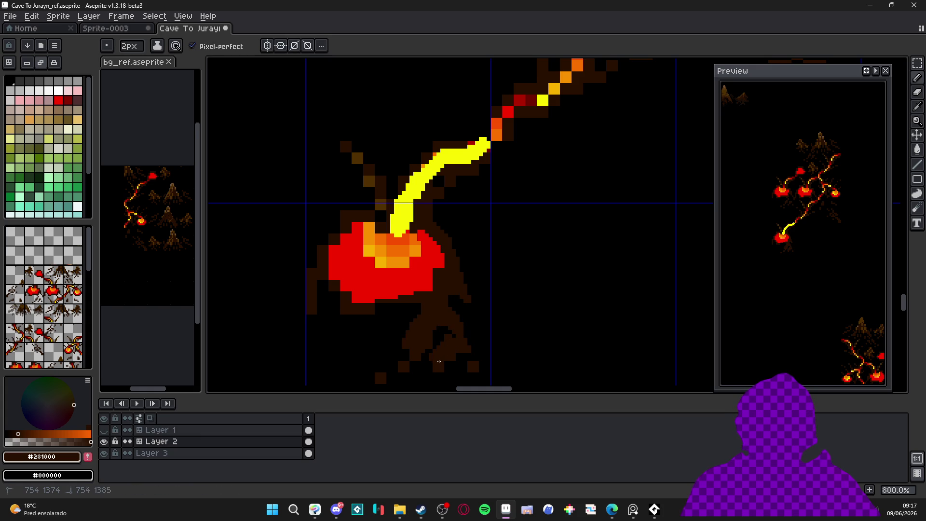
Step: Eyedrop dark brown #281000 and extend the rock roots further down beneath the lava pool
scroll(438, 337, "down", 3)
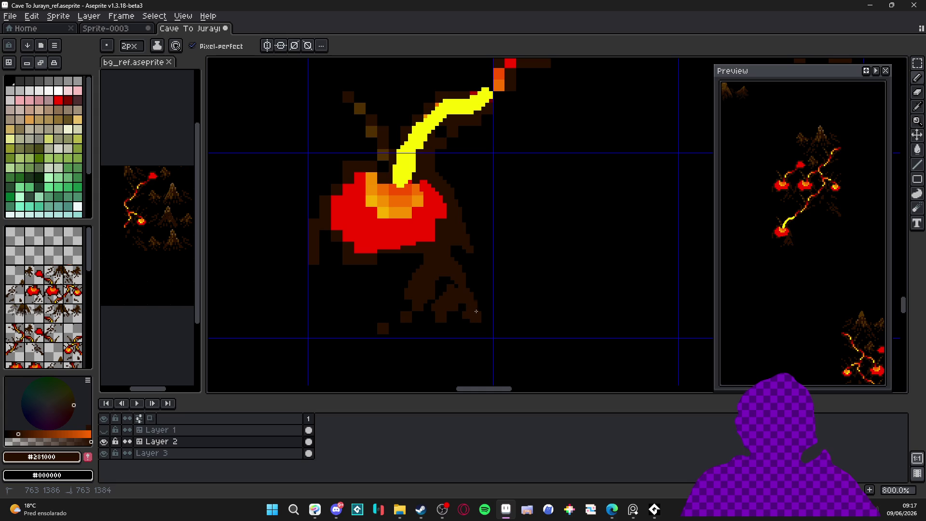
left_click(460, 320, "alt")
key("e")
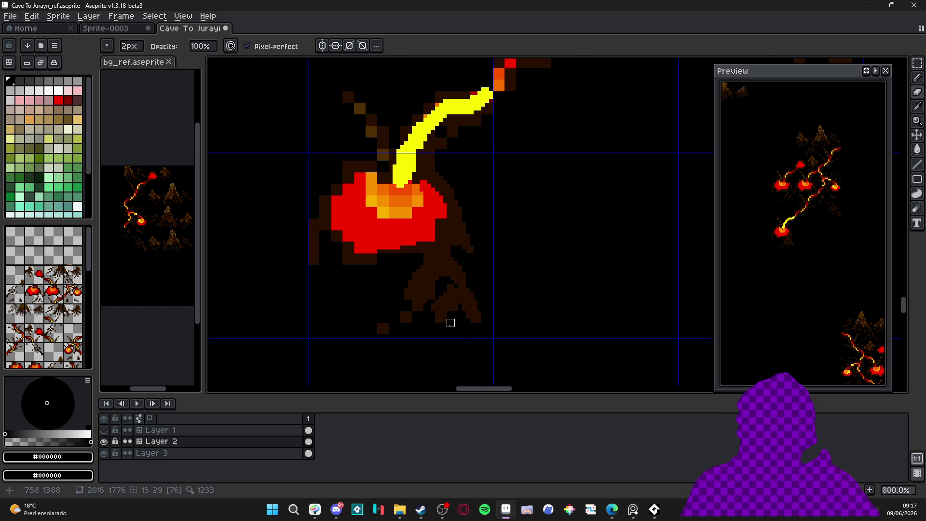
key("minus")
key("b")
left_click(458, 291, "alt")
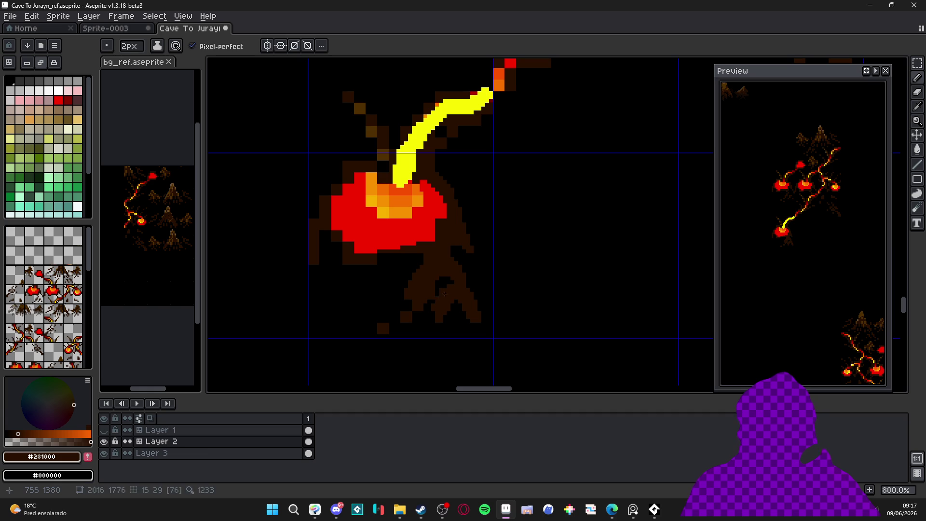
left_click(412, 305, "alt")
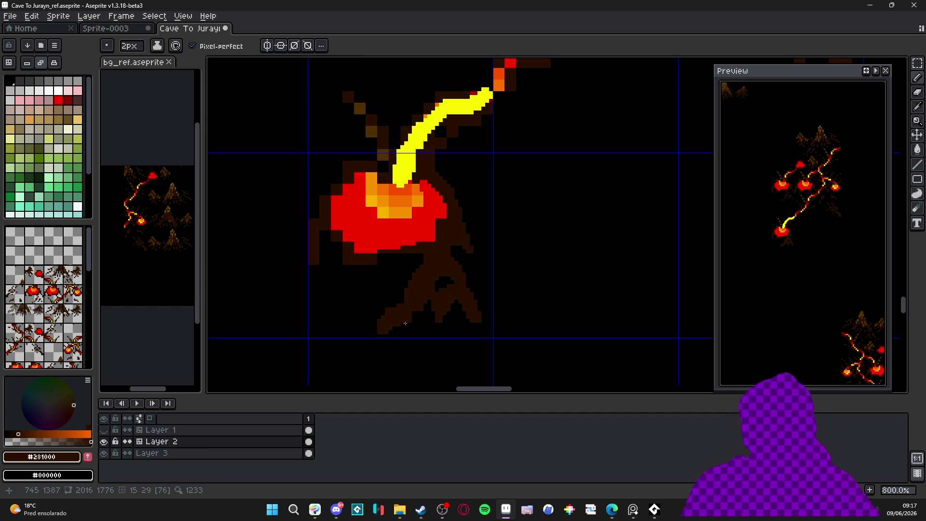
key("e")
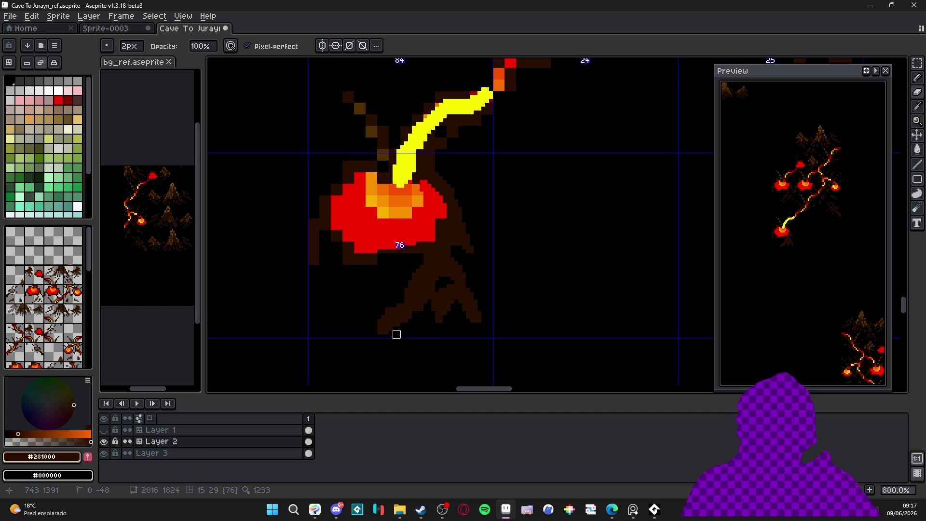
Step: Eyedrop lava red and paint it along the pool's lower-left edge
key("b")
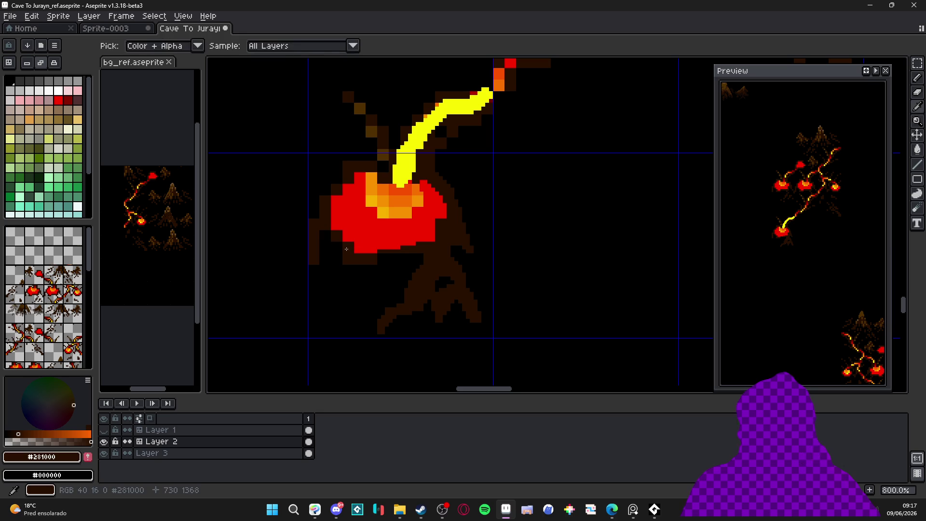
left_click(341, 219, "alt")
left_click_drag(332, 231, 370, 251)
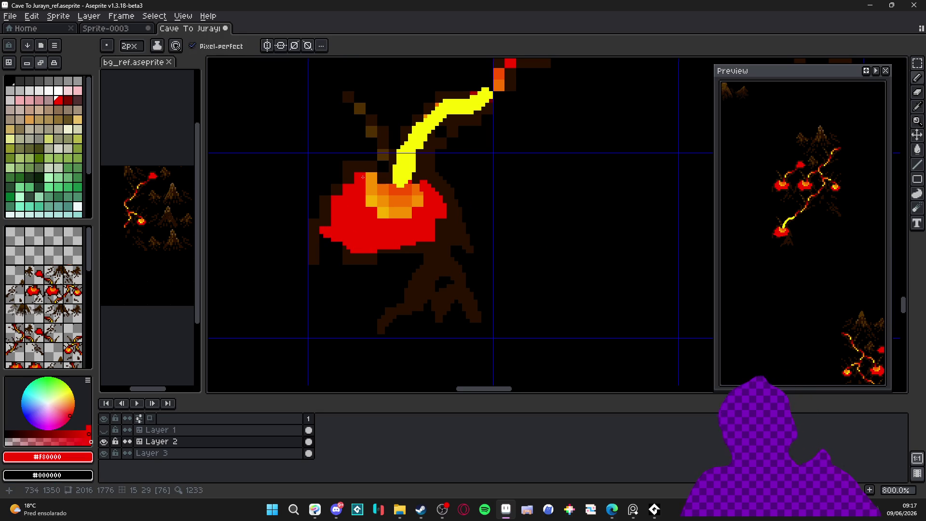
Step: Pencil a dark brown #281000 rim along the pool's upper-left and left sides, filling the black gap
scroll(291, 142, "up", 3)
left_click(413, 186, "alt")
left_click_drag(403, 203, 377, 237)
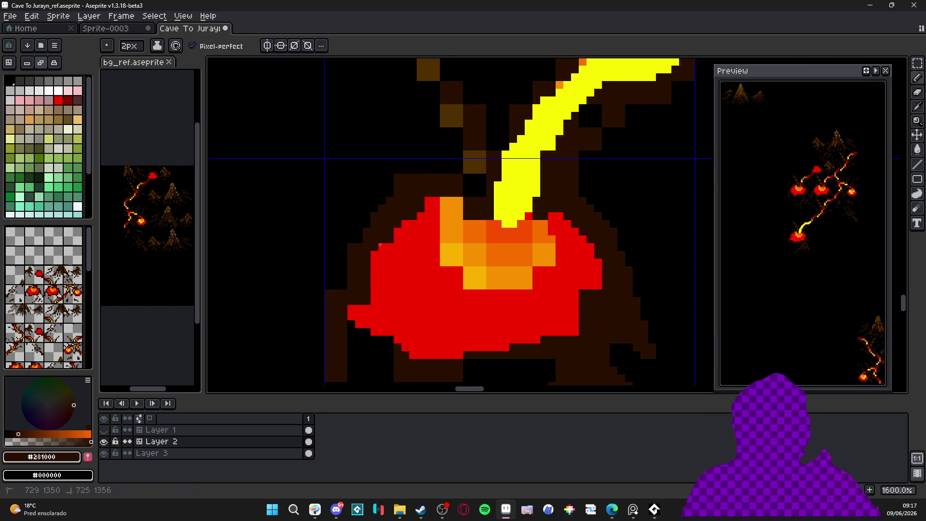
mouse_move(372, 301)
left_mouse_down()
mouse_move(374, 261)
mouse_move(379, 277)
mouse_move(355, 333)
left_mouse_up()
left_click(395, 297)
left_click(424, 251, "alt")
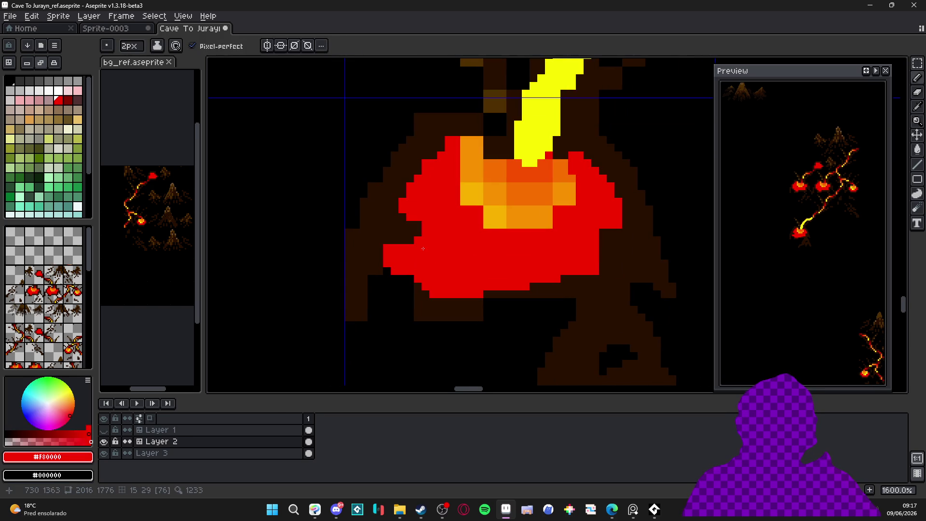
left_click(406, 298, "alt")
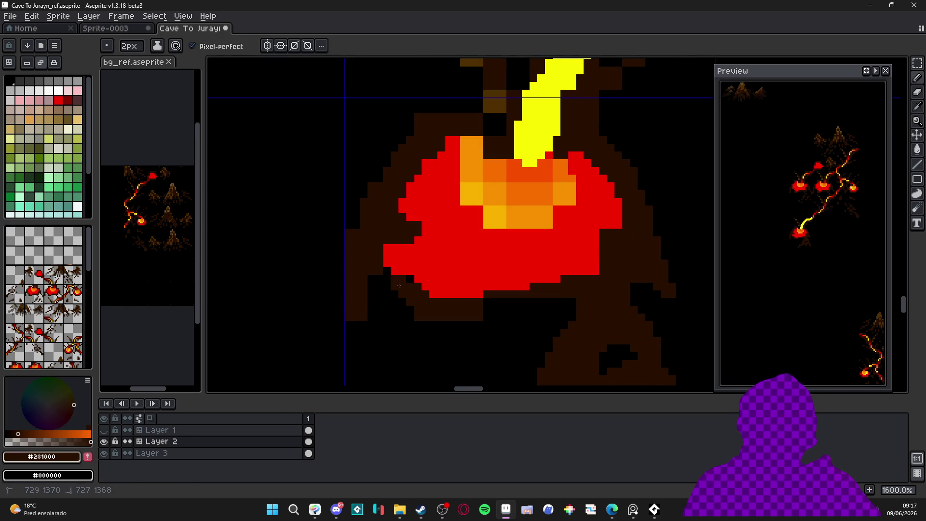
left_click(373, 281)
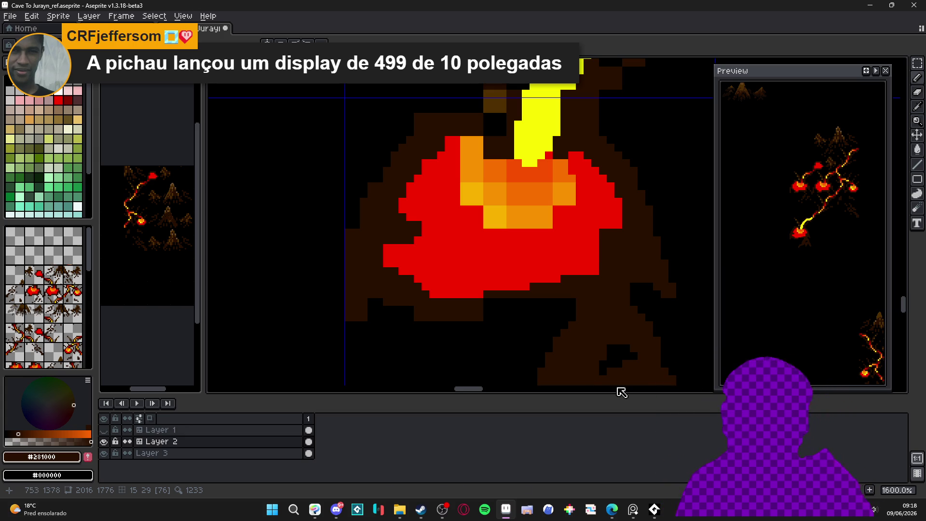
Step: Paint dark brown over the red lava's lower-left edge
left_click(403, 265)
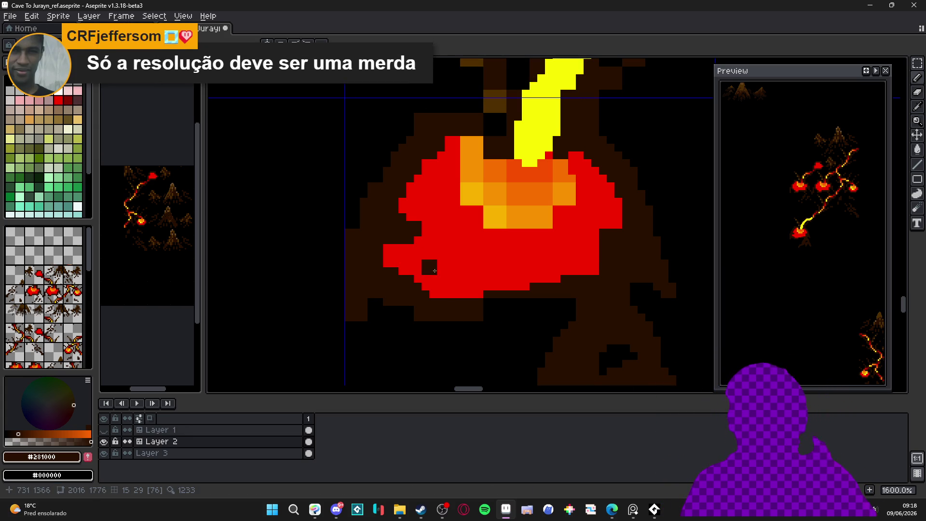
key("ctrl+z")
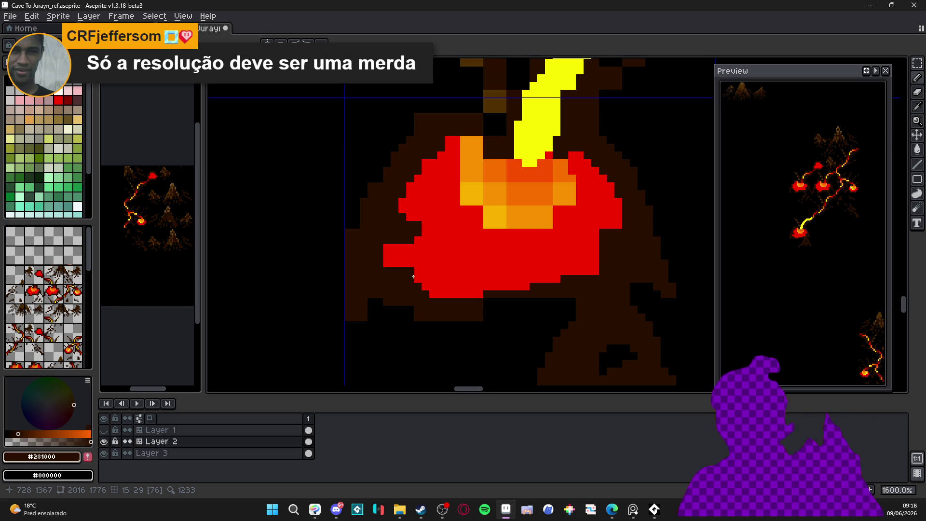
mouse_move(382, 270)
left_mouse_down()
mouse_move(410, 273)
mouse_move(438, 293)
mouse_move(395, 244)
left_mouse_up()
left_click(430, 236, "alt")
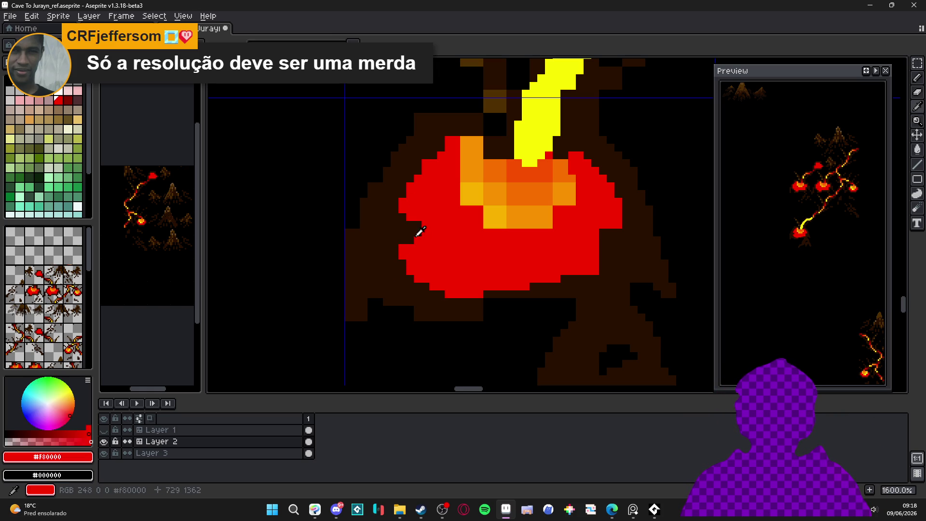
left_click(428, 234, "alt")
Step: Add light orange pixels to the pool's centre and even out the orange band
left_click_drag(488, 218, 455, 238)
left_click(454, 237, "alt")
left_click(458, 241, "alt")
left_click(443, 228)
left_click(449, 236)
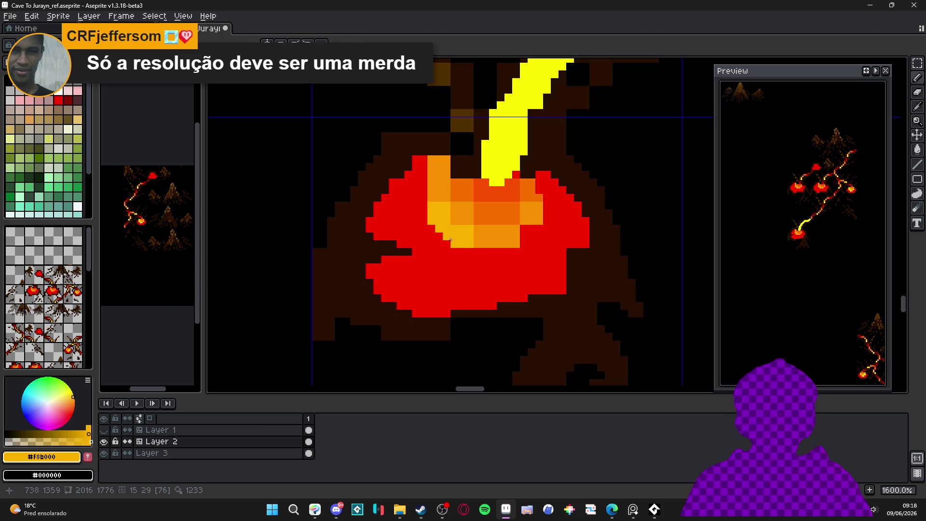
left_click(481, 217, "alt")
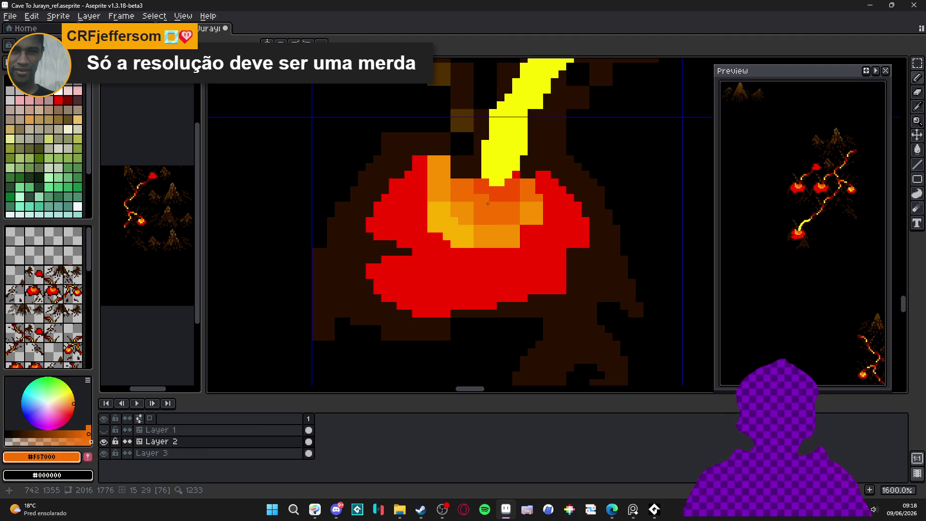
left_click_drag(499, 198, 519, 207)
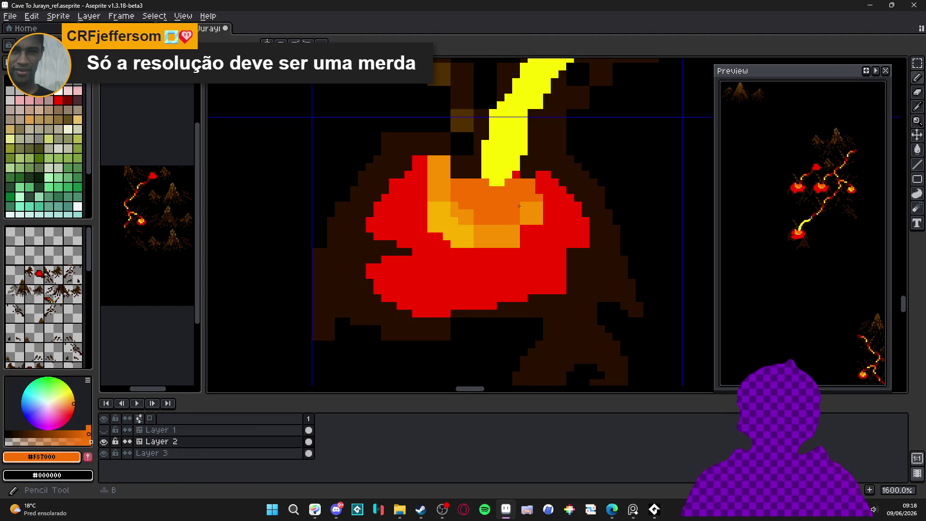
scroll(480, 223, "down", 1)
scroll(479, 223, "up", 1)
Step: Fill the lighter and darker orange patches with the same mid orange
left_click(496, 231, "alt")
key("g")
left_click(491, 214)
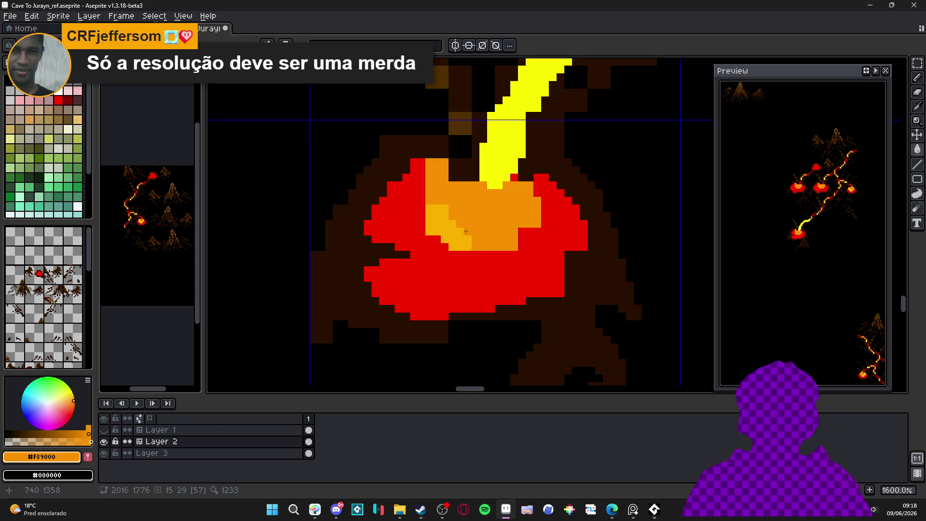
left_click(463, 232)
scroll(463, 232, "down", 1)
scroll(455, 253, "up", 1)
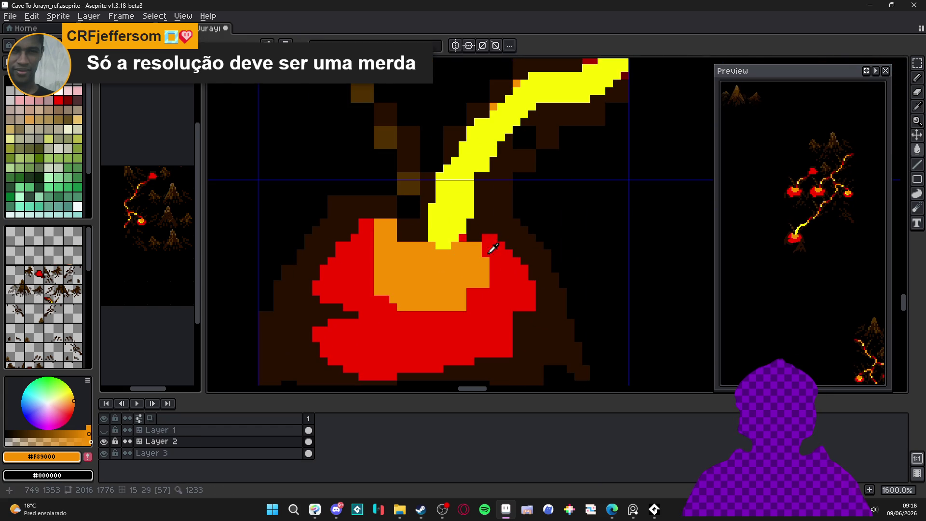
Step: Paint red over the orange's right part and add an orange pixel below it
left_click(497, 262, "alt")
left_click_drag(486, 262, 470, 282)
left_click(441, 244, "alt")
mouse_move(432, 253)
left_mouse_down()
mouse_move(453, 253)
mouse_move(427, 256)
left_mouse_up()
key("ctrl+z")
left_click(471, 252, "alt")
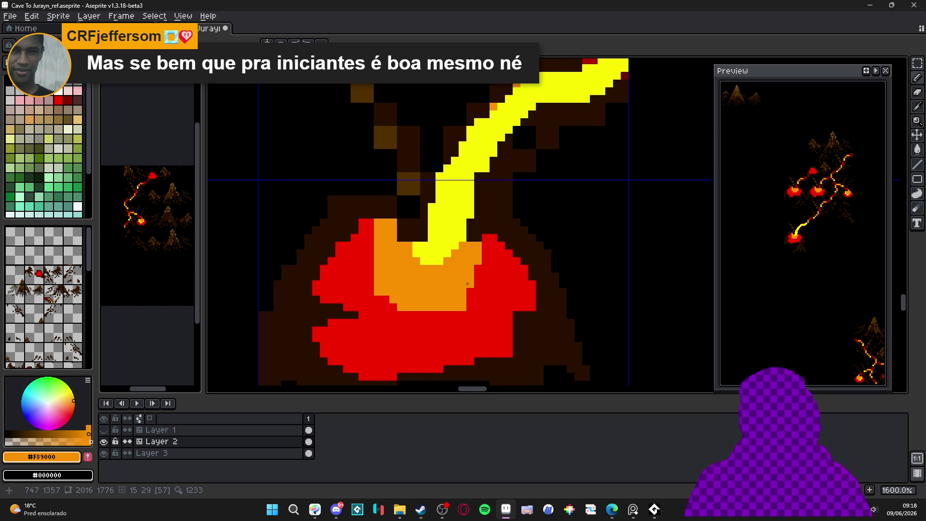
left_click(444, 318)
Step: Turn the orange area's top-left pixels red and add an orange edge pixel
left_click(368, 234, "alt")
left_click(377, 232)
left_click(374, 247)
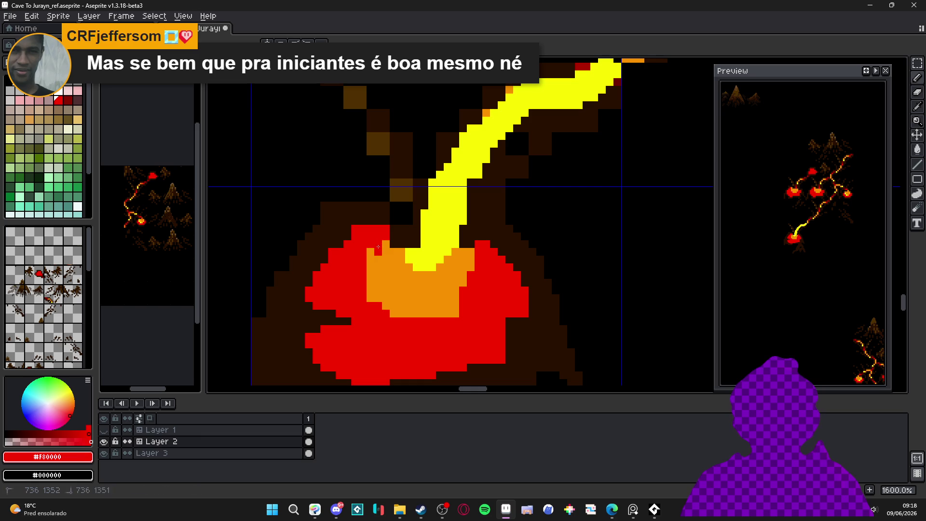
left_click(377, 260)
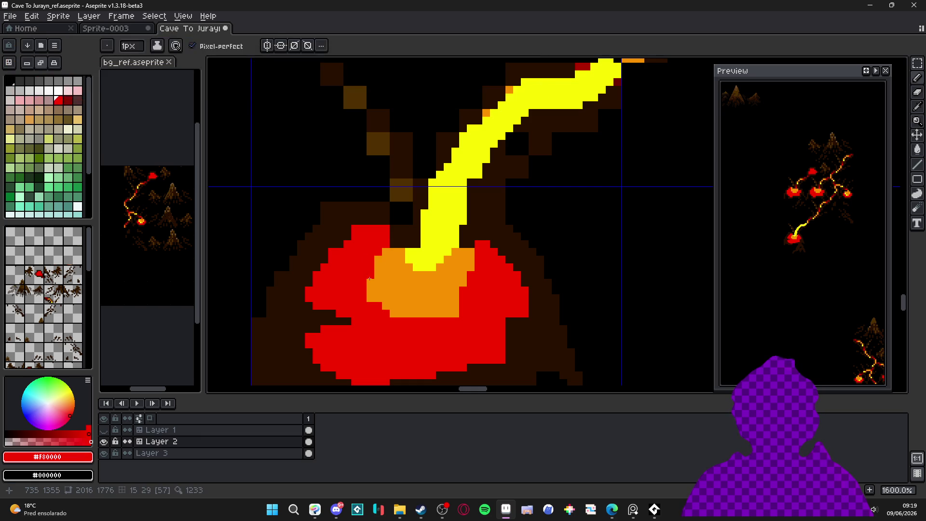
left_click(381, 294, "alt")
left_click(386, 306)
left_click(379, 312, "alt")
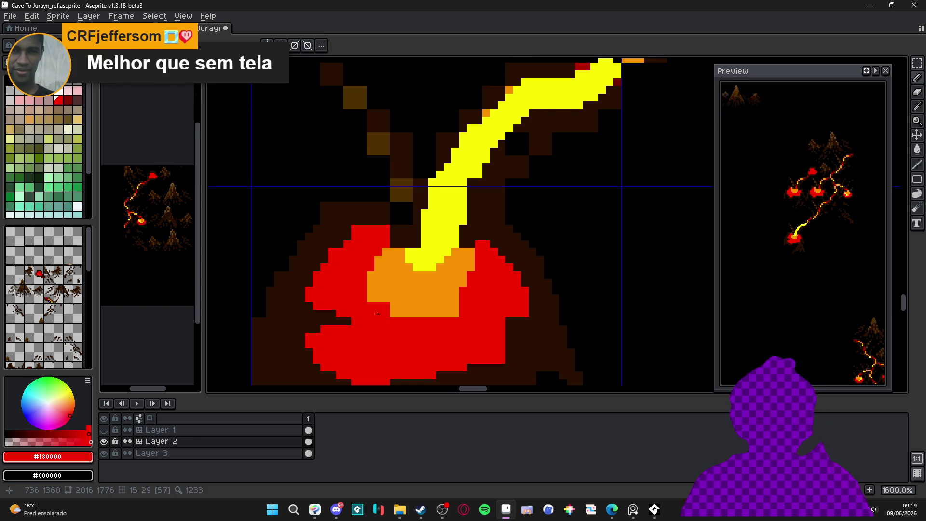
Step: Turn the orange ring's border pixels, a left column and its bottom red
scroll(381, 313, "up", 1)
left_click(401, 290)
left_click(412, 302)
left_click(424, 313)
left_click(435, 313)
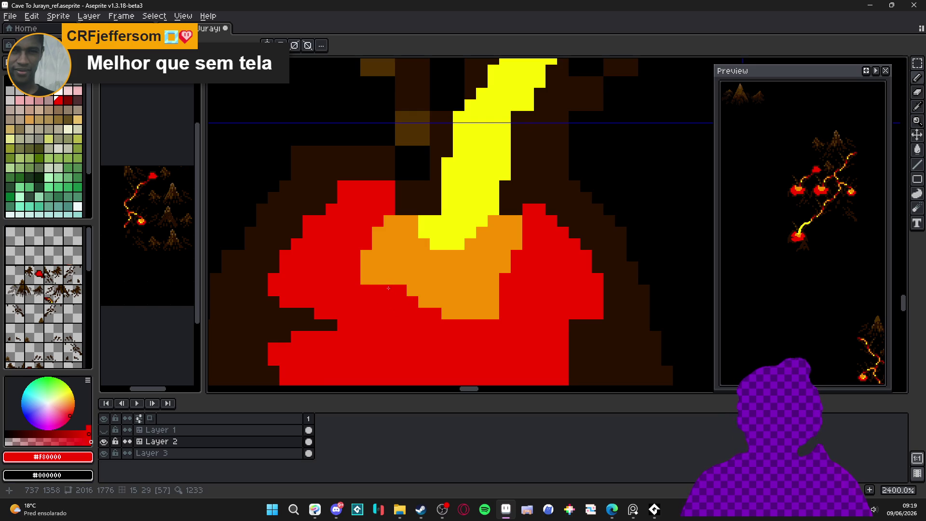
left_click_drag(366, 279, 366, 255)
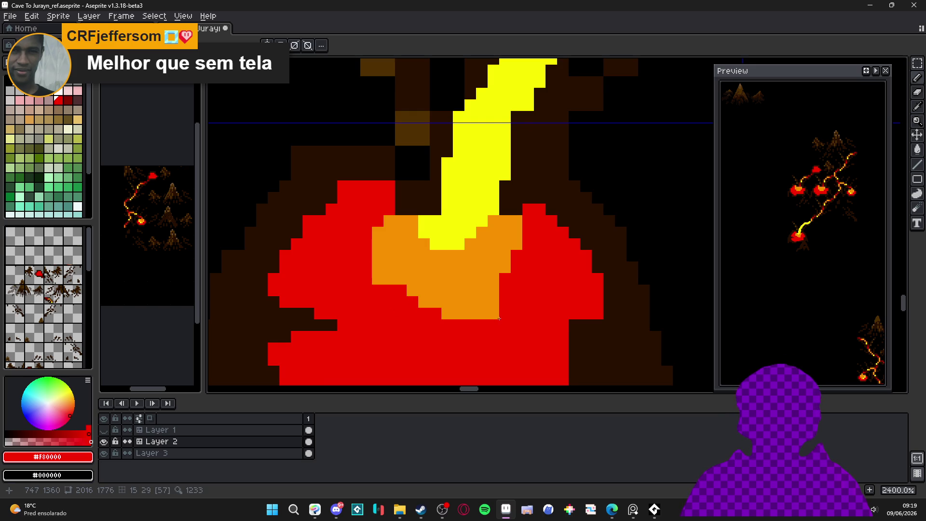
left_click_drag(489, 316, 447, 313)
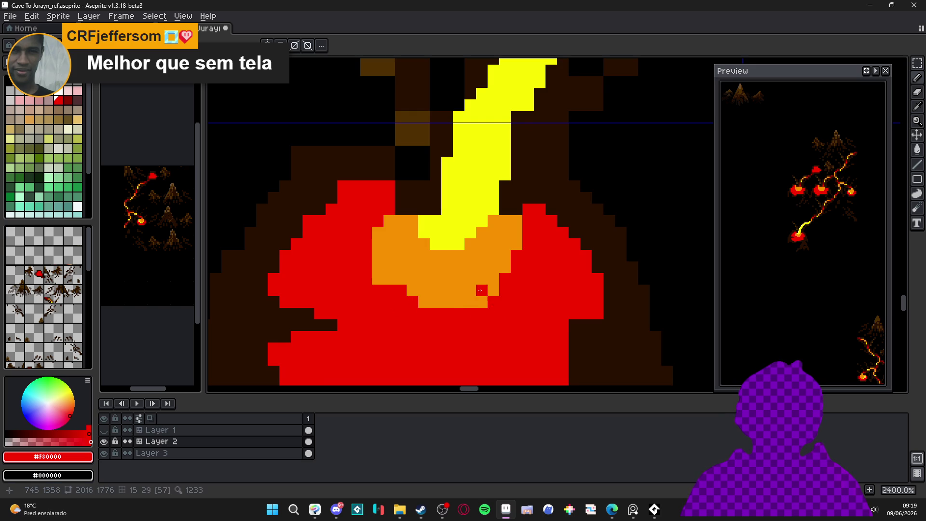
Step: Add yellow swirl pixels and a short yellow stroke through the orange ring, then minimize Aseprite
left_click(482, 290, "alt")
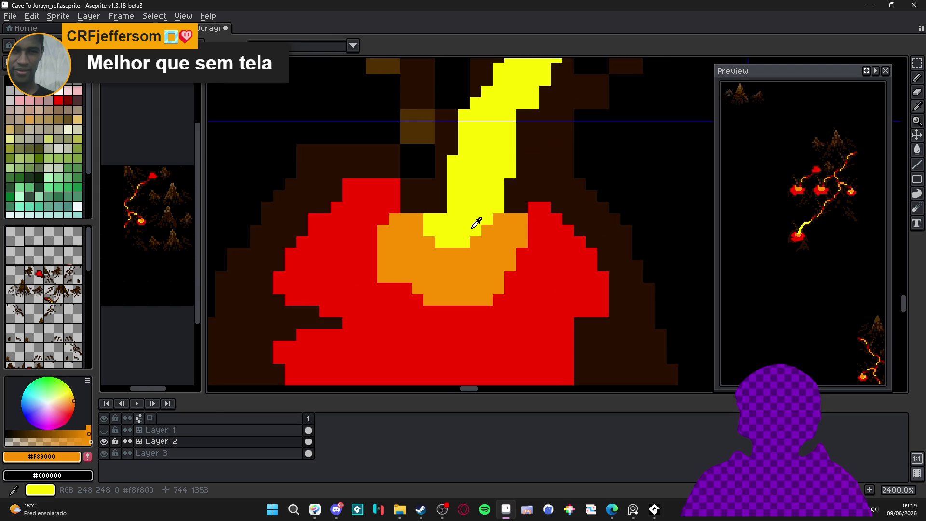
left_click(474, 223, "alt")
left_click(498, 254)
left_click(487, 265)
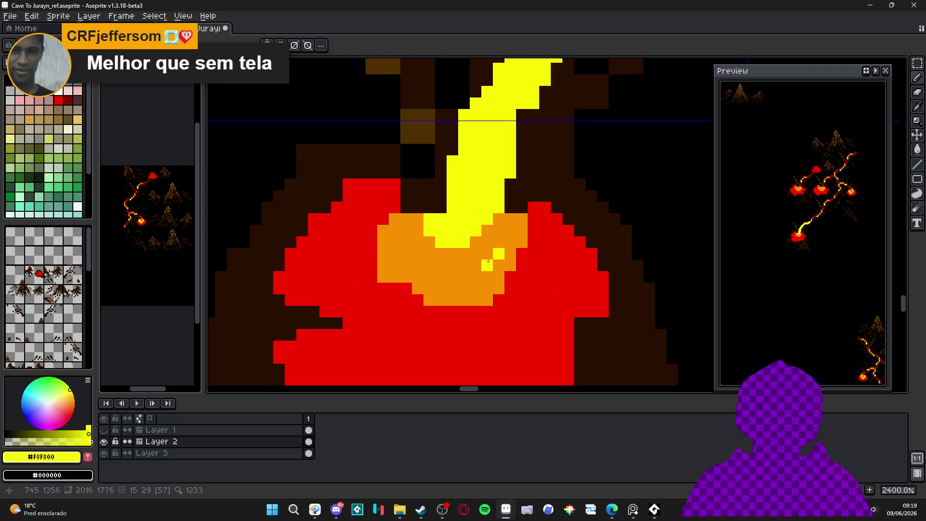
left_click(475, 265)
left_click(504, 240)
left_click(505, 218)
left_click_drag(429, 265, 399, 249)
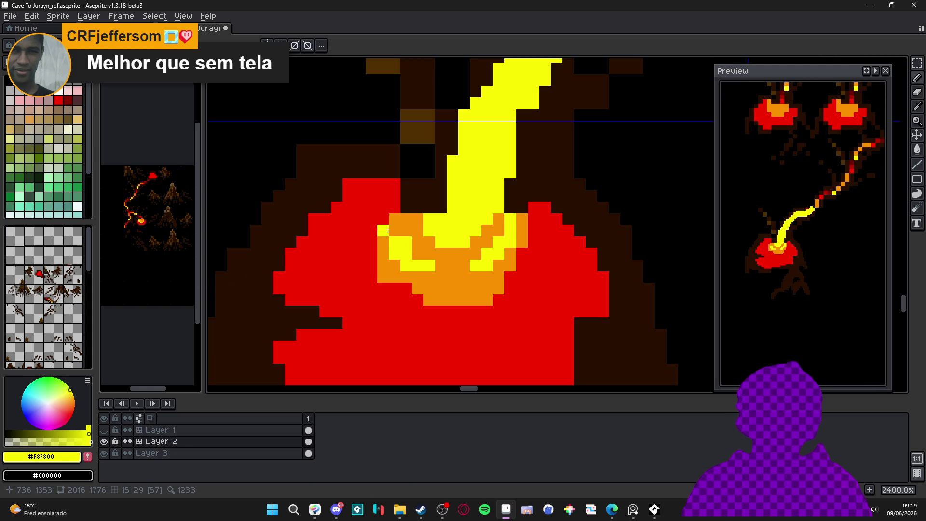
left_click(406, 219)
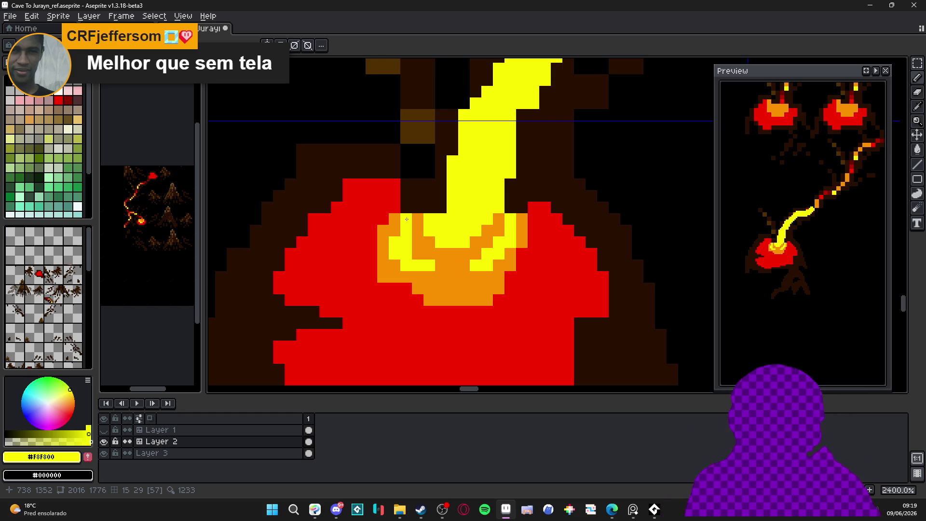
left_click(877, 4)
Step: Search 'noturna' to open Luz noturna settings, close it, and return to Aseprite
right_click(820, 354)
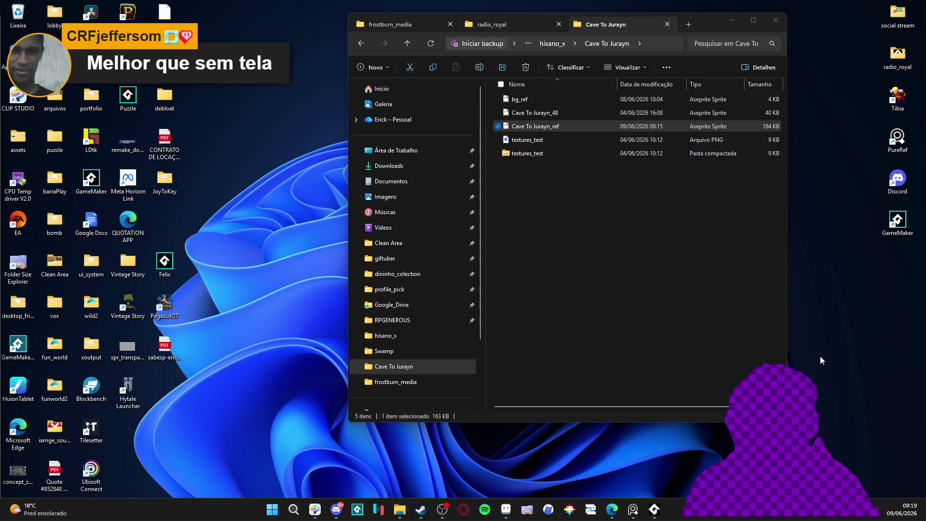
left_click(273, 514)
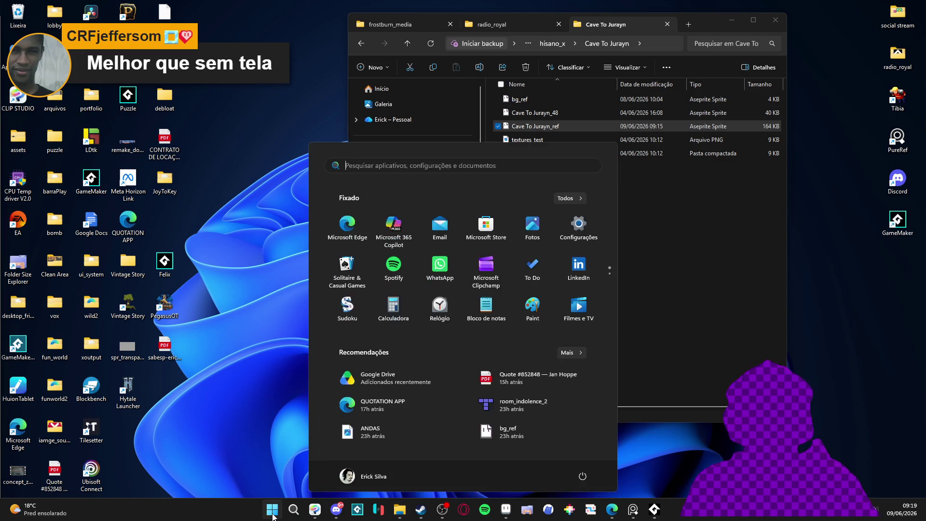
type("noturna")
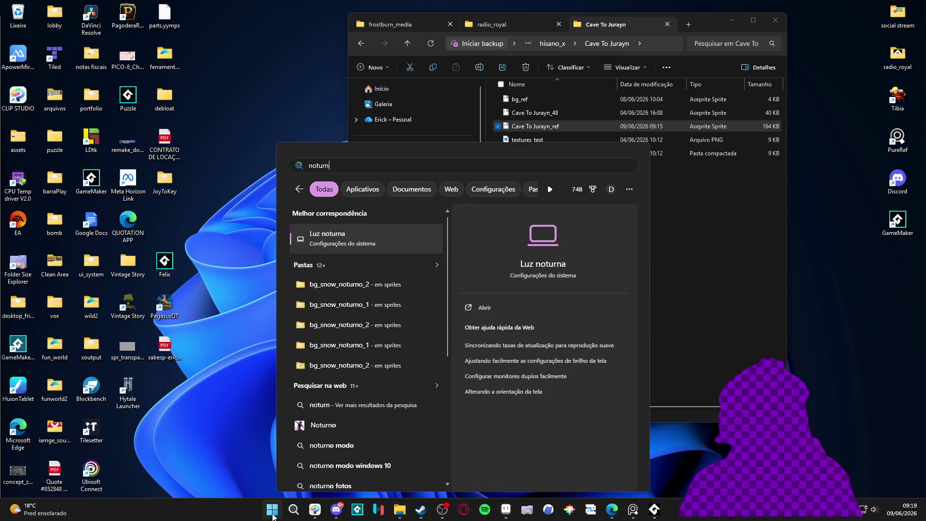
key("Return")
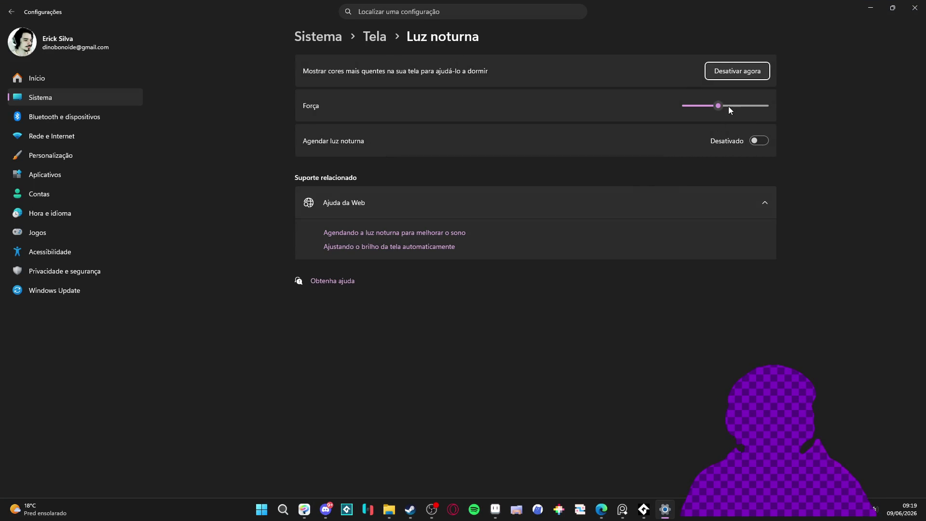
left_click(915, 6)
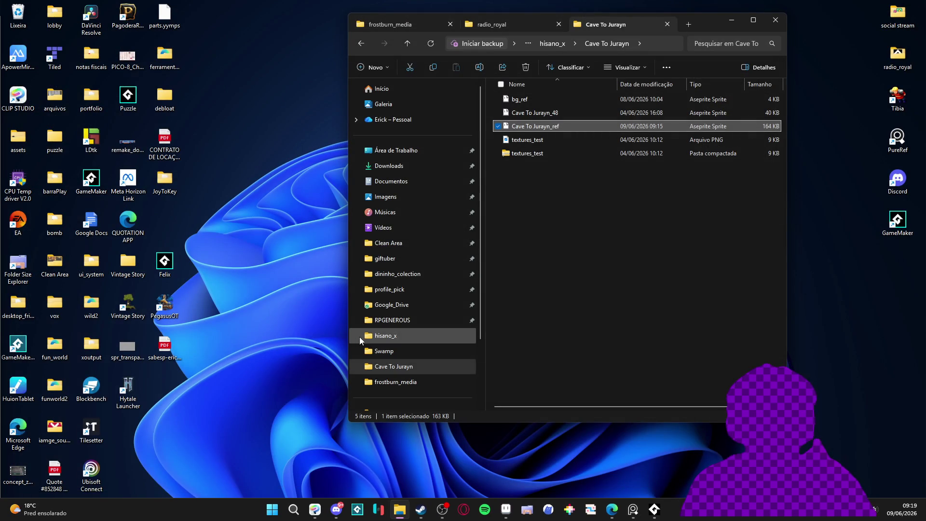
left_click(505, 508)
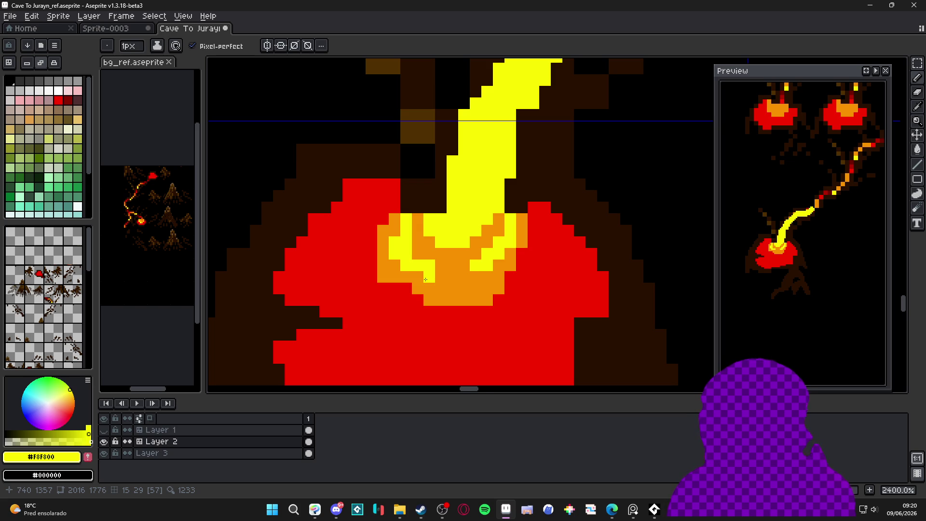
Step: Recentre the lava pool, pick dark brown #503000 with a 2px brush, and paint its lower edge
scroll(426, 279, "down", 3)
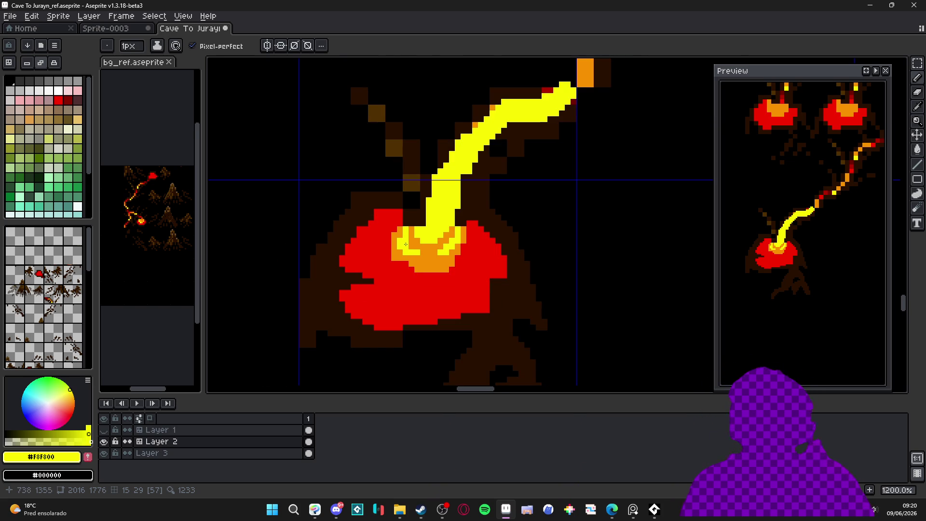
scroll(406, 244, "down", 2)
mouse_move(382, 279)
left_mouse_down()
mouse_move(413, 165)
mouse_move(451, 233)
left_mouse_up()
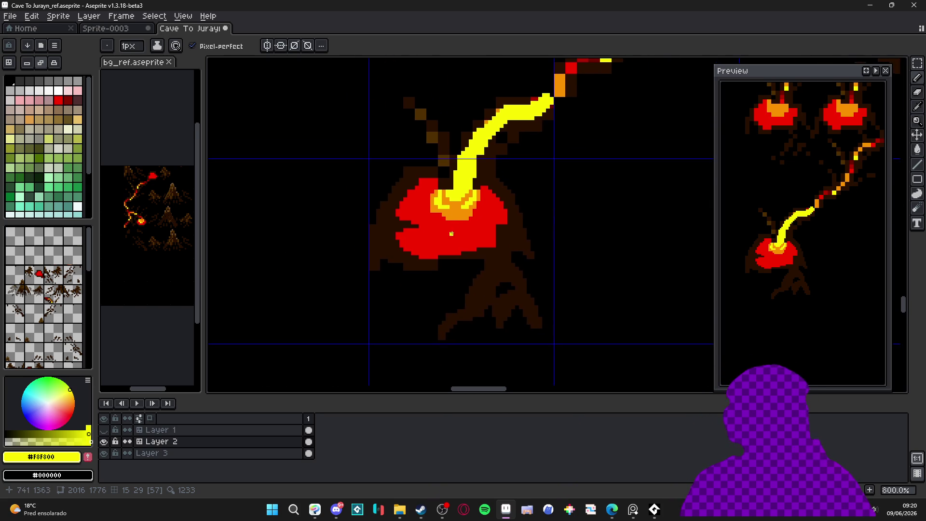
scroll(452, 232, "down", 2)
scroll(464, 247, "down", 1)
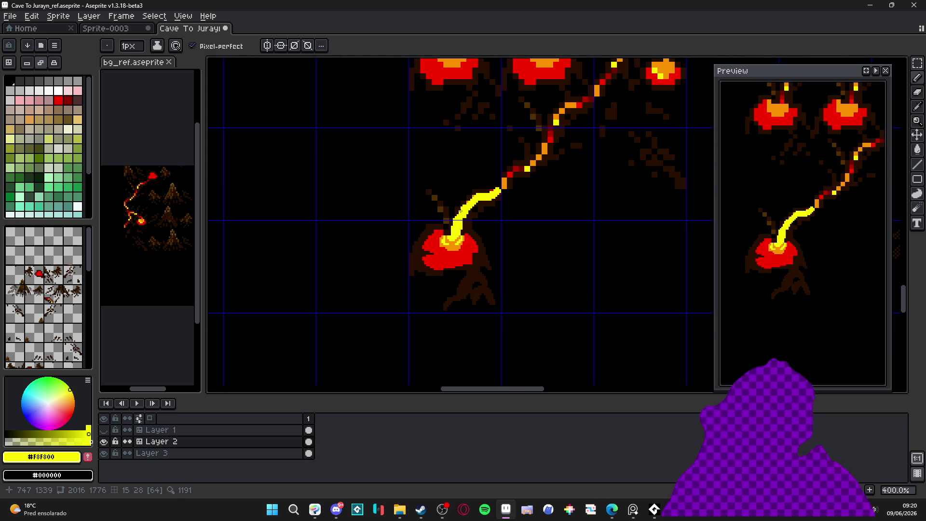
scroll(523, 102, "up", 2)
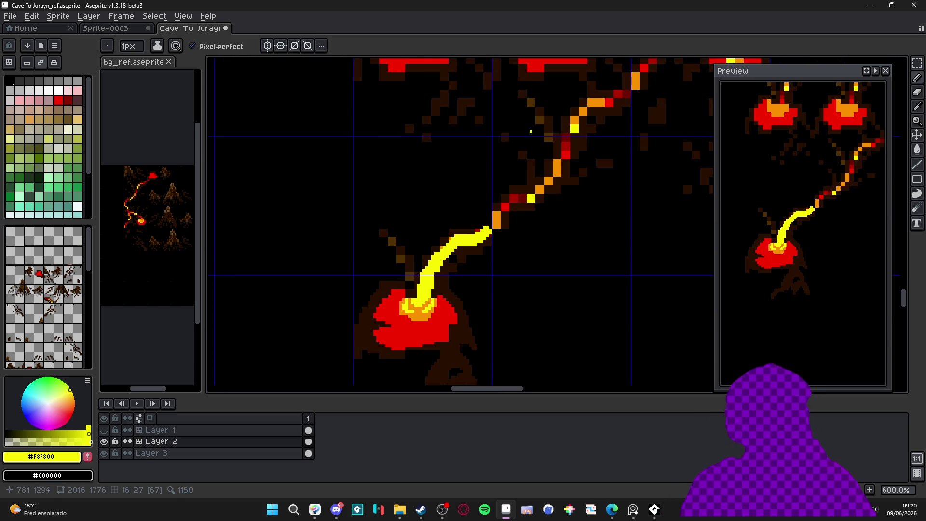
left_click(421, 324, "alt")
scroll(421, 325, "up", 3)
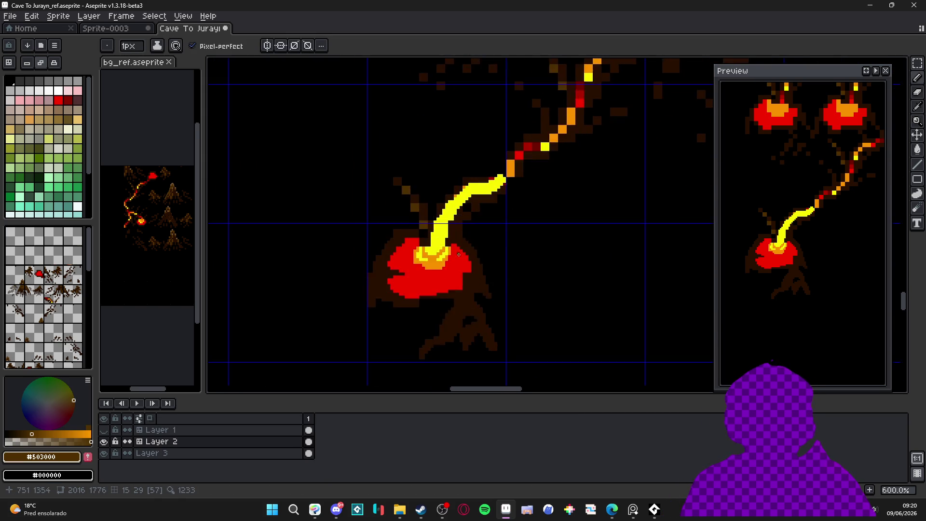
key("plus")
mouse_move(477, 325)
left_mouse_down()
mouse_move(439, 325)
mouse_move(456, 325)
left_mouse_up()
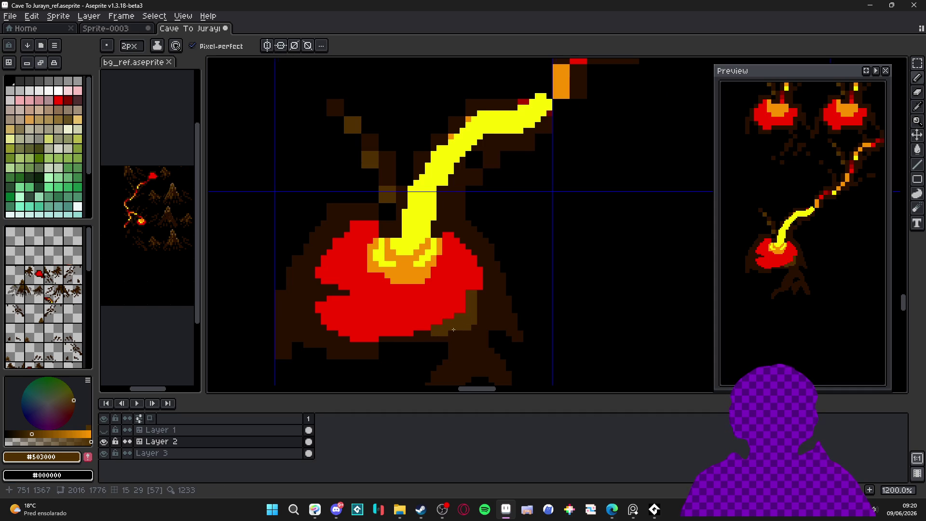
Step: Paint the #503000 rim along the lava pool's bottom, lower-left and left edges
left_click(447, 337)
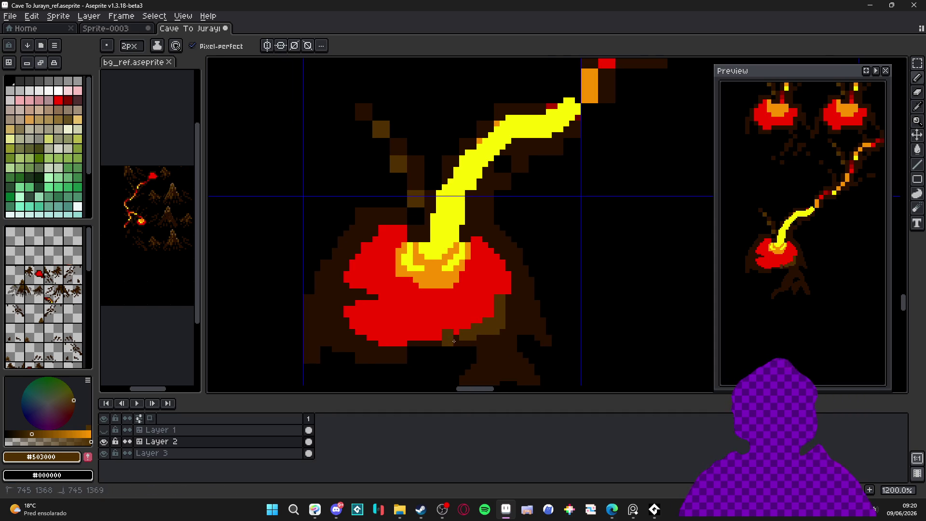
left_click(448, 322, "alt")
left_click(449, 339, "alt")
mouse_move(436, 346)
left_mouse_down()
mouse_move(400, 356)
mouse_move(353, 338)
left_mouse_up()
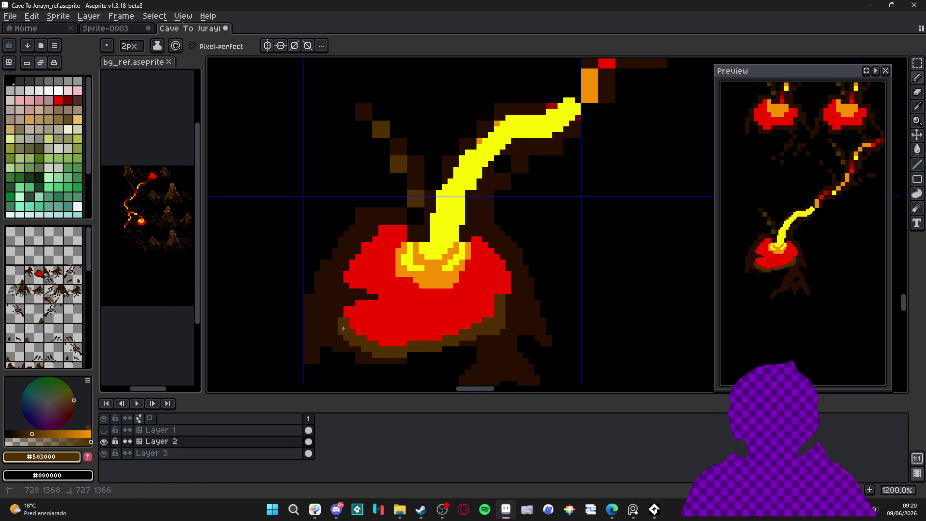
left_click_drag(342, 303, 352, 302)
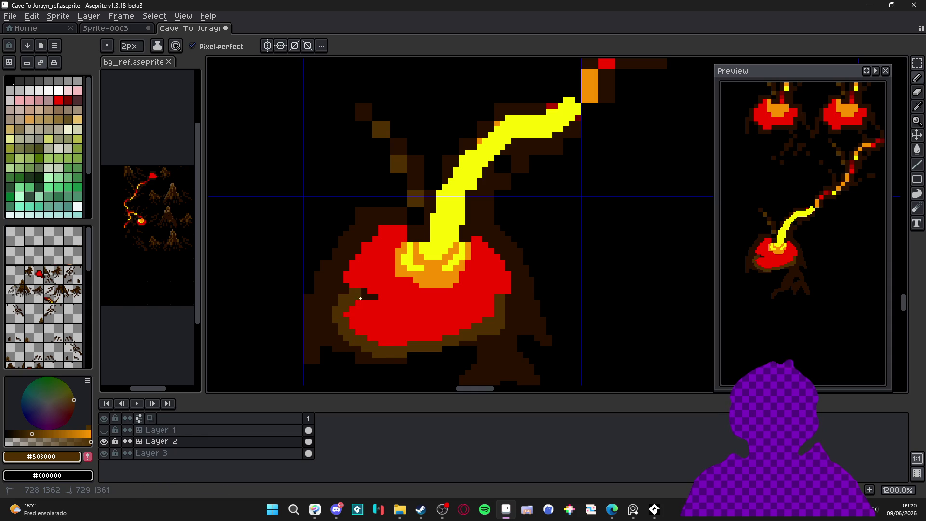
key("minus")
key("plus")
left_click_drag(345, 268, 357, 251)
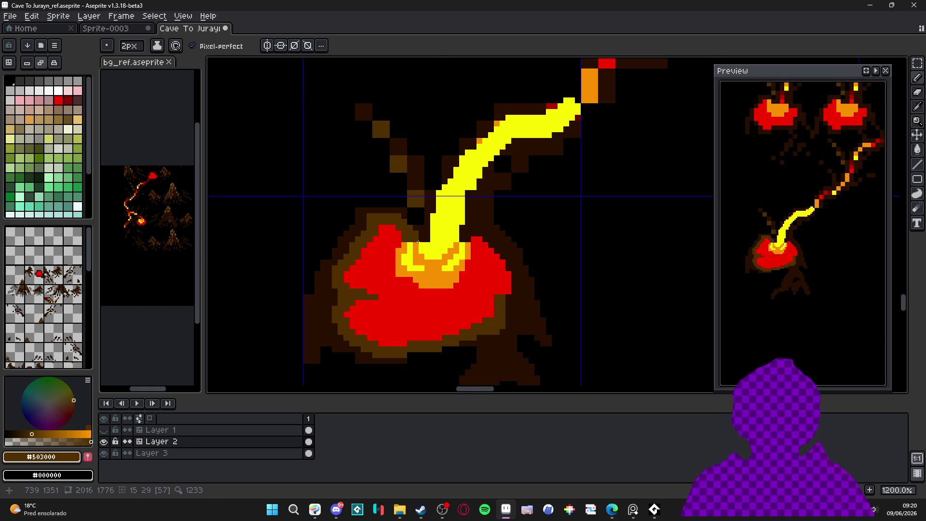
Step: Extend the brown rim up the pool's right side and beside the yellow stream
left_click(408, 217, "alt")
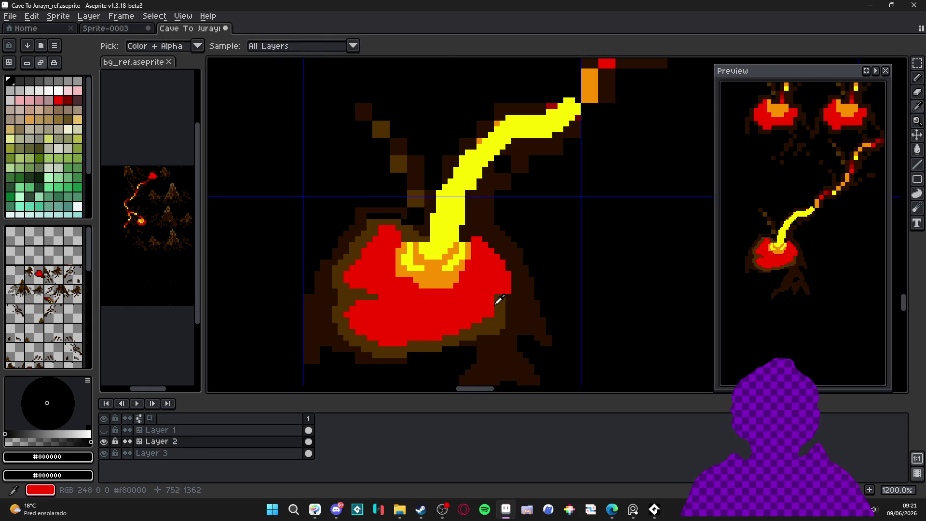
left_click(505, 301, "alt")
key("plus")
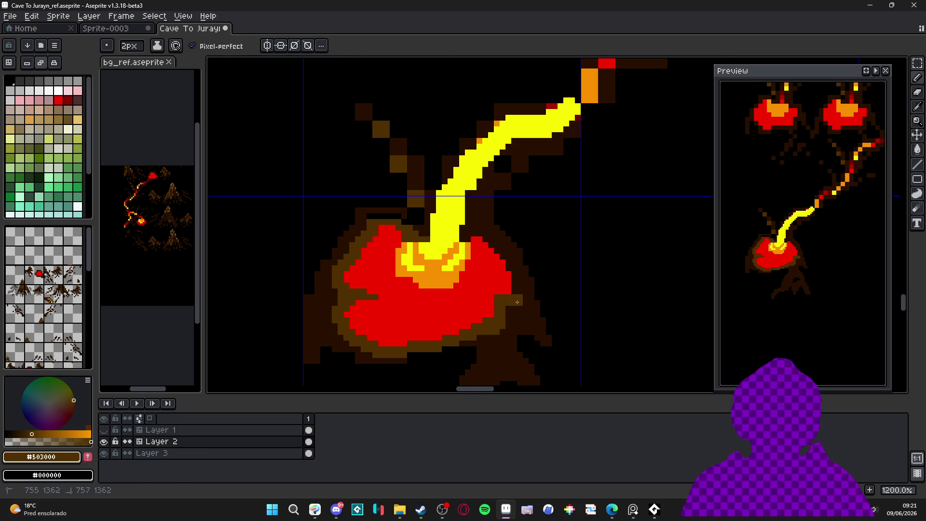
mouse_move(520, 288)
left_mouse_down()
mouse_move(504, 253)
mouse_move(486, 242)
left_mouse_up()
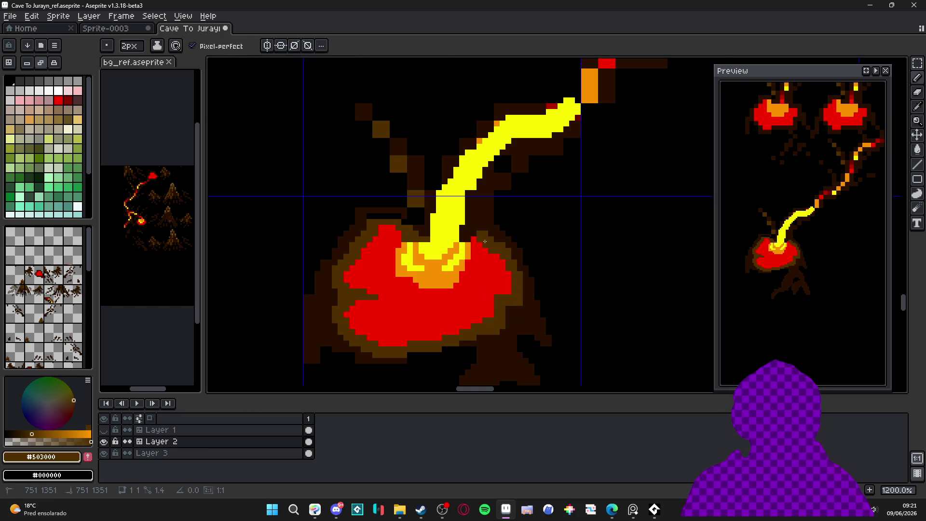
key("minus")
left_click(461, 233, "alt")
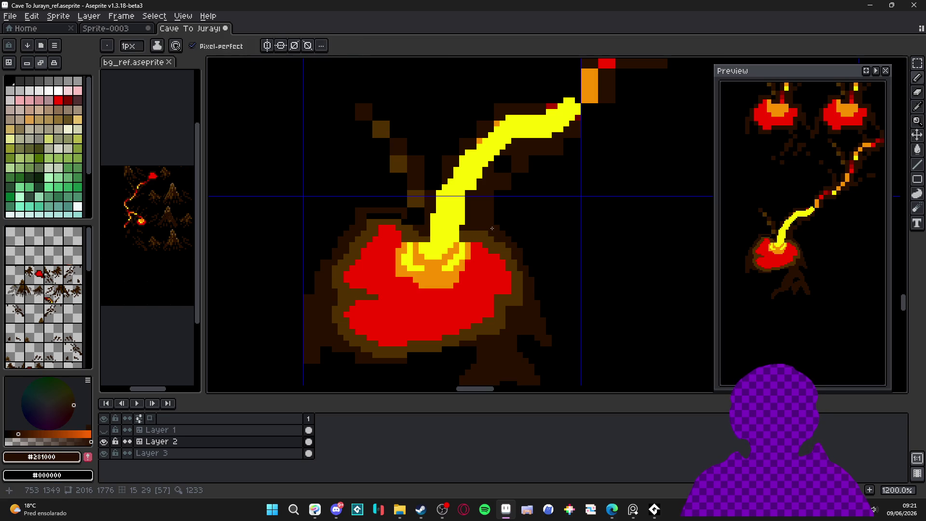
left_click(495, 226, "alt")
key("plus")
left_click_drag(471, 222, 491, 173)
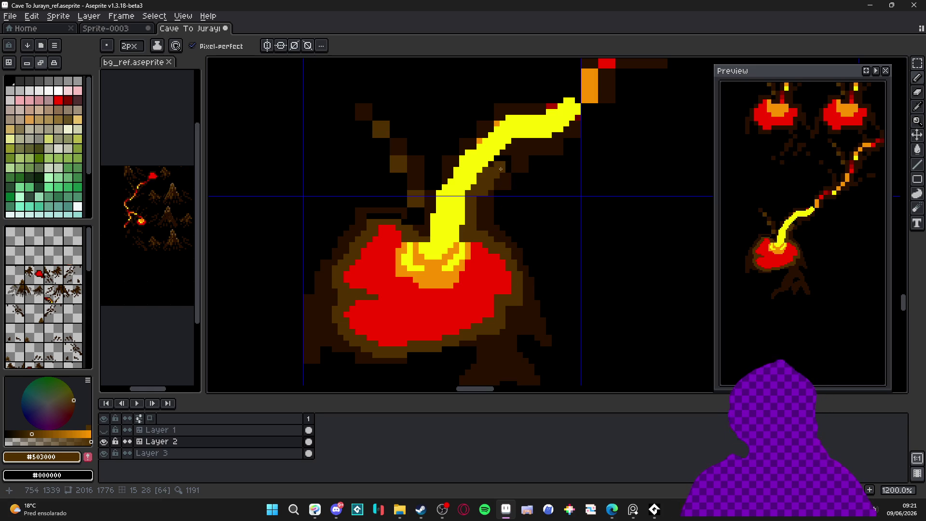
left_click(522, 151, "shift")
key("minus")
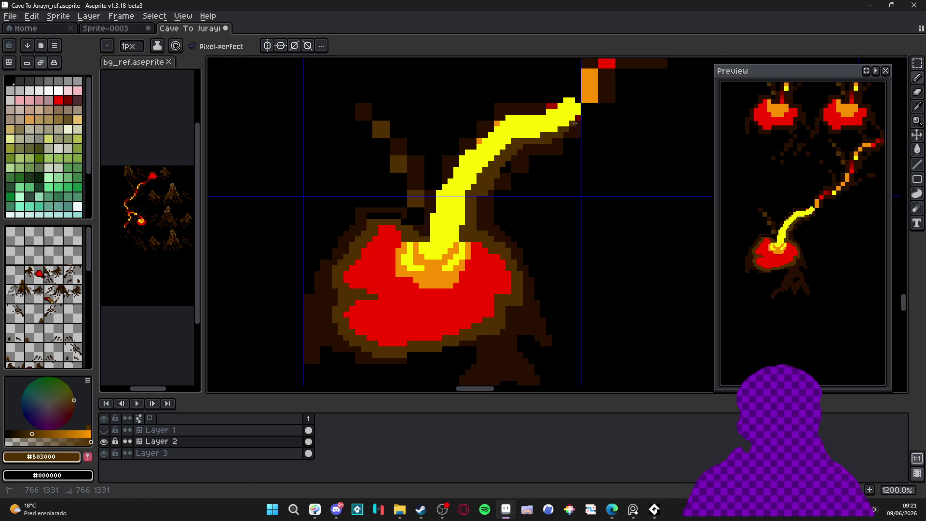
Step: Paint orange #F89000 swirl bands across the red lava pool with the 1px pencil
scroll(470, 240, "down", 3)
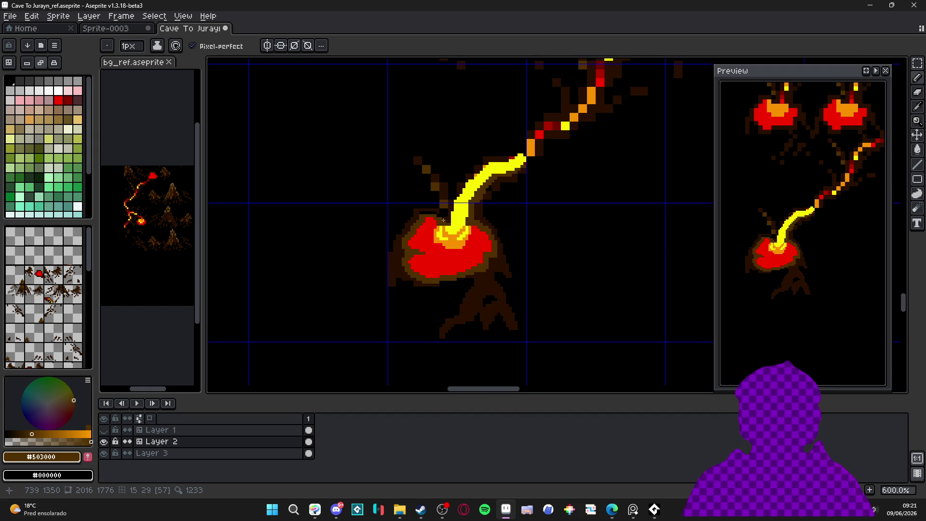
scroll(444, 221, "up", 4)
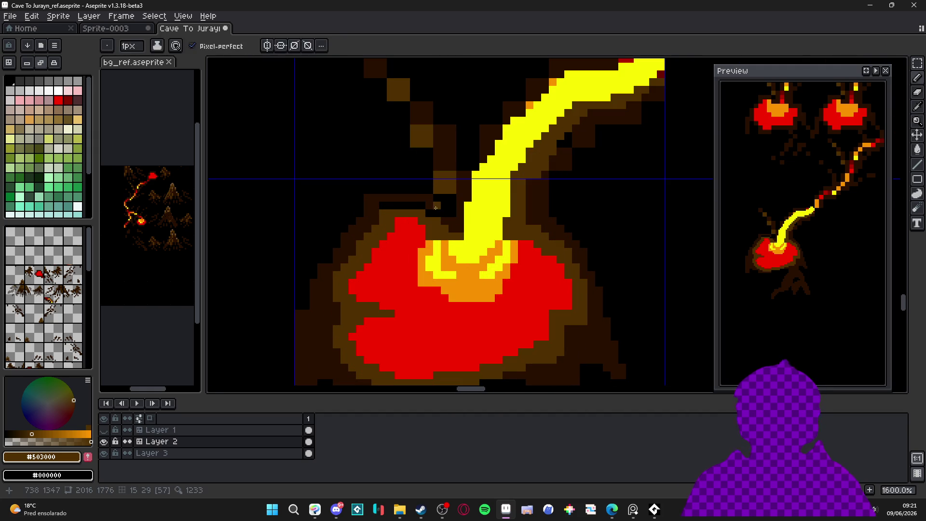
key("e")
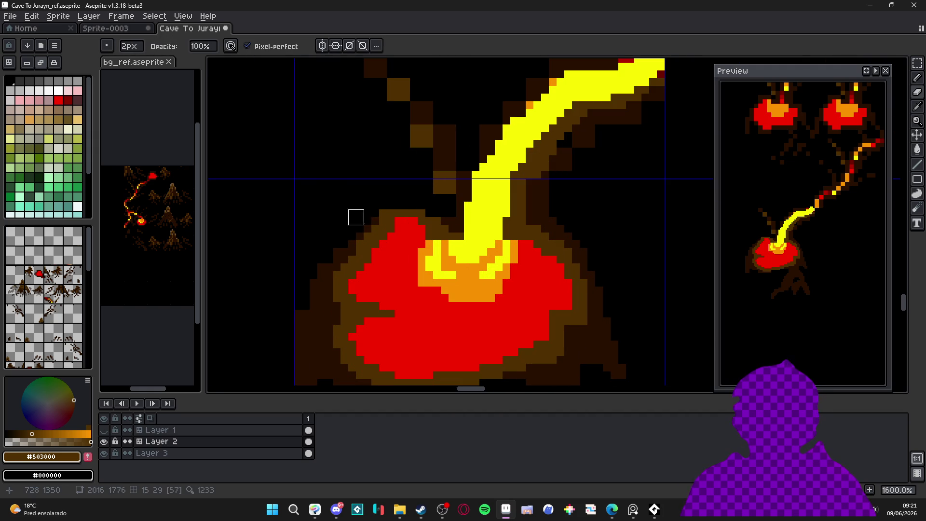
scroll(424, 178, "down", 2)
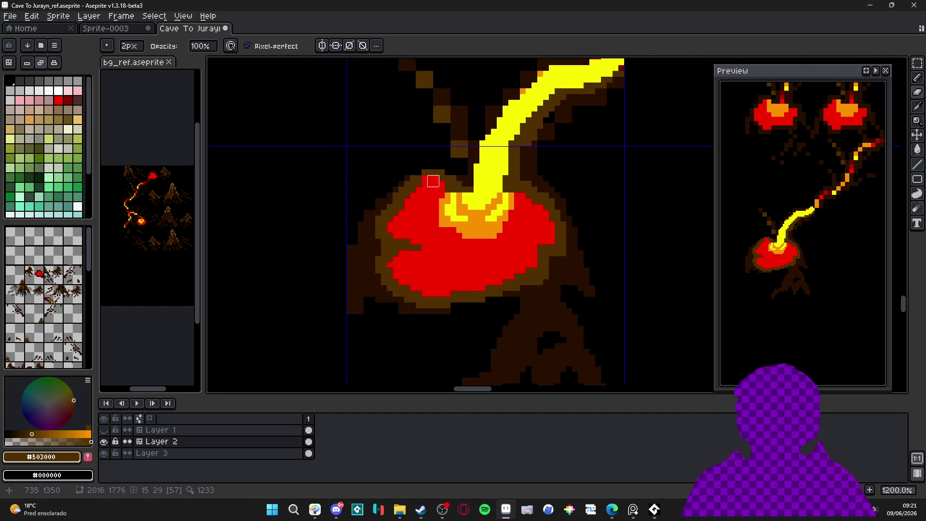
scroll(462, 226, "up", 3)
key("b")
left_click(481, 215, "alt")
mouse_move(481, 232)
left_mouse_down()
mouse_move(458, 247)
mouse_move(519, 233)
mouse_move(505, 232)
mouse_move(538, 212)
mouse_move(528, 227)
mouse_move(534, 199)
left_mouse_up()
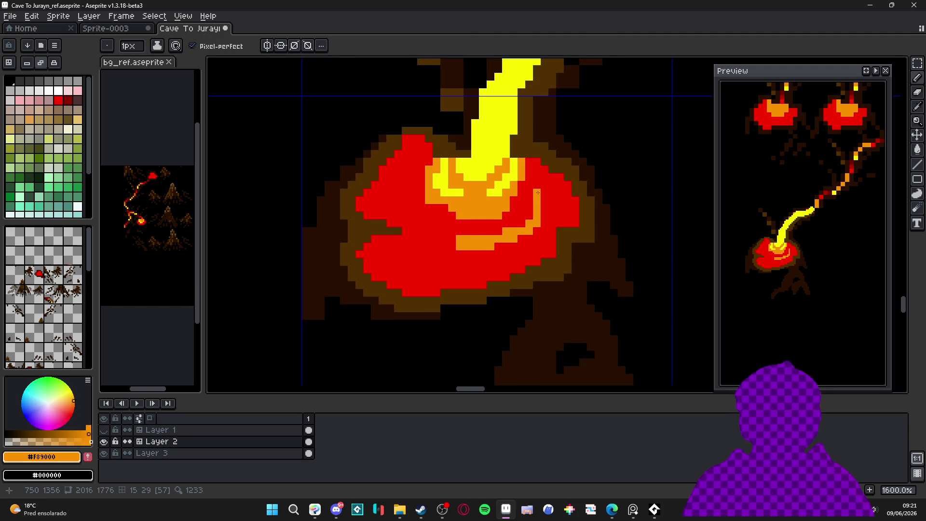
mouse_move(443, 235)
left_mouse_down()
mouse_move(413, 215)
mouse_move(427, 235)
mouse_move(416, 226)
mouse_move(406, 197)
mouse_move(415, 174)
left_mouse_up()
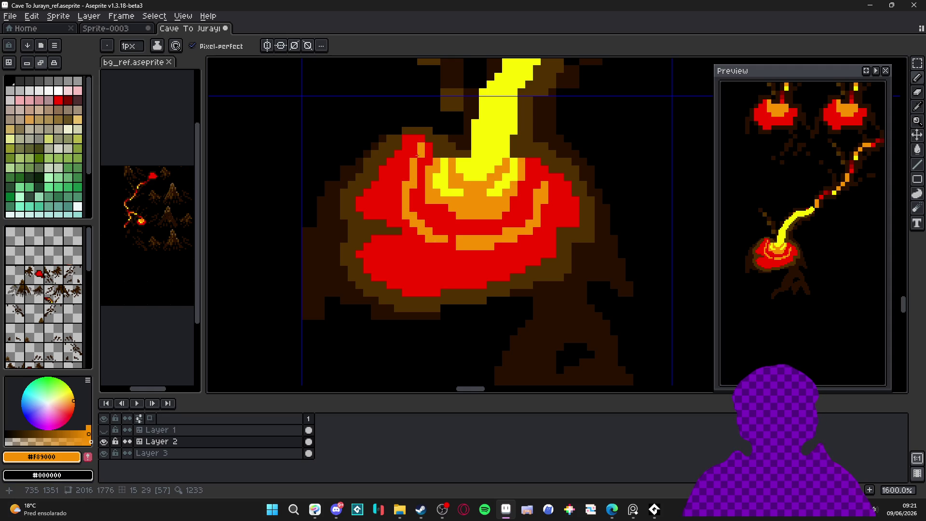
Step: Trim the pool's upper-left edge with dark brown #503000 and set a 2px brush
left_click(391, 154, "alt")
mouse_move(394, 159)
left_mouse_down()
mouse_move(370, 210)
mouse_move(360, 200)
mouse_move(388, 169)
mouse_move(380, 185)
left_mouse_up()
key("plus")
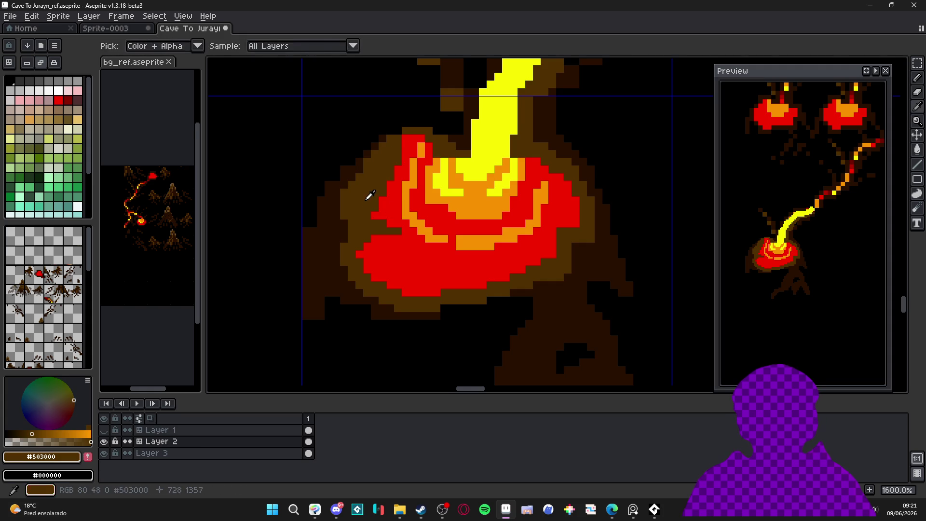
scroll(382, 218, "down", 3)
scroll(415, 194, "down", 4)
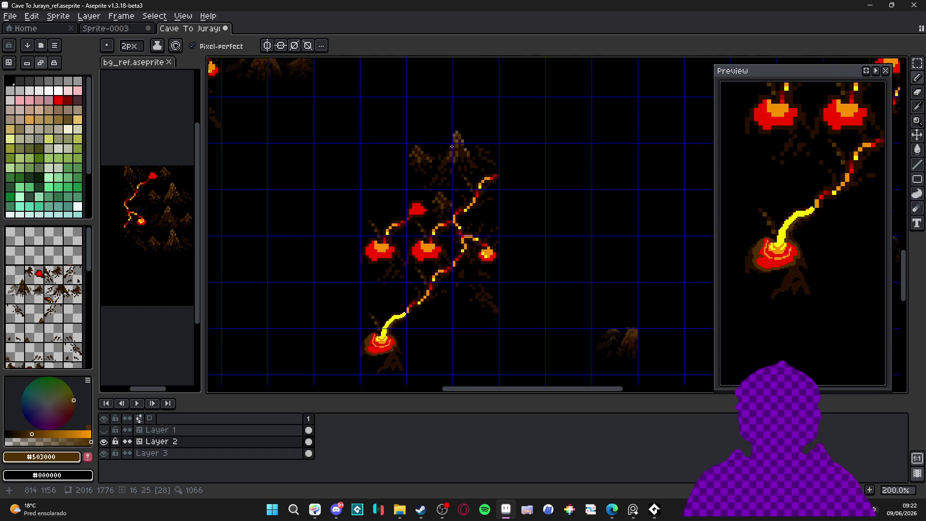
Step: Pick tan #705030 and shade the pool's upper-left rim with light-brown pixels
scroll(448, 151, "up", 3)
key("alt")
left_click(463, 131, "alt")
scroll(463, 131, "down", 2)
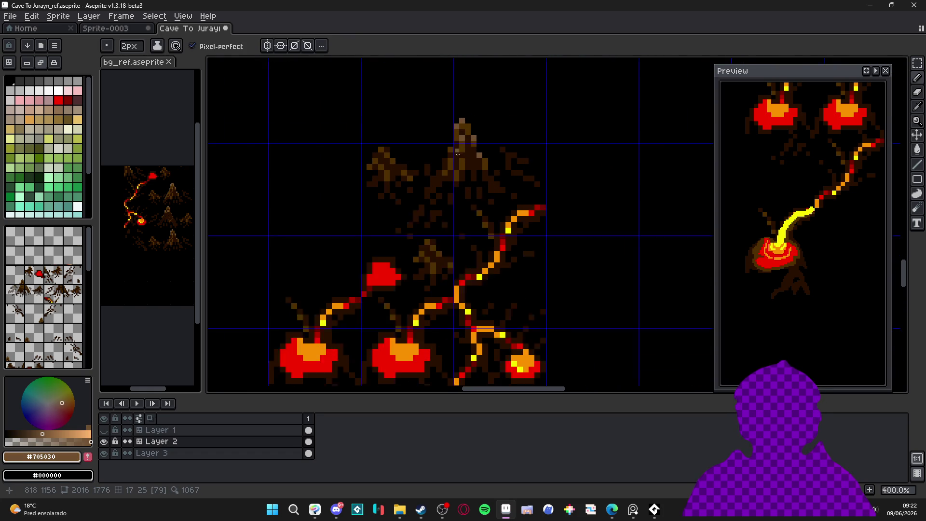
scroll(415, 271, "up", 3)
scroll(415, 271, "up", 3)
mouse_move(405, 244)
left_mouse_down()
mouse_move(412, 251)
mouse_move(432, 216)
mouse_move(398, 248)
left_mouse_up()
key("minus")
left_click(425, 217)
left_click(404, 234, "alt")
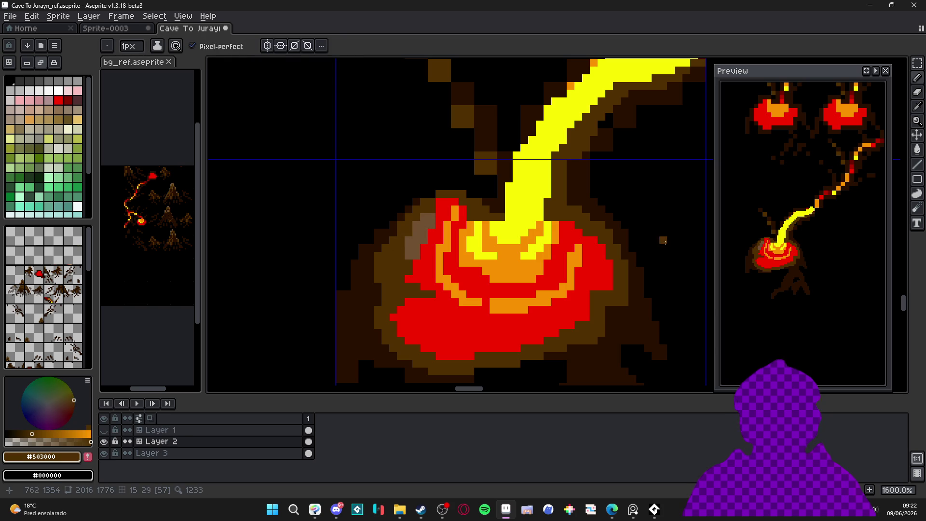
Step: Add 2px tan shading down the pool's left rim
scroll(421, 243, "up", 1)
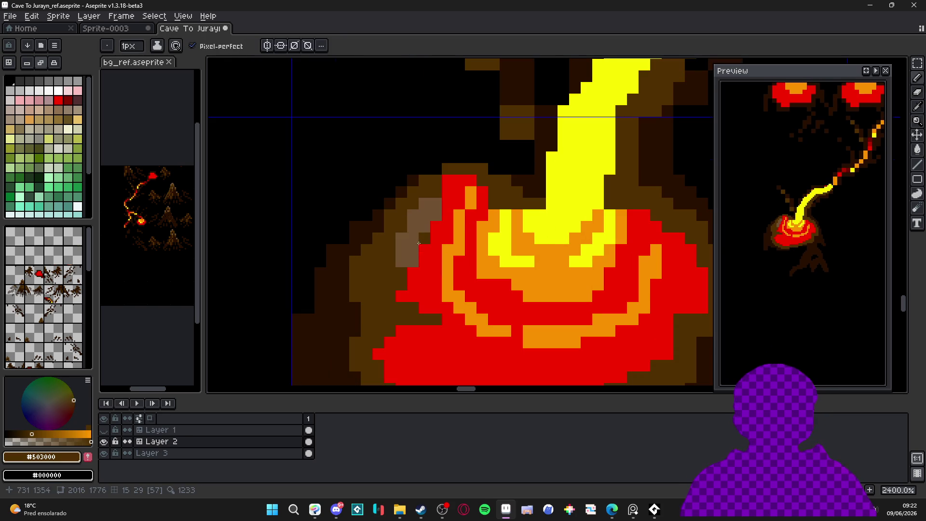
key("plus")
left_click(416, 241, "alt")
mouse_move(395, 289)
left_mouse_down()
mouse_move(395, 273)
mouse_move(384, 275)
mouse_move(399, 278)
left_mouse_up()
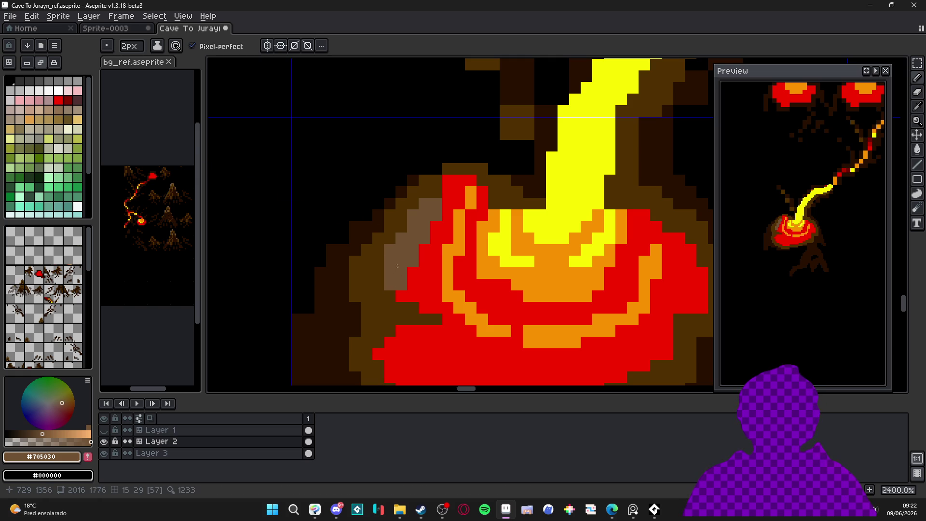
Step: Clear stray brown pixels along the pool's upper-left rim to black
left_click(386, 238, "alt")
key("minus")
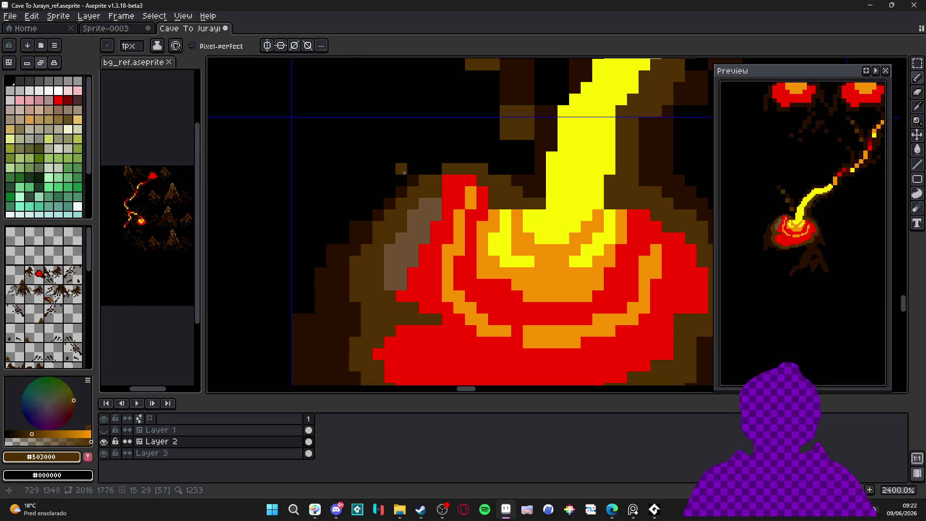
left_click(401, 169, "alt")
key("plus")
left_click_drag(394, 206, 383, 218)
key("e")
mouse_move(424, 178)
left_mouse_down()
mouse_move(443, 164)
mouse_move(459, 166)
left_mouse_up()
scroll(454, 163, "down", 1)
scroll(453, 163, "up", 1)
key("e")
left_click(467, 185)
scroll(461, 176, "down", 3)
scroll(458, 171, "up", 1)
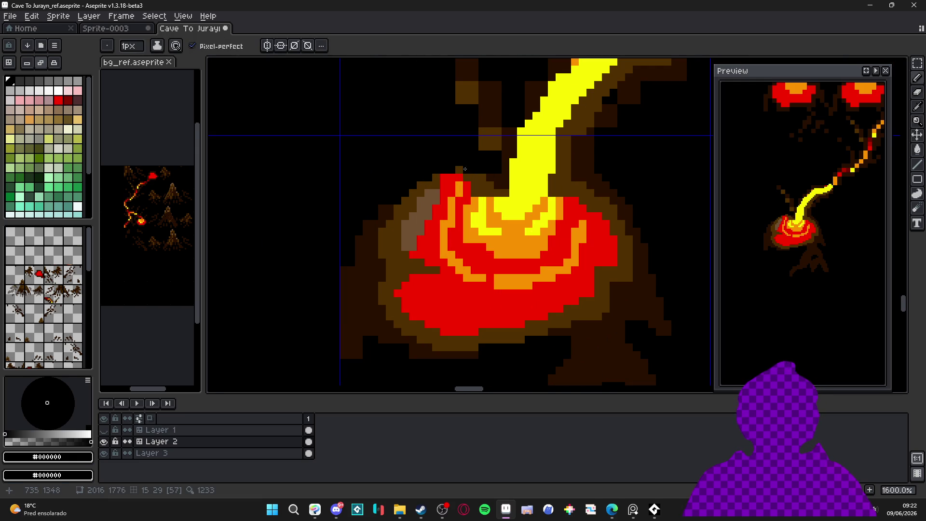
Step: Add a yellow pixel to the lava stream, recentre the pool, and reselect tan #705030
left_click(499, 193, "alt")
left_click(503, 194)
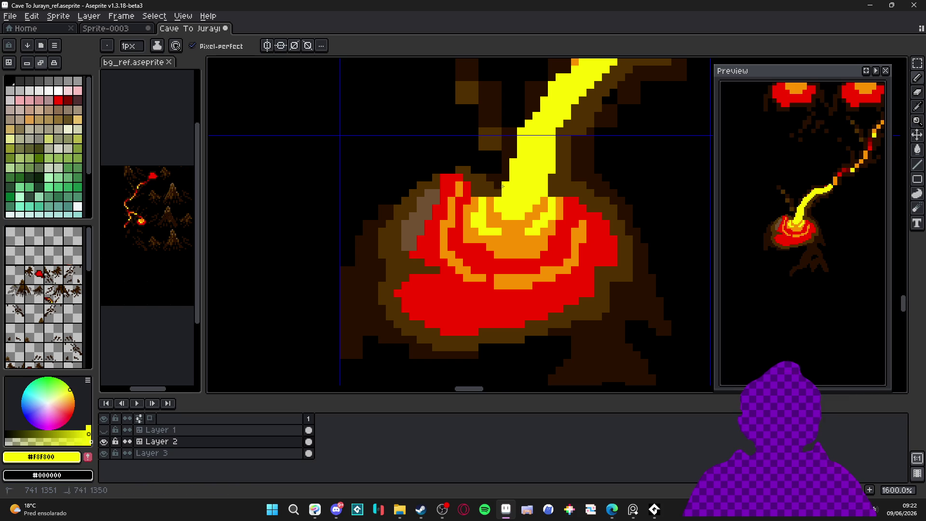
scroll(502, 187, "down", 3)
scroll(475, 217, "up", 3)
left_click(475, 217, "alt")
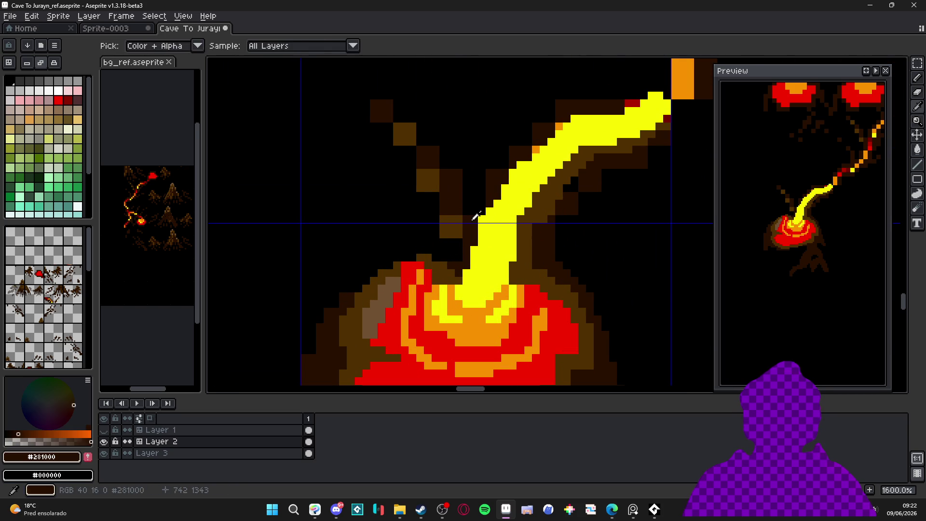
scroll(480, 222, "down", 4)
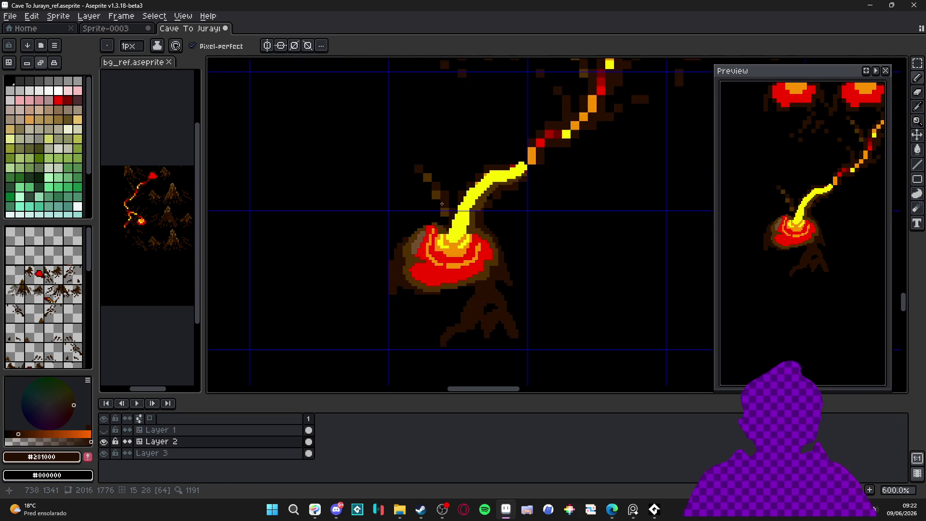
scroll(454, 206, "up", 2)
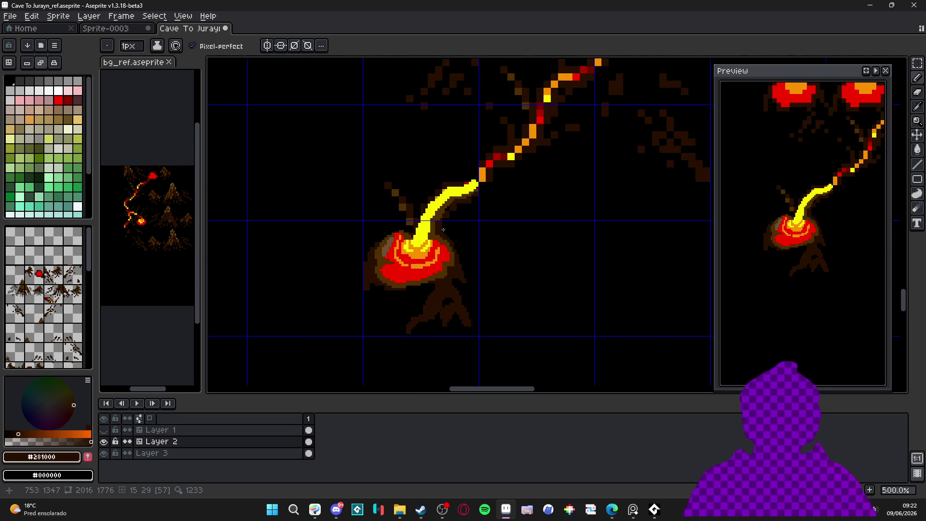
scroll(432, 275, "up", 3)
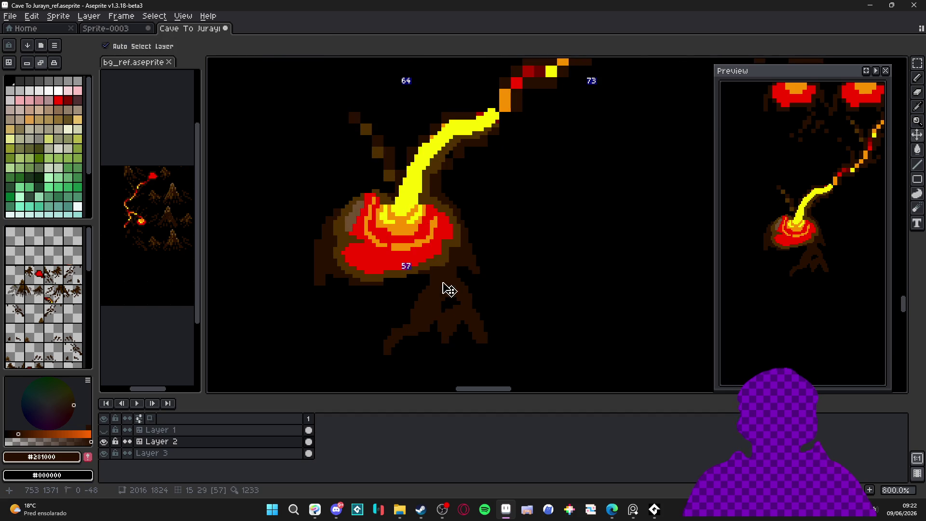
left_click_drag(426, 292, 496, 297)
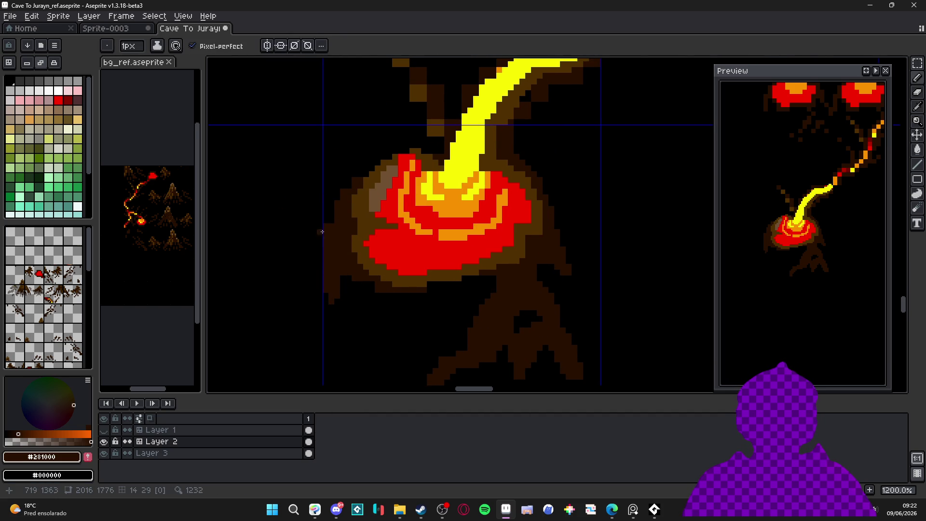
key("e")
key("b")
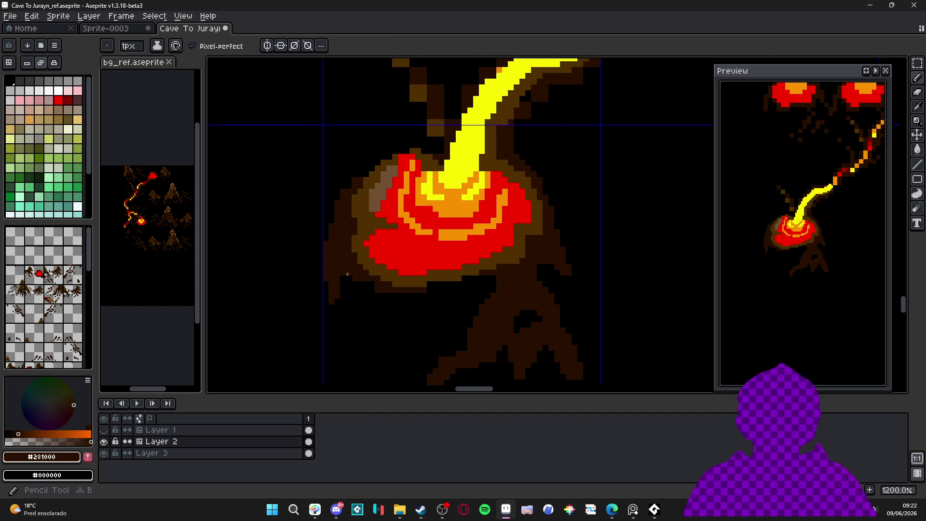
scroll(369, 195, "up", 1)
left_click(379, 204, "alt")
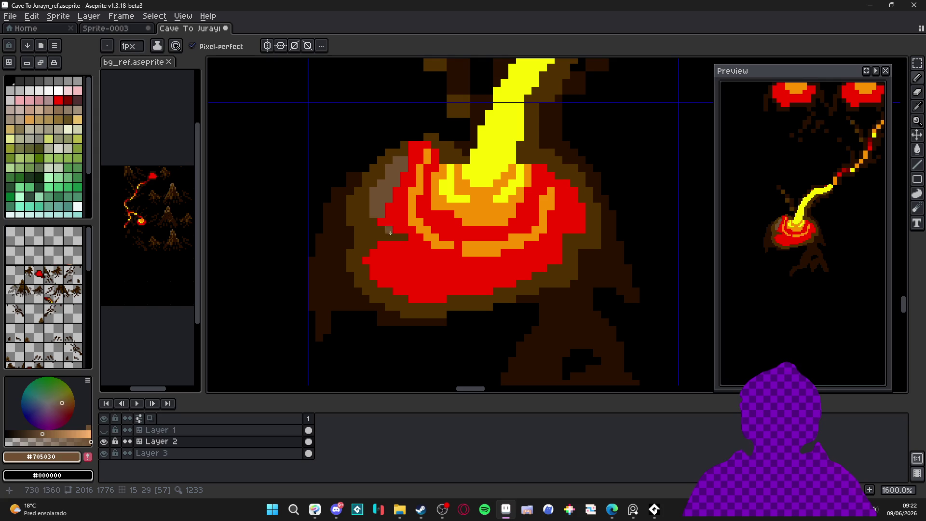
Step: Dot tan #705030 highlight pixels along the lava pool's left and lower rim
left_click_drag(387, 229, 366, 199)
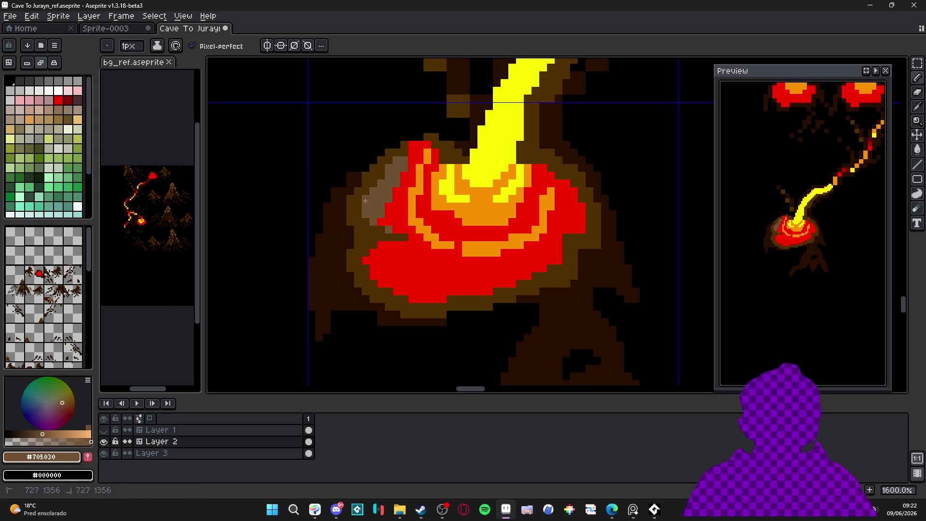
left_click(388, 291)
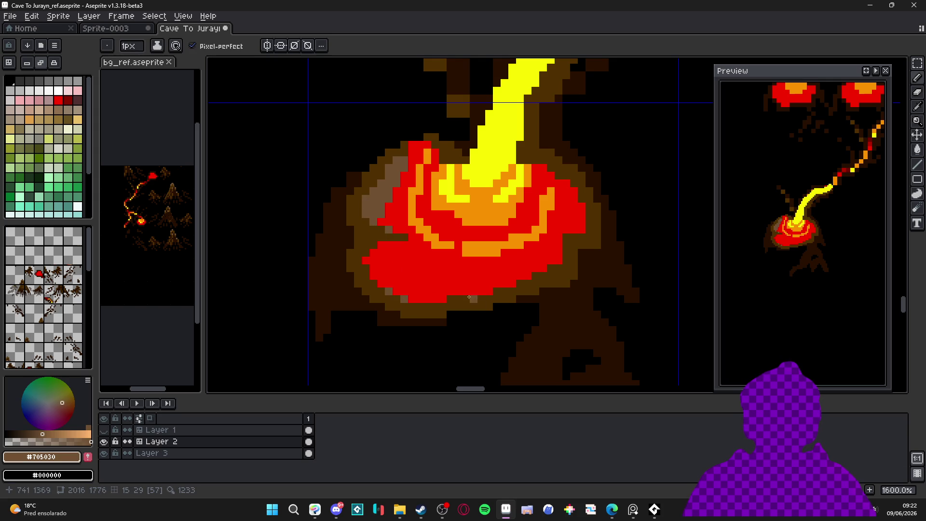
left_click(452, 299)
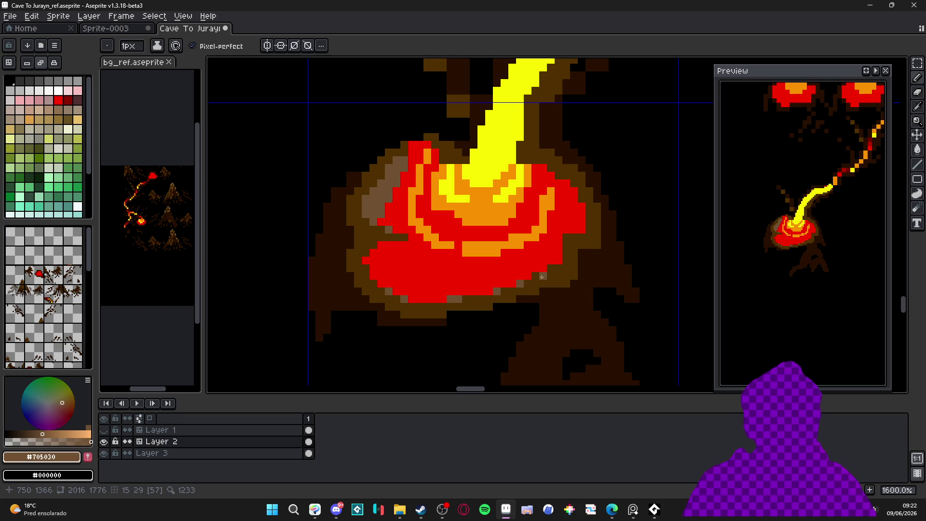
Step: Add a 2x2 tan block on the right rim, return to 1px, and sample orange #F89000
key("plus")
left_click(557, 176)
key("minus")
scroll(577, 196, "up", 1)
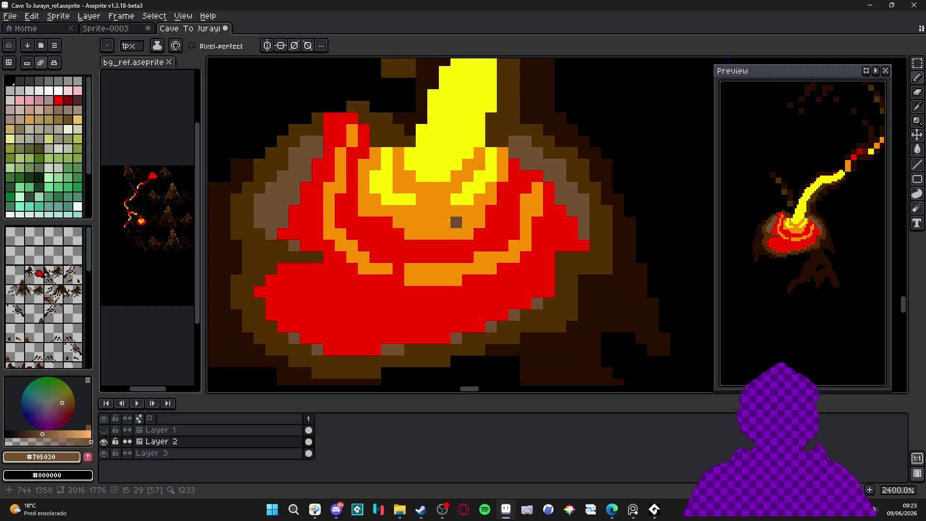
scroll(398, 210, "down", 3)
left_click(446, 277, "alt")
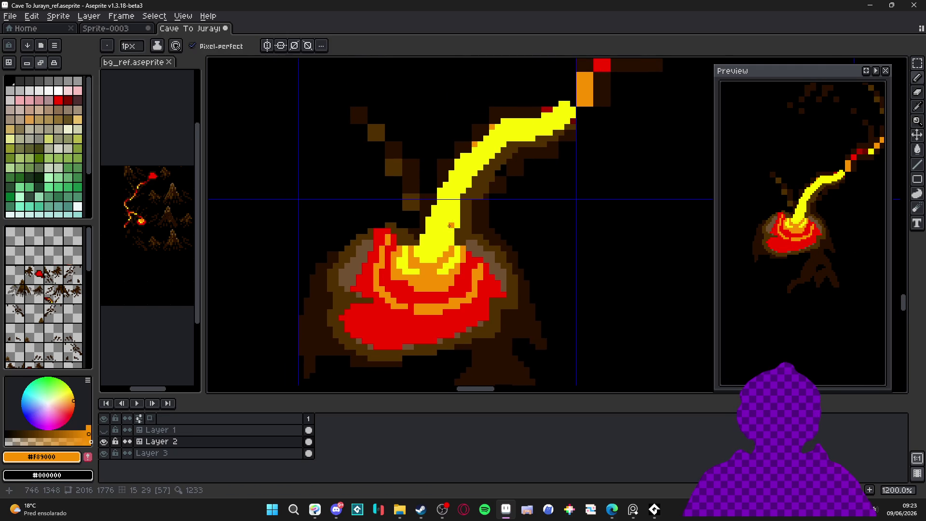
Step: Paint an orange streak down the yellow stream and up its right edge
scroll(449, 225, "up", 1)
left_click_drag(448, 213, 433, 244)
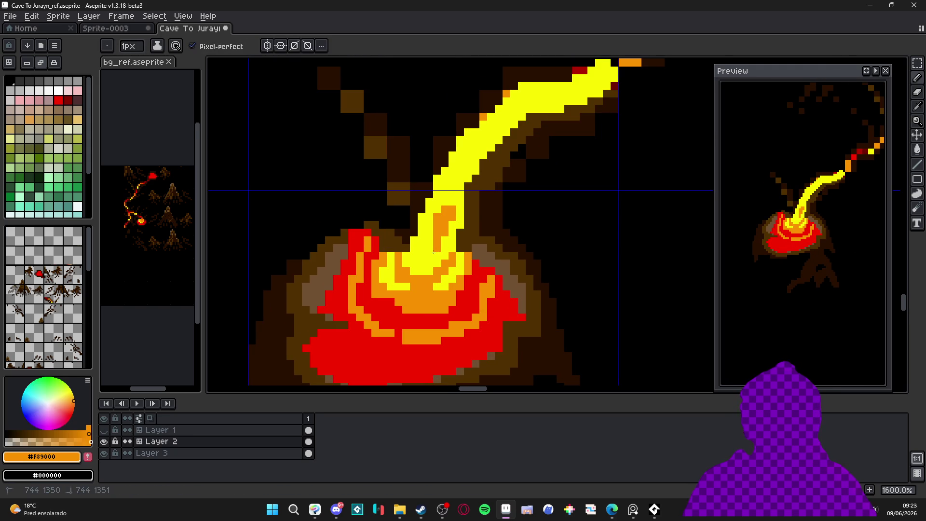
left_click(458, 209)
left_click_drag(458, 195, 460, 188)
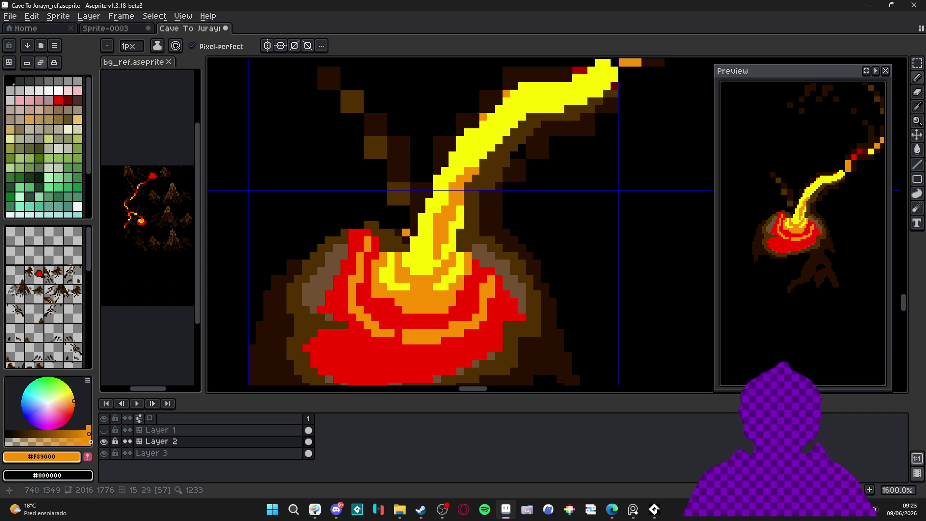
scroll(422, 219, "down", 3)
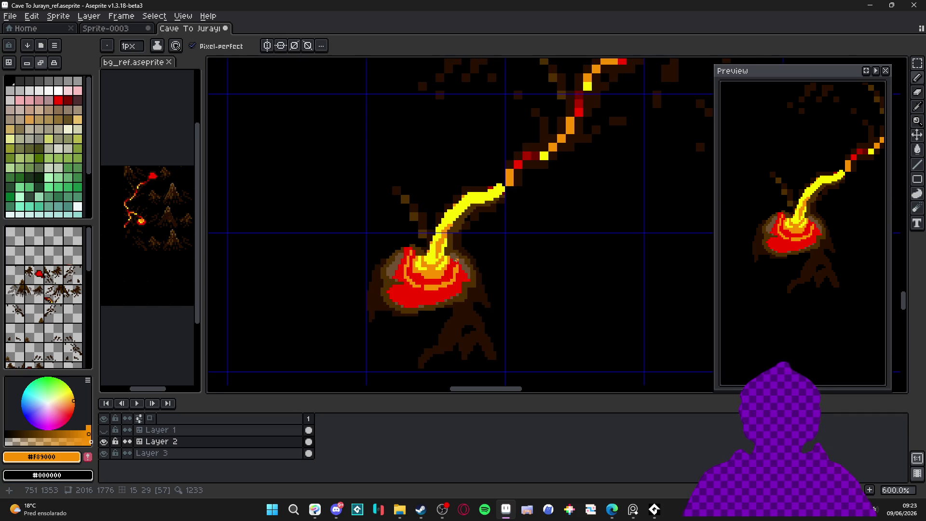
scroll(443, 273, "up", 3)
scroll(400, 341, "up", 1)
Step: Recolour red lava pixels orange with a 2x2 block, a thin line and single dots
left_click(400, 341)
key("minus")
left_click_drag(398, 333, 370, 331)
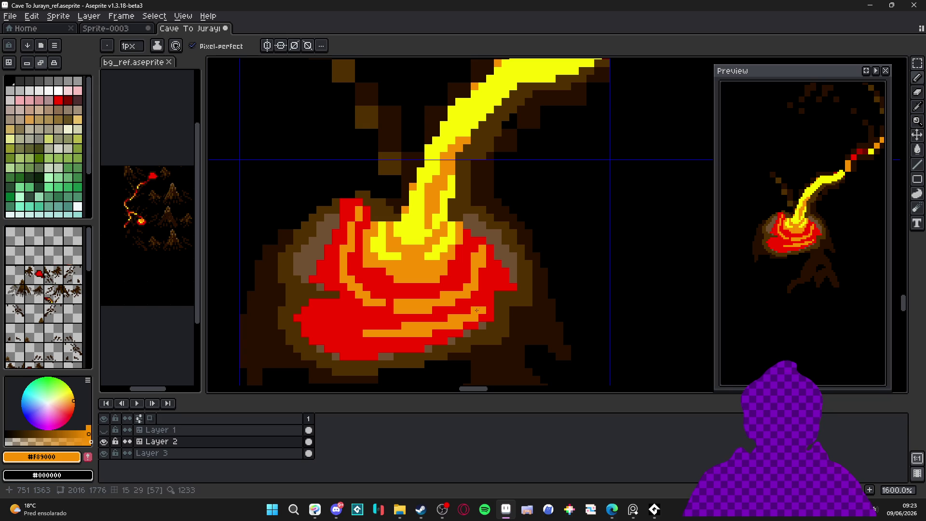
left_click(488, 302)
left_click_drag(336, 318, 344, 318)
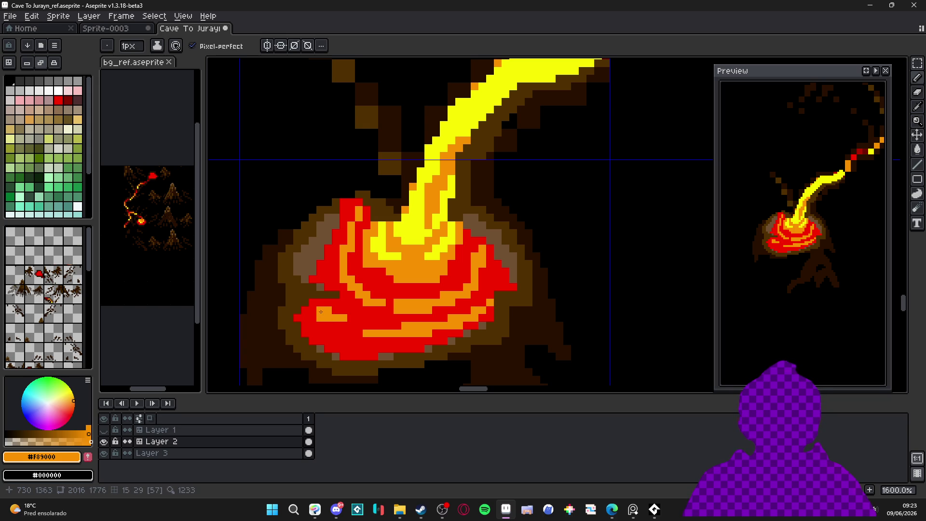
left_click_drag(325, 296, 328, 297)
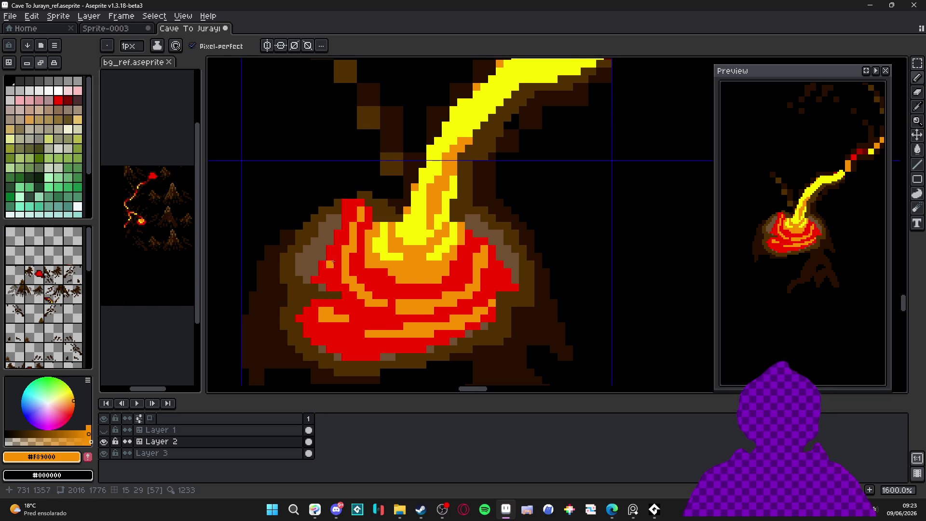
Step: Eyedrop the pool's red and orange again and recolour a few swirl pixels
scroll(337, 234, "up", 2)
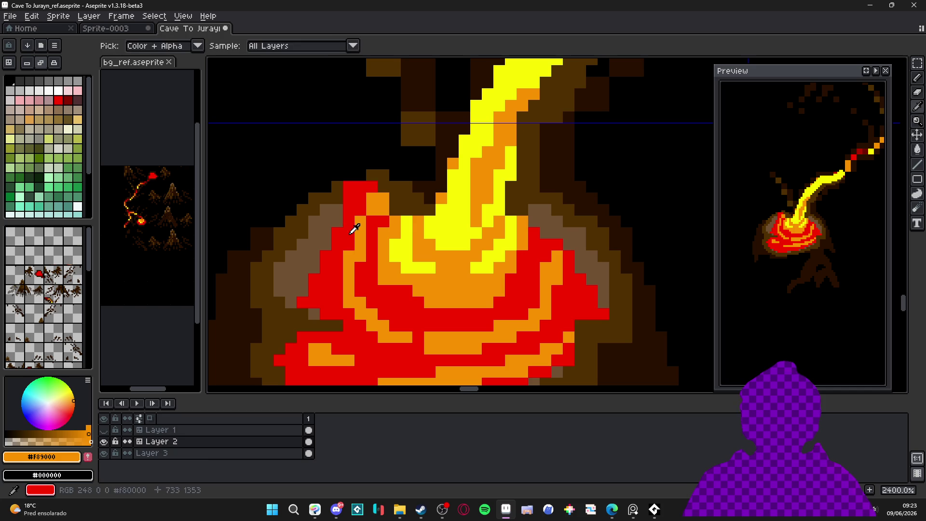
left_click(385, 280, "alt")
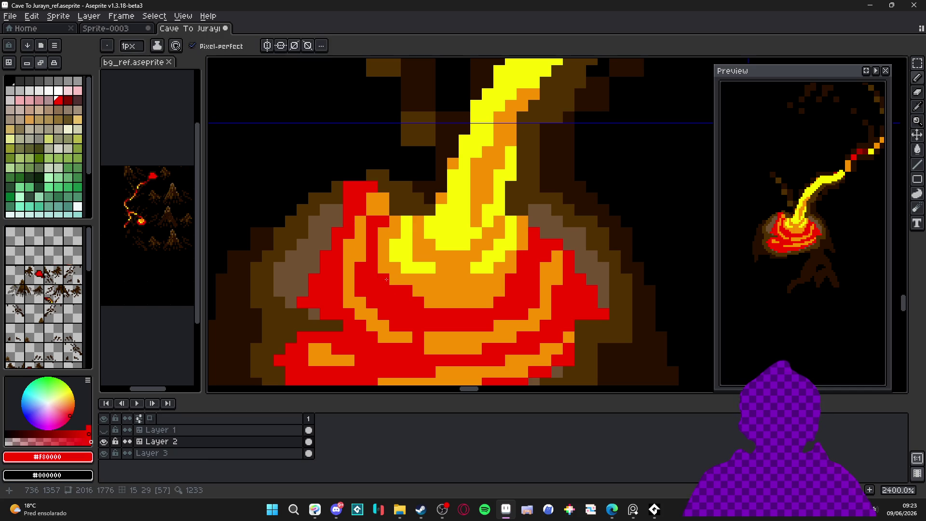
left_click(424, 304, "alt")
scroll(460, 305, "down", 1)
scroll(461, 305, "up", 1)
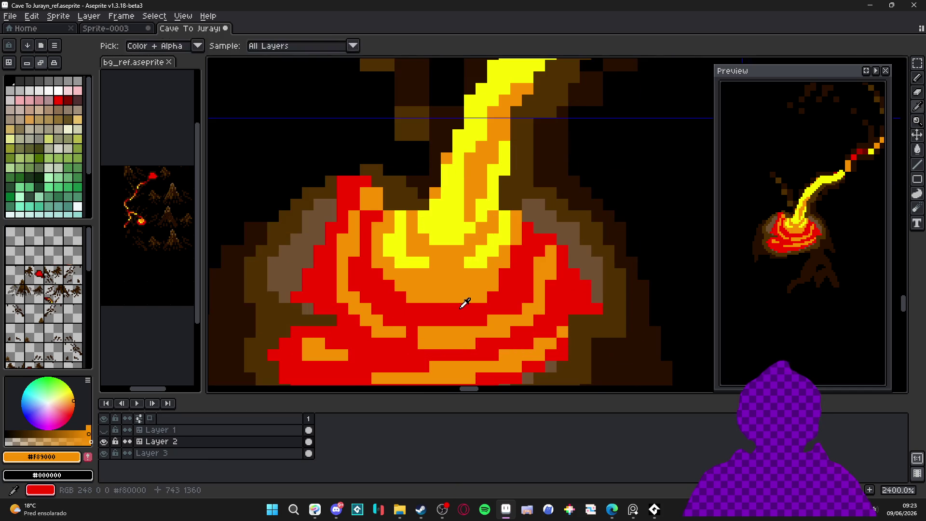
left_click(460, 305, "alt")
scroll(475, 308, "down", 6)
scroll(477, 313, "up", 3)
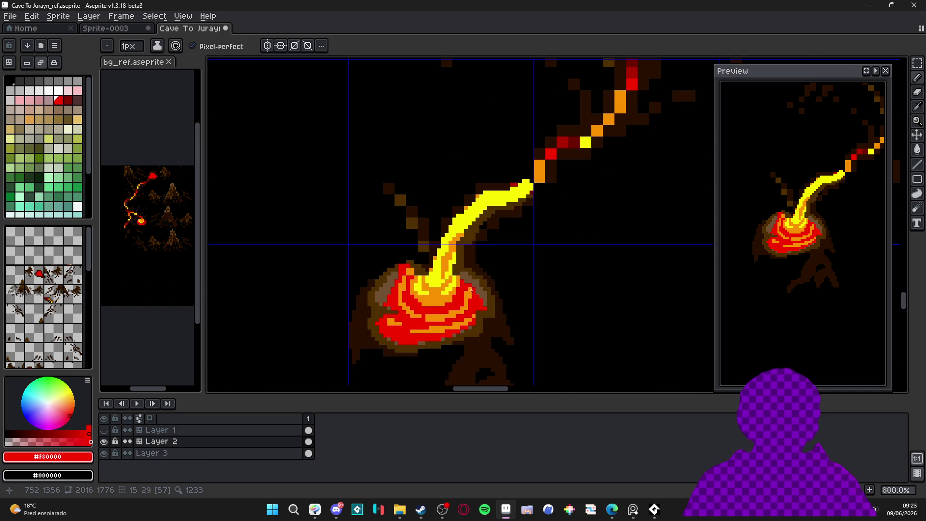
scroll(471, 289, "up", 3)
left_click(453, 276, "alt")
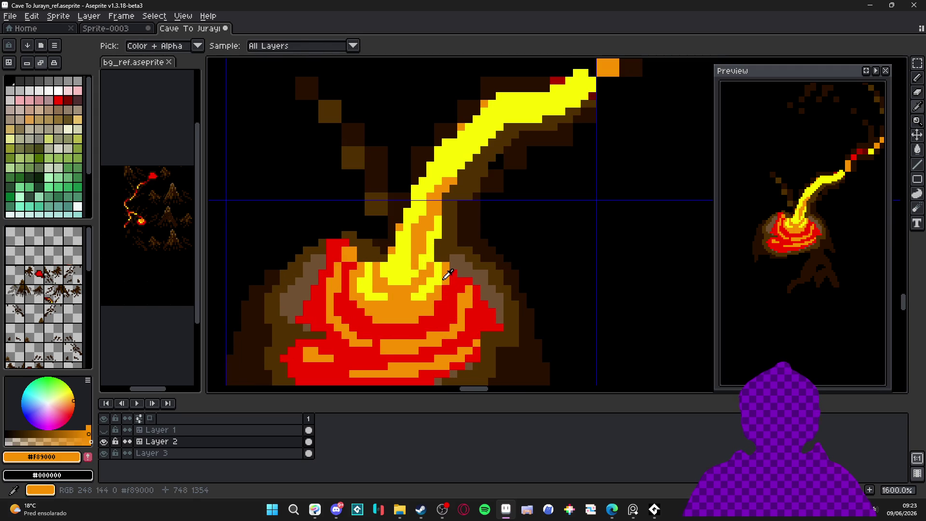
left_click(467, 283)
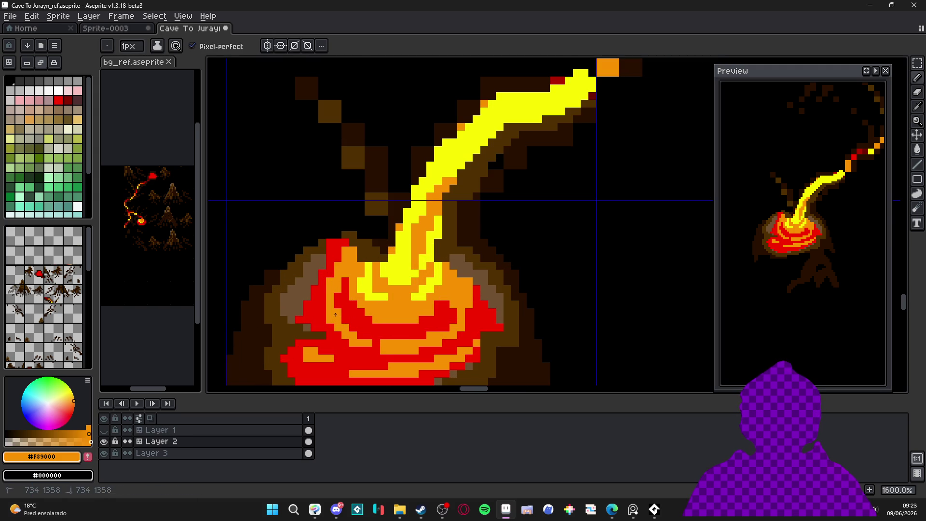
scroll(381, 333, "down", 3)
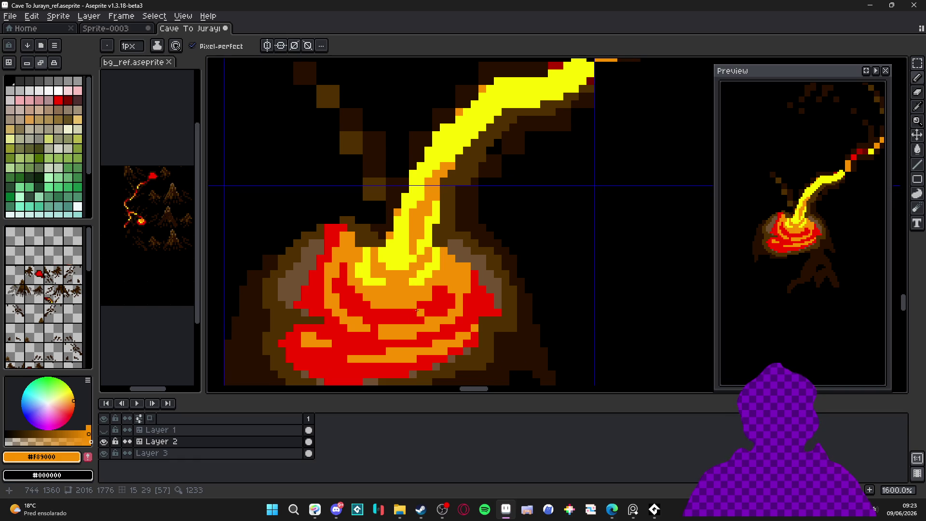
scroll(419, 309, "down", 2)
scroll(437, 295, "up", 7)
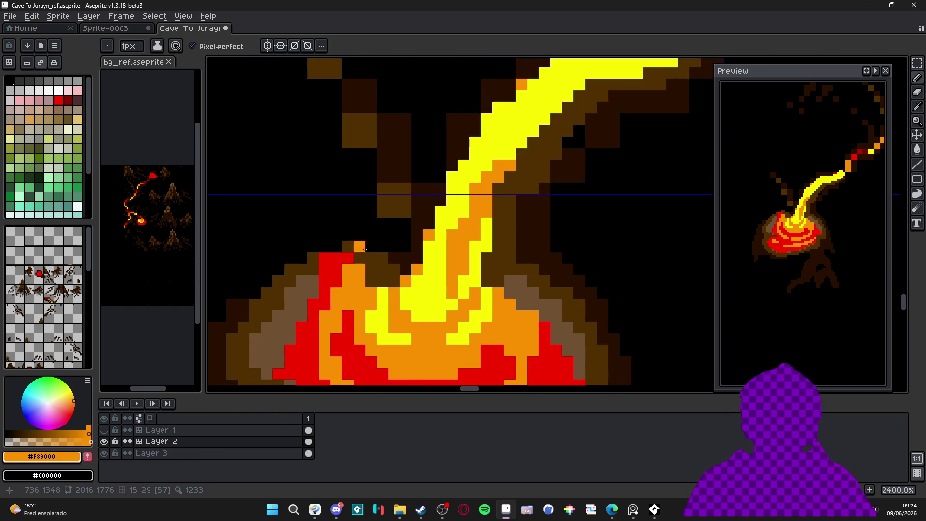
Step: Shade the yellow stream's left edge with dark brown #281000 pixels
scroll(403, 284, "down", 6)
scroll(384, 283, "down", 2)
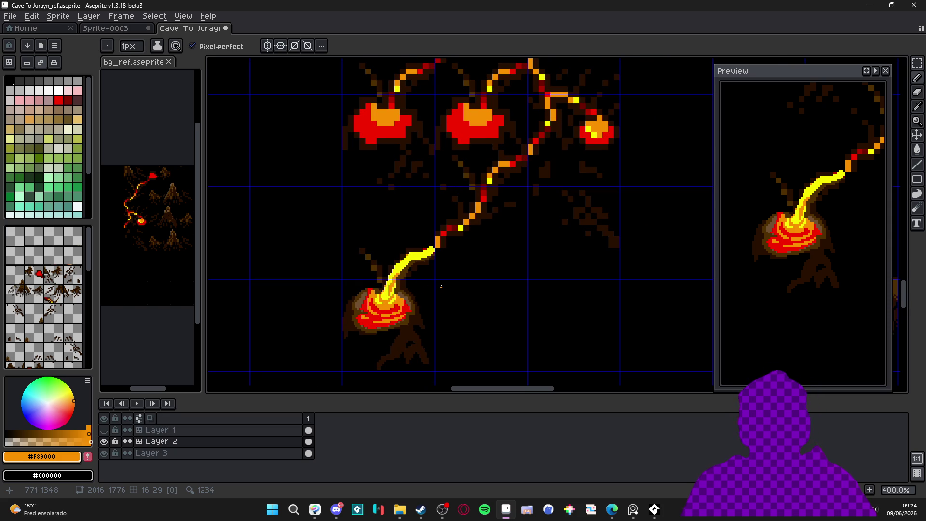
scroll(427, 231, "down", 1)
scroll(403, 244, "up", 1)
scroll(418, 223, "down", 1)
scroll(419, 222, "up", 7)
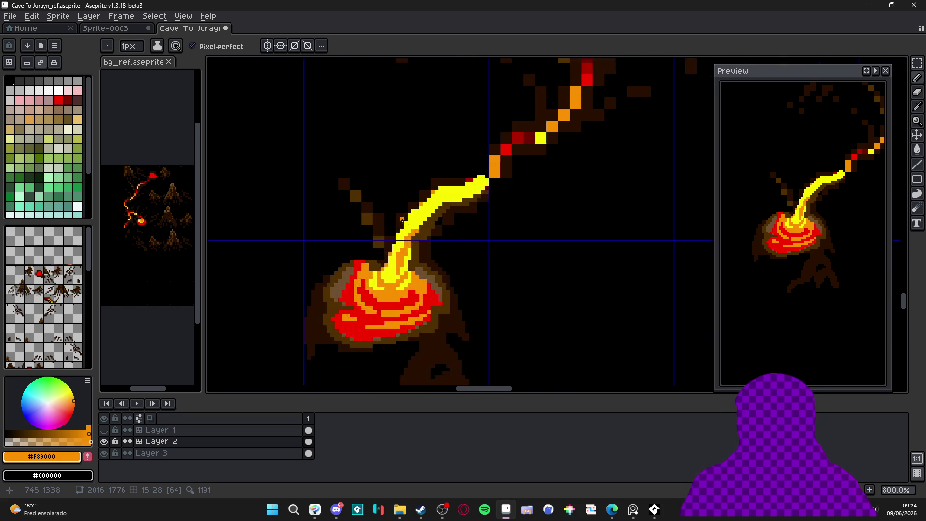
left_click(392, 220, "alt")
mouse_move(393, 221)
left_mouse_down()
mouse_move(390, 233)
mouse_move(407, 212)
left_mouse_up()
left_click(405, 202)
left_click(388, 226)
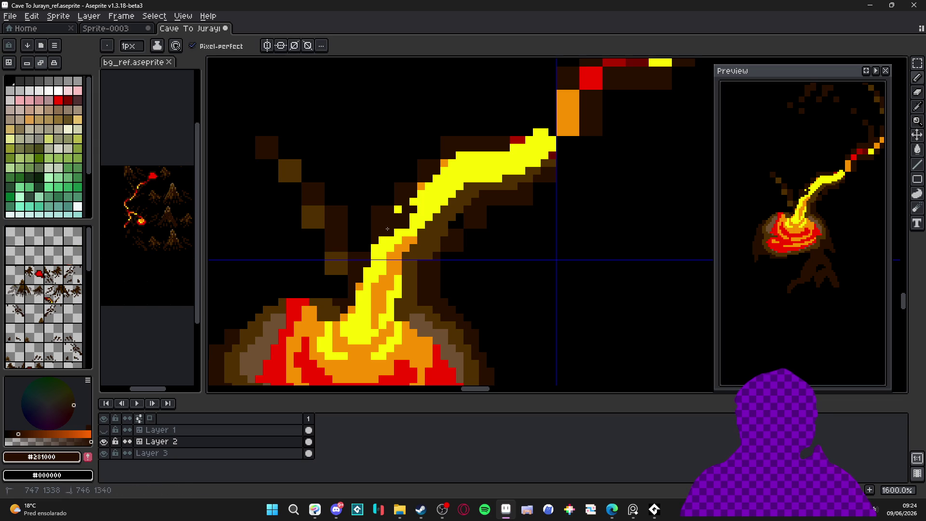
left_click(421, 194)
left_click(397, 209)
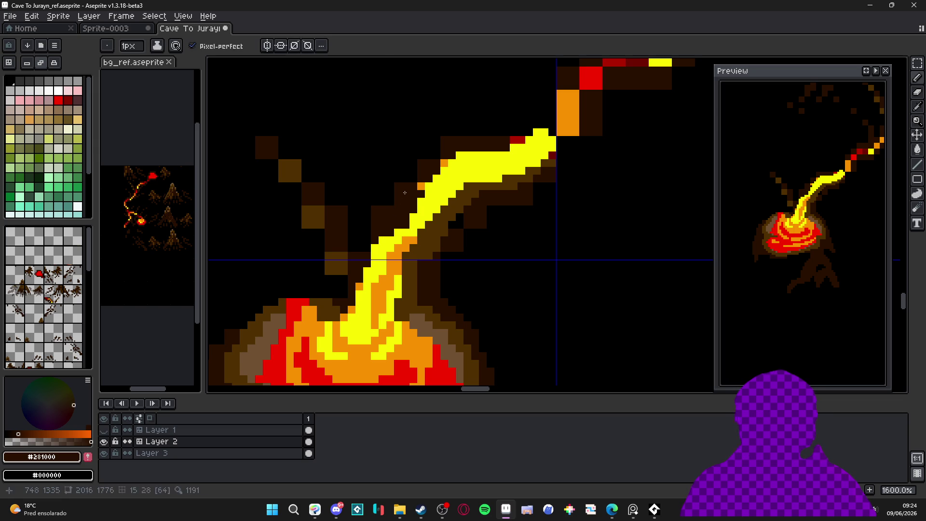
Step: Erase stray brown pixels left of the stream and work the dark rim along its upper-left edge
key("e")
left_click_drag(401, 182, 371, 219)
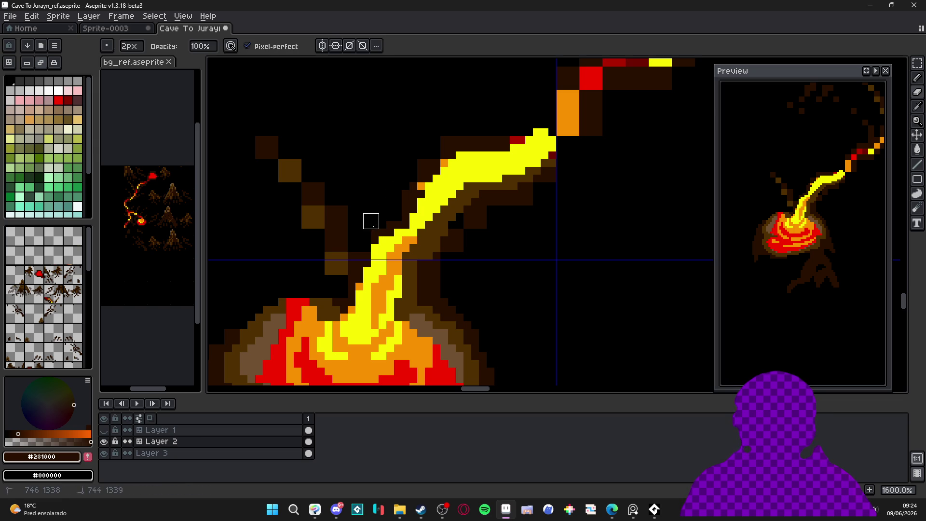
left_click(421, 186)
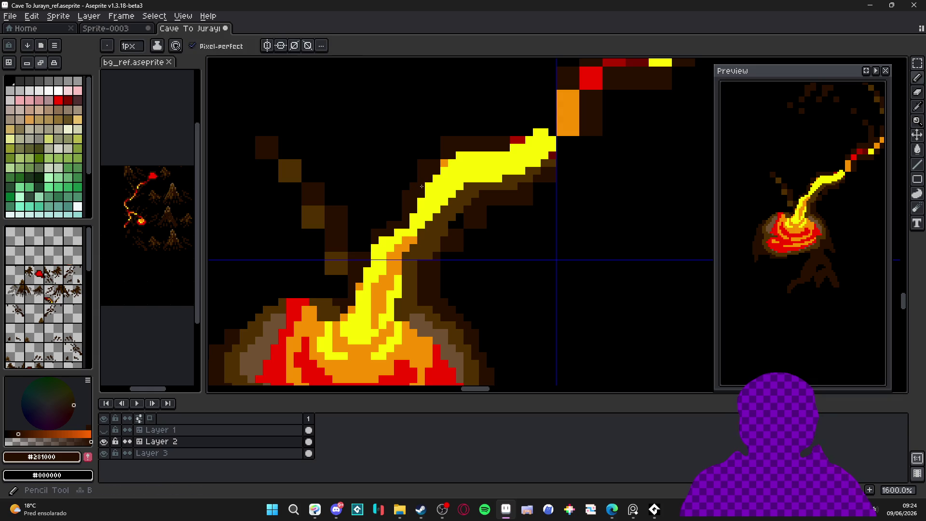
left_click_drag(425, 167, 392, 197)
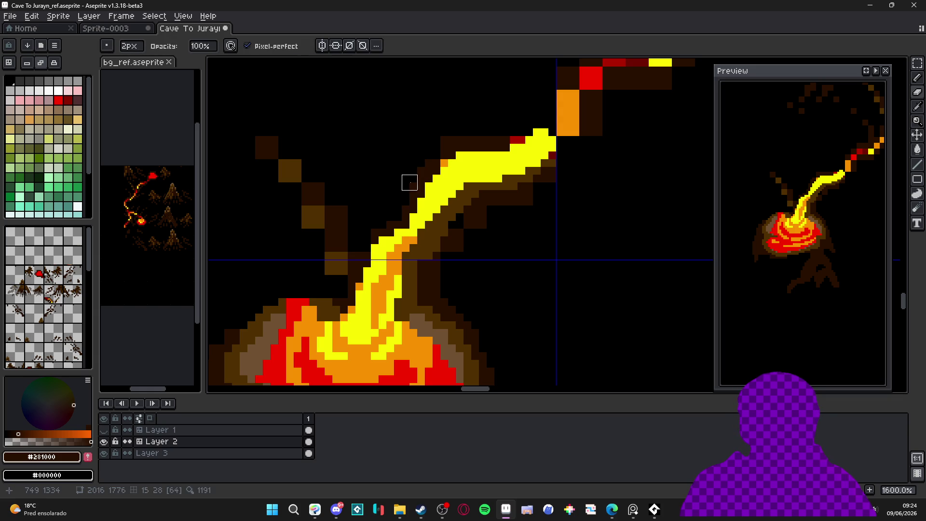
left_click_drag(456, 136, 463, 136)
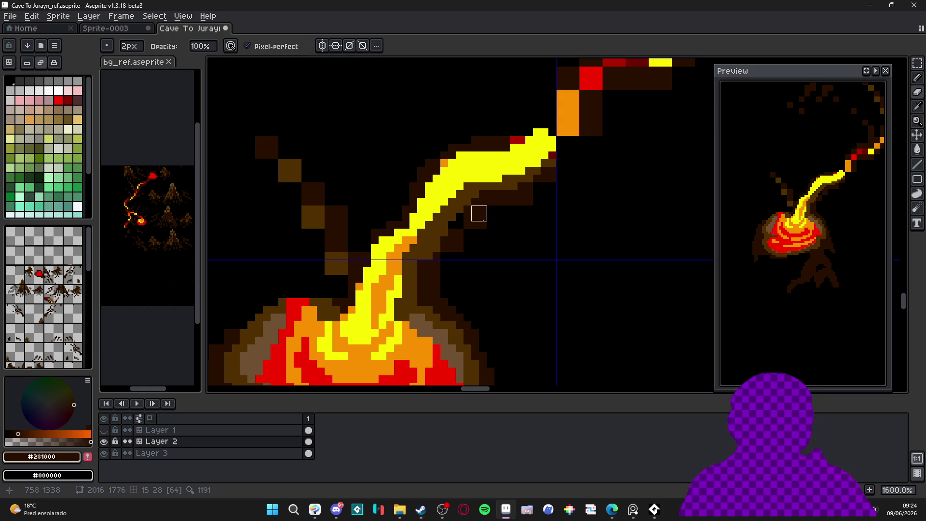
Step: Draw a dark brown rim below the stream's right side and add lighter #503000 rim pixels
key("e")
left_click(460, 214, "alt")
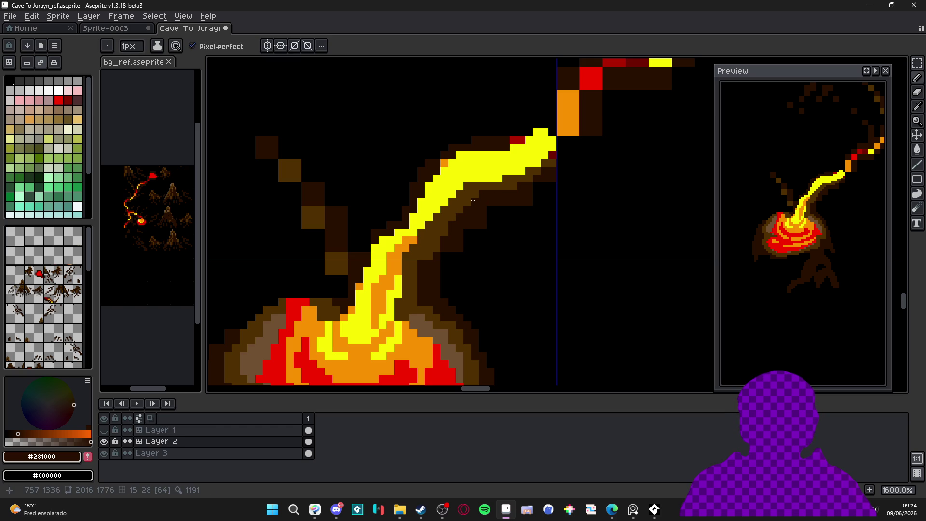
left_click_drag(450, 220, 431, 252)
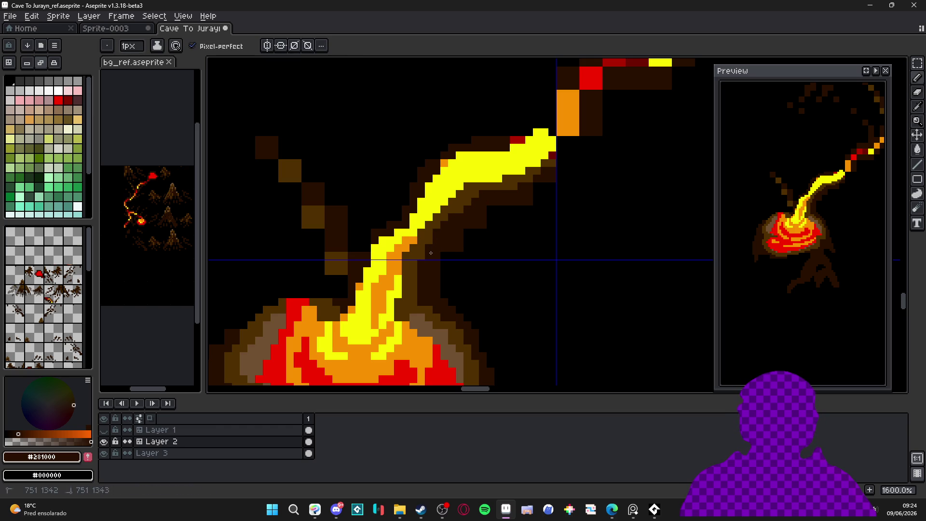
left_click(507, 195, "alt")
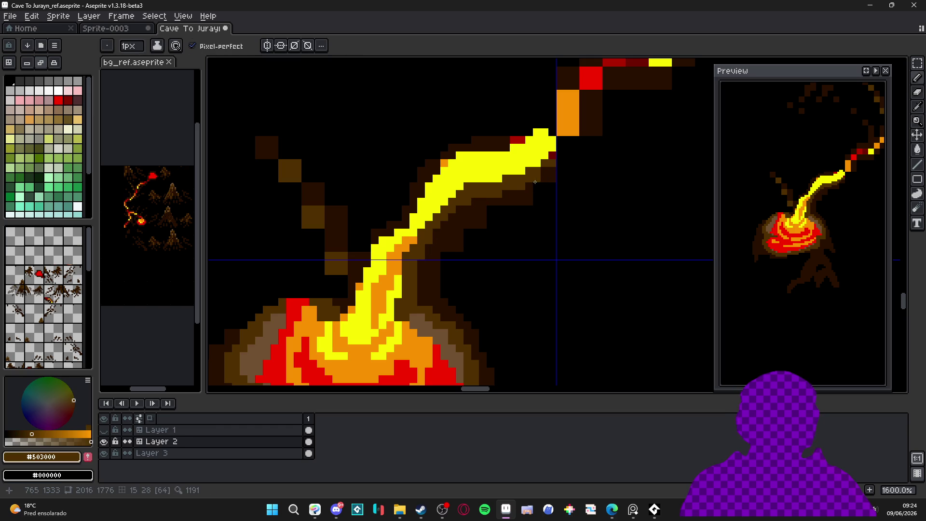
left_click(554, 183)
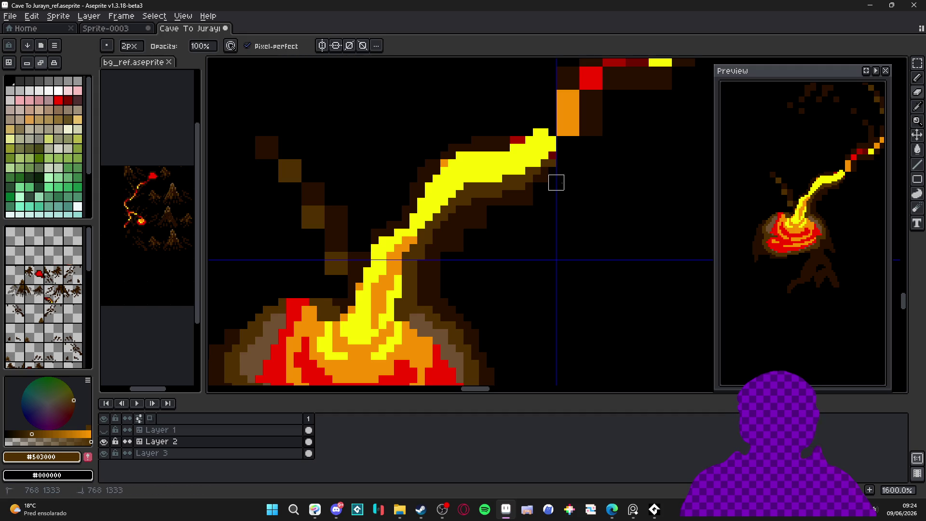
mouse_move(532, 197)
left_mouse_down()
mouse_move(493, 205)
mouse_move(479, 221)
left_mouse_up()
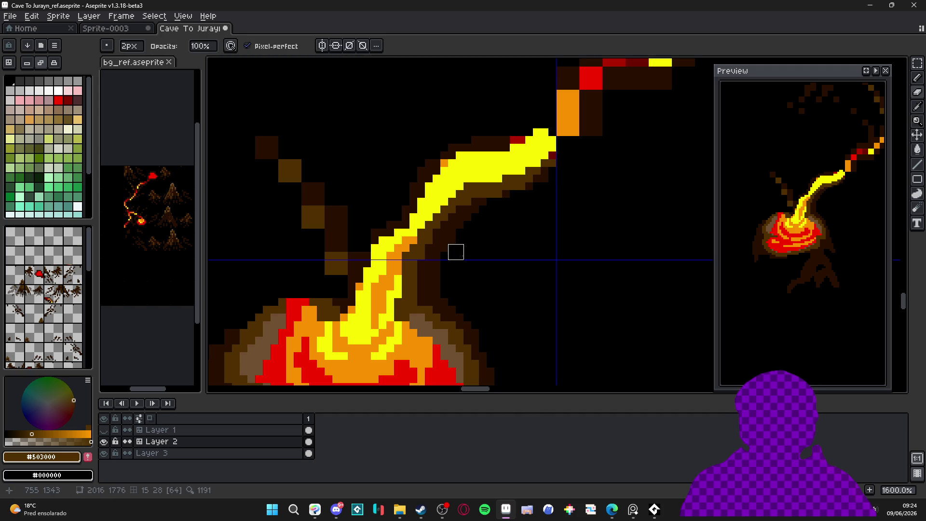
Step: Eyedrop dark brown #281000 and paint another dark pixel beside the stream
key("i")
left_click(445, 243)
key("b")
left_click(443, 255)
scroll(443, 290, "down", 5)
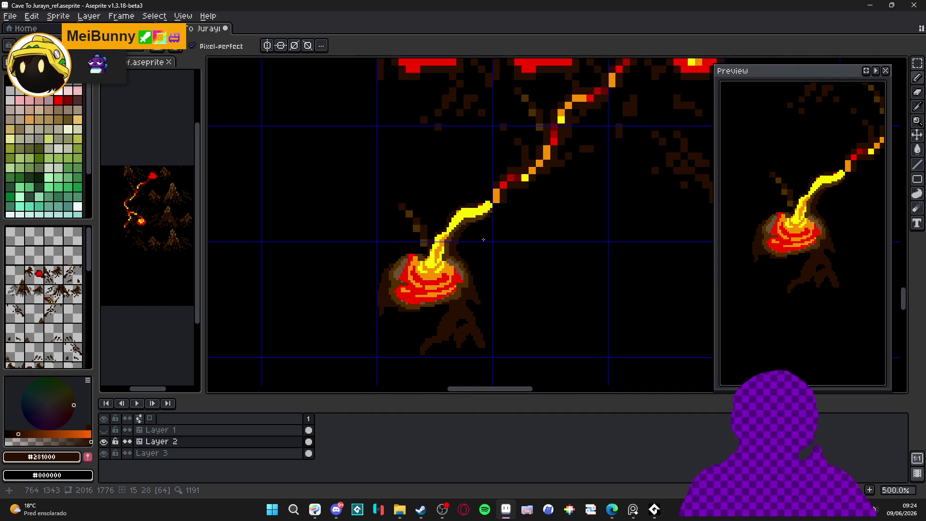
scroll(483, 239, "up", 1)
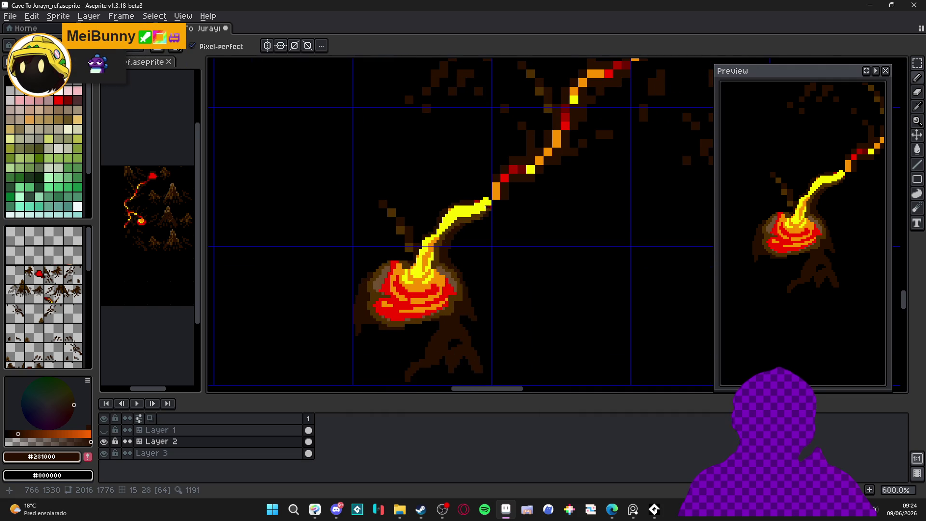
scroll(489, 208, "up", 4)
Step: Erase the brown diagonal pixels above the stream and save the file with Ctrl+S
left_click(497, 185, "alt")
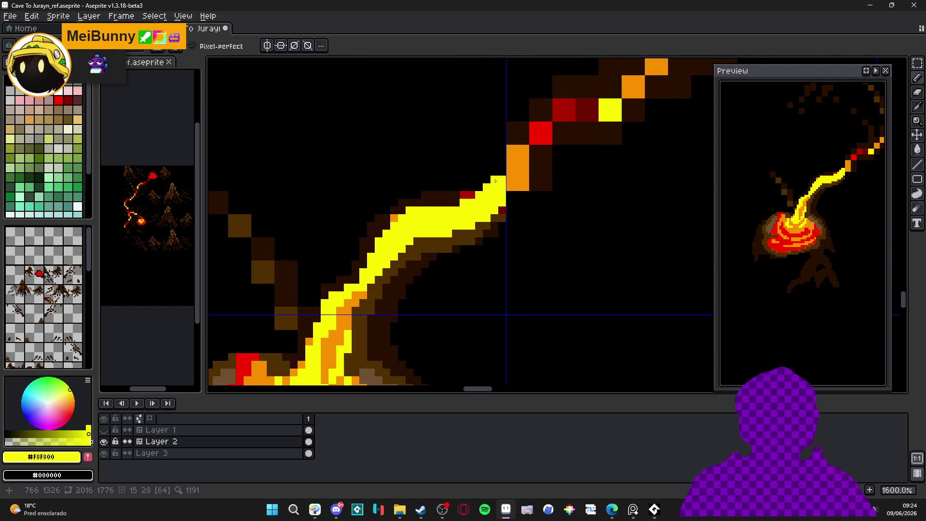
scroll(499, 180, "down", 4)
scroll(444, 244, "down", 1)
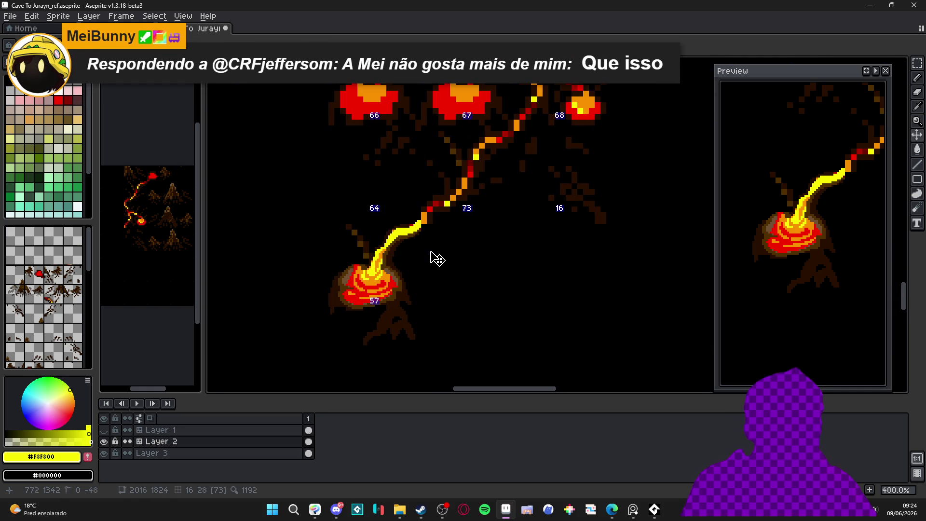
scroll(434, 254, "down", 1)
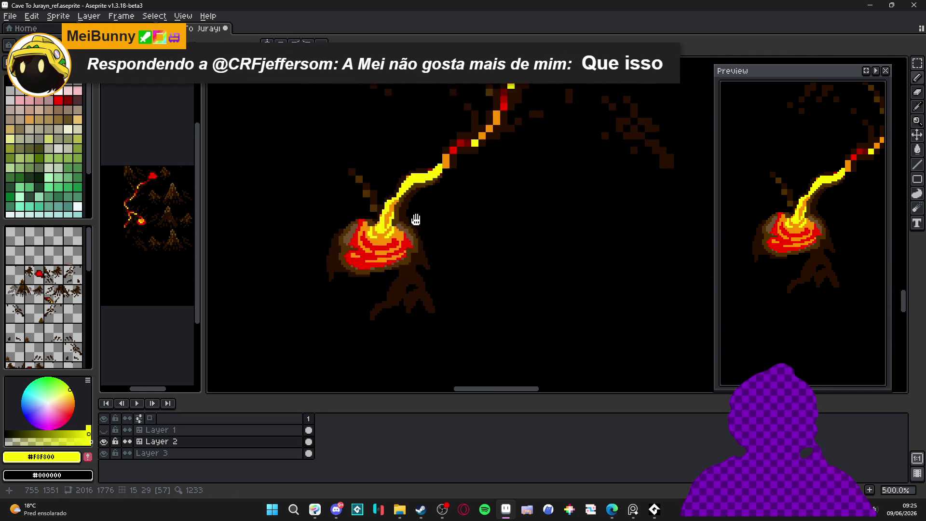
scroll(384, 211, "up", 2)
scroll(384, 211, "up", 1)
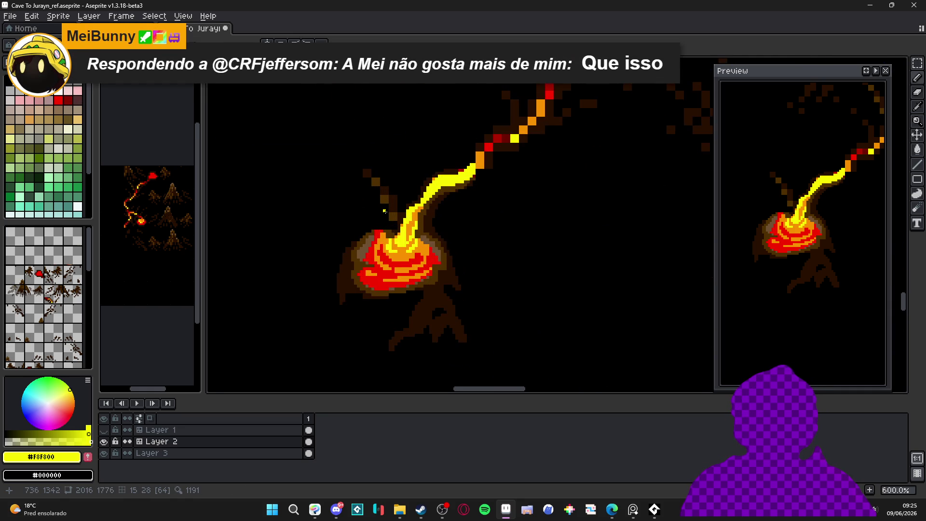
scroll(384, 211, "up", 3)
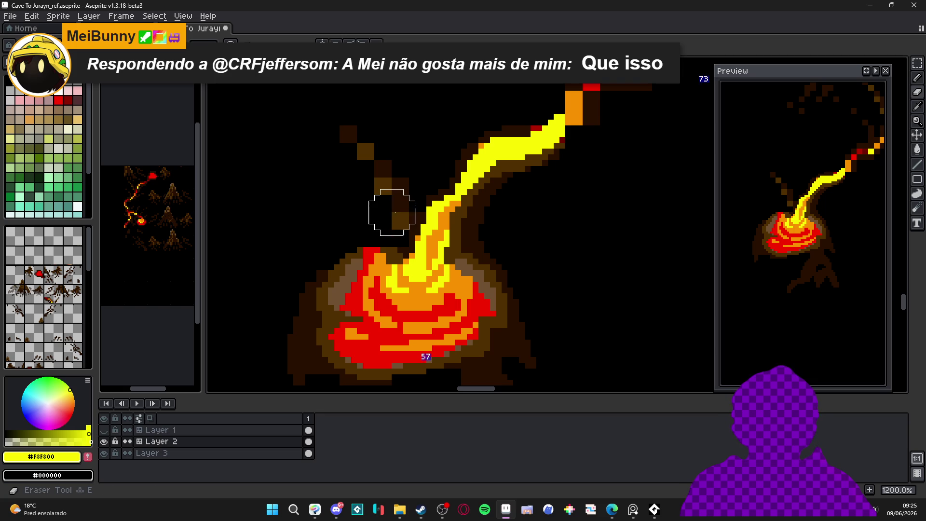
left_click_drag(391, 207, 357, 145)
key("b")
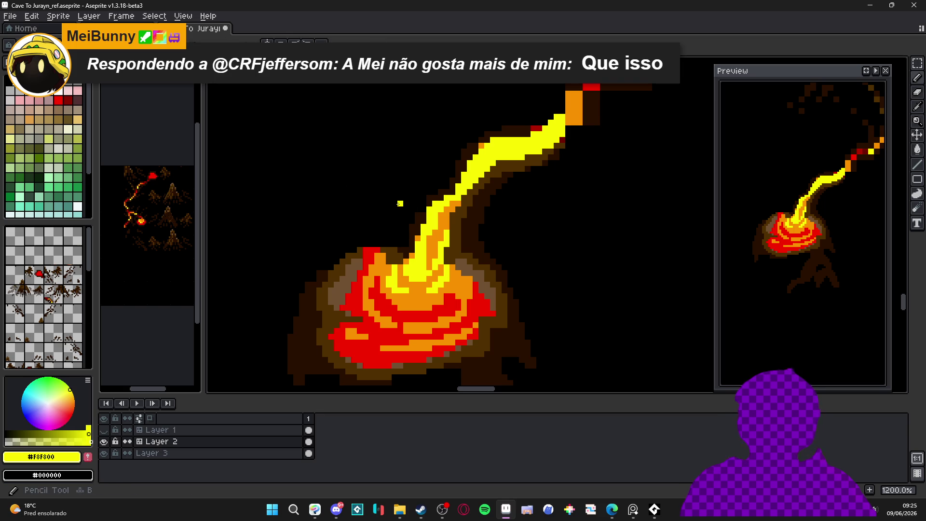
key("ctrl+s")
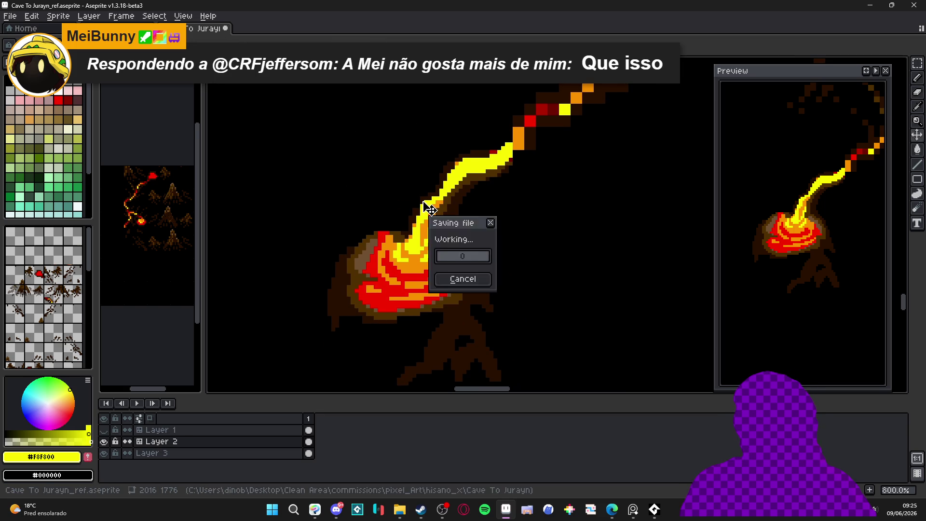
Step: Paint a dark brown pixel into the stream's edge
scroll(428, 202, "up", 1)
scroll(428, 203, "down", 1)
left_click(383, 243, "alt")
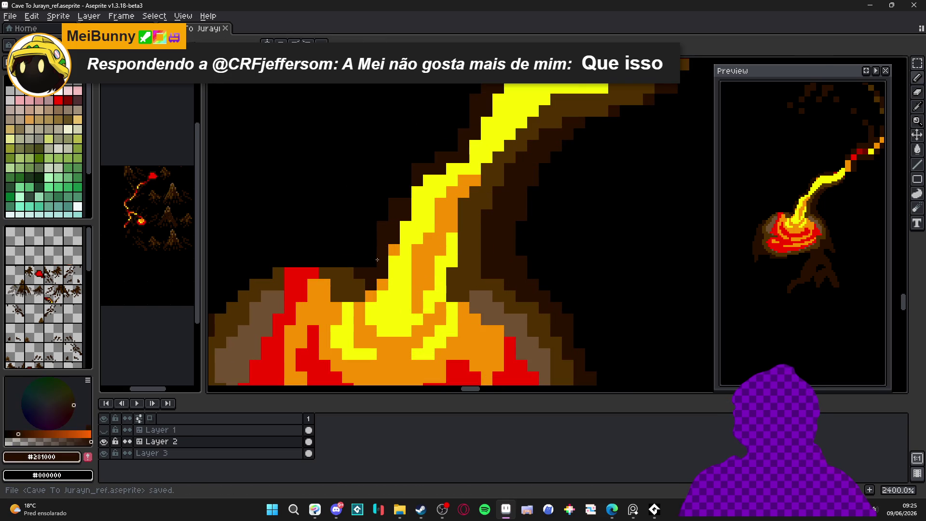
left_click(402, 241)
scroll(406, 242, "down", 3)
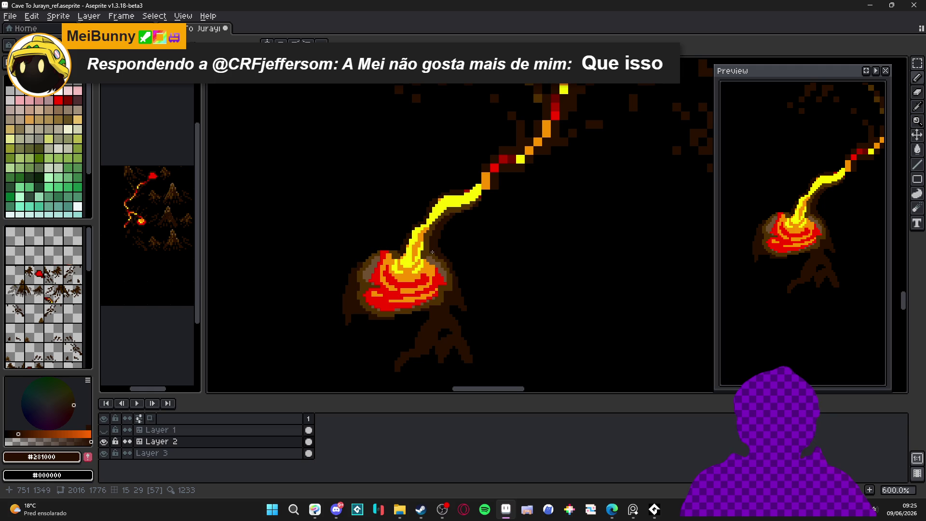
scroll(427, 250, "up", 4)
Step: Sample the rim browns and extend a light-brown highlight down the rim's right side
left_click(414, 251, "alt")
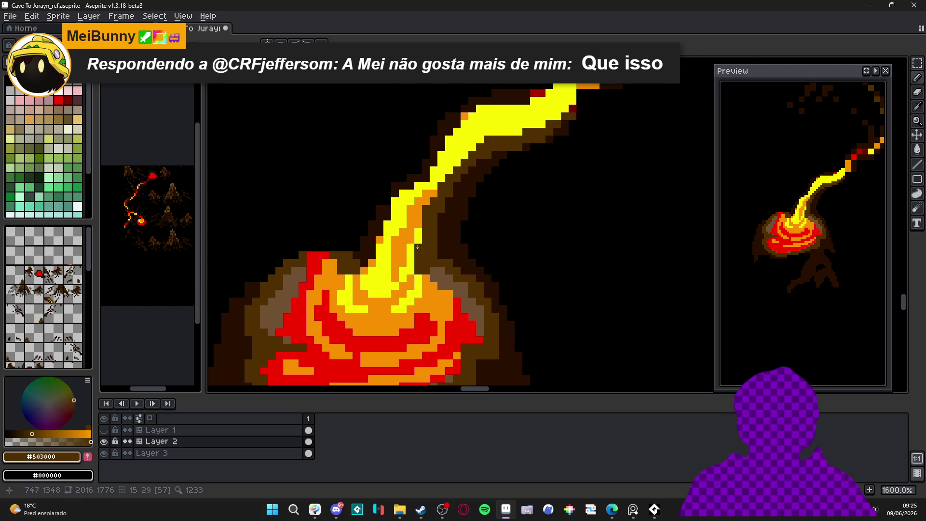
scroll(419, 250, "down", 1)
scroll(419, 250, "up", 1)
left_click(414, 254, "alt")
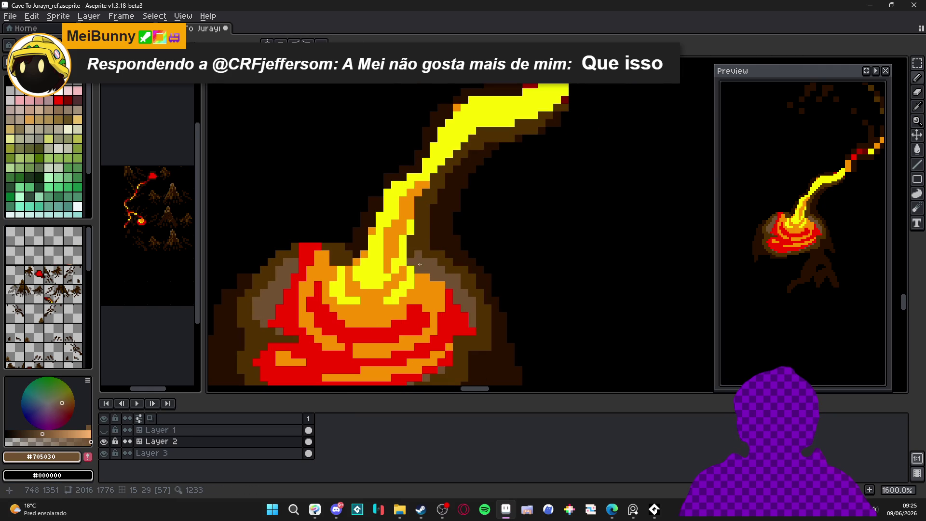
scroll(434, 269, "down", 4)
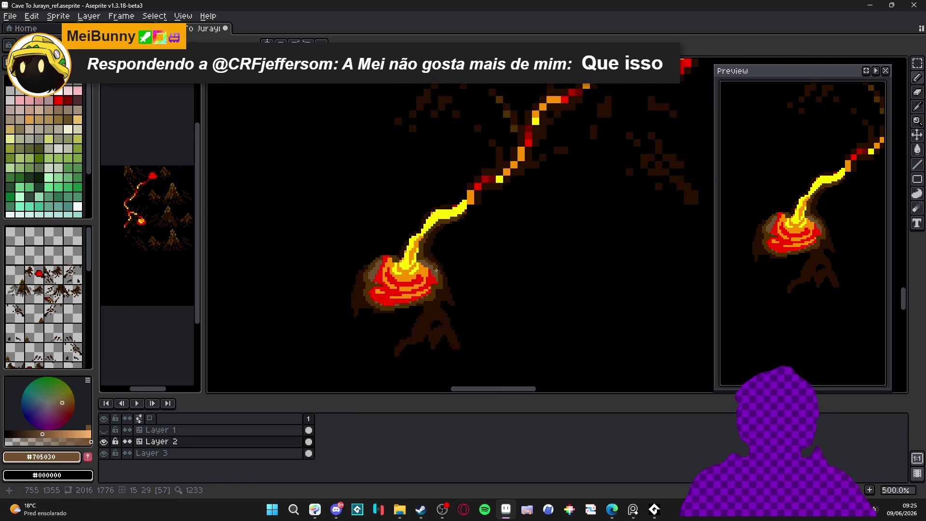
scroll(435, 270, "up", 5)
left_click(415, 265, "alt")
left_click(425, 273, "alt")
scroll(424, 273, "down", 4)
scroll(436, 307, "up", 4)
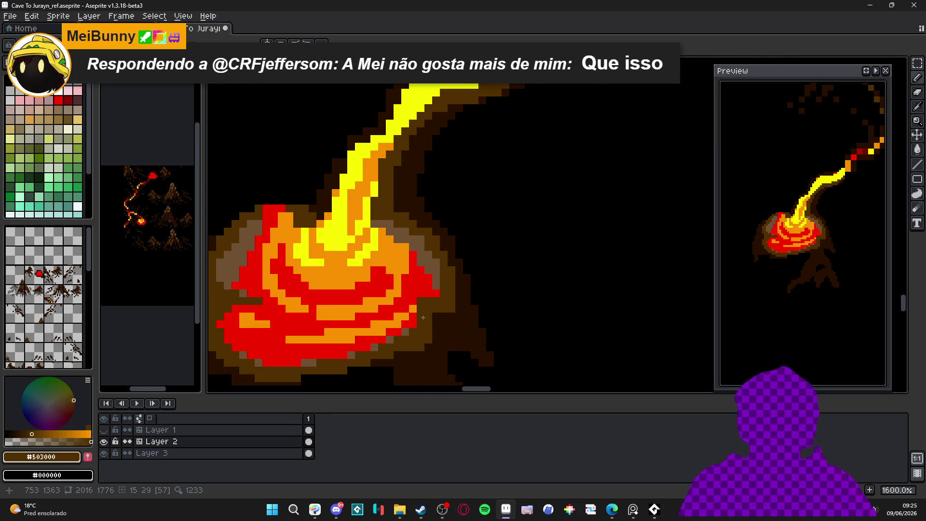
scroll(425, 312, "up", 2)
left_click(431, 308, "alt")
left_click_drag(431, 308, 433, 342)
Step: Add a few more light-brown highlight pixels to the rim
left_click(435, 299, "alt")
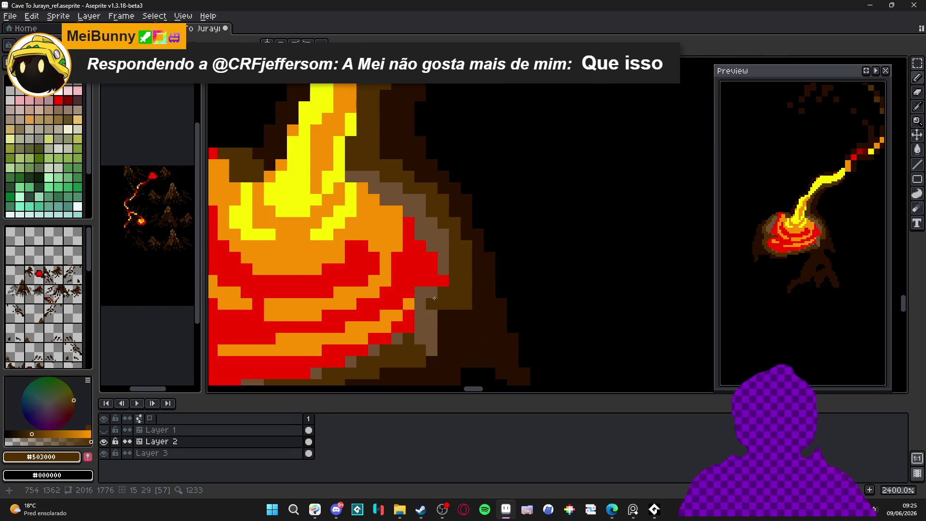
scroll(434, 299, "down", 3)
scroll(328, 289, "up", 2)
left_click(328, 290, "alt")
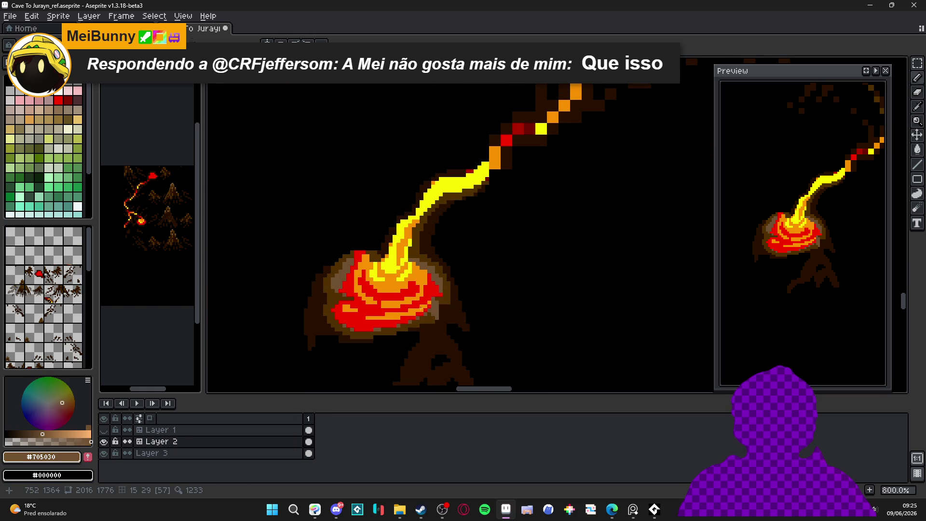
scroll(356, 304, "up", 2)
mouse_move(332, 316)
left_mouse_down()
mouse_move(328, 332)
mouse_move(321, 319)
left_mouse_up()
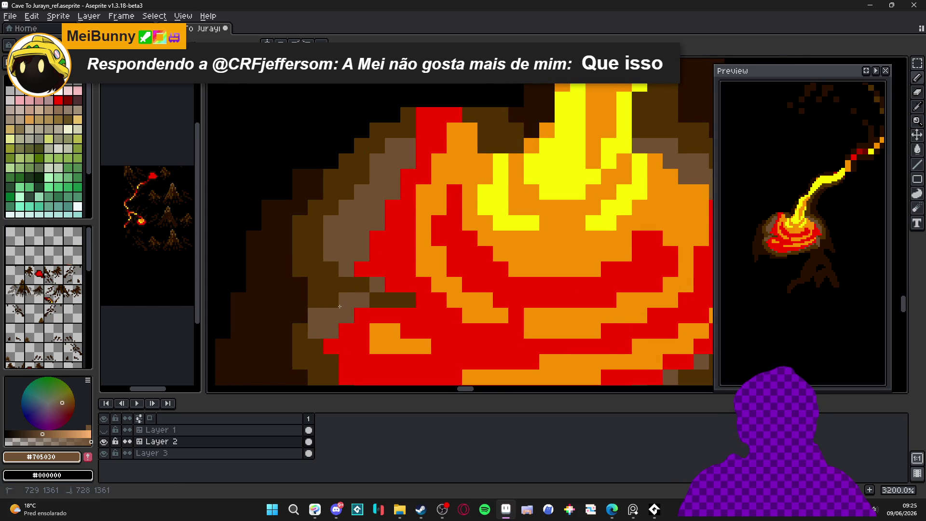
scroll(353, 328, "down", 4)
scroll(354, 326, "down", 1)
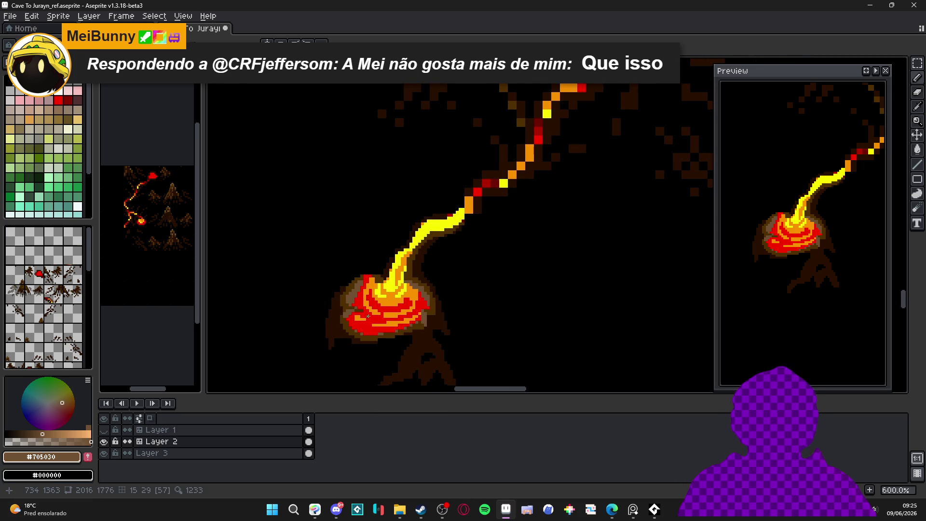
scroll(368, 315, "up", 4)
Step: Fill dark brown #281000 rock beneath the lava rim
left_click(353, 290, "alt")
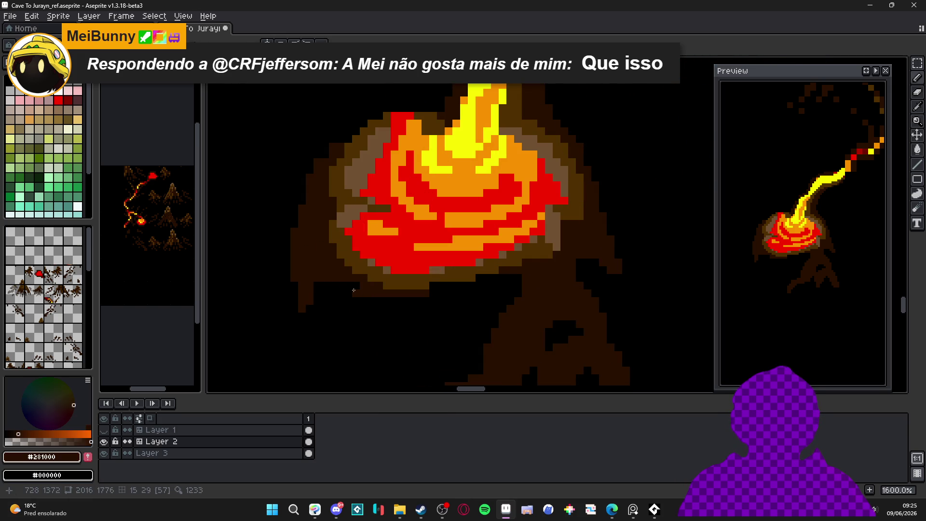
mouse_move(366, 297)
left_mouse_down()
mouse_move(415, 302)
mouse_move(450, 285)
left_mouse_up()
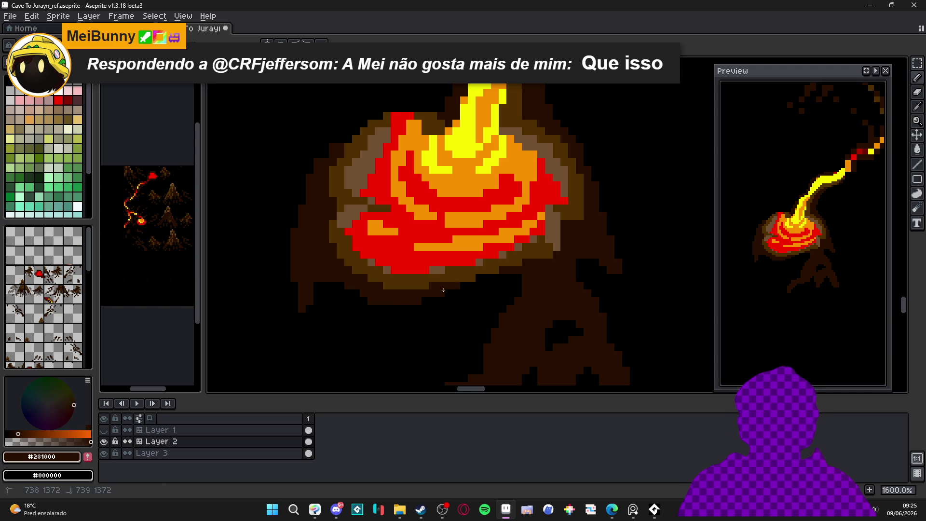
scroll(443, 290, "down", 6)
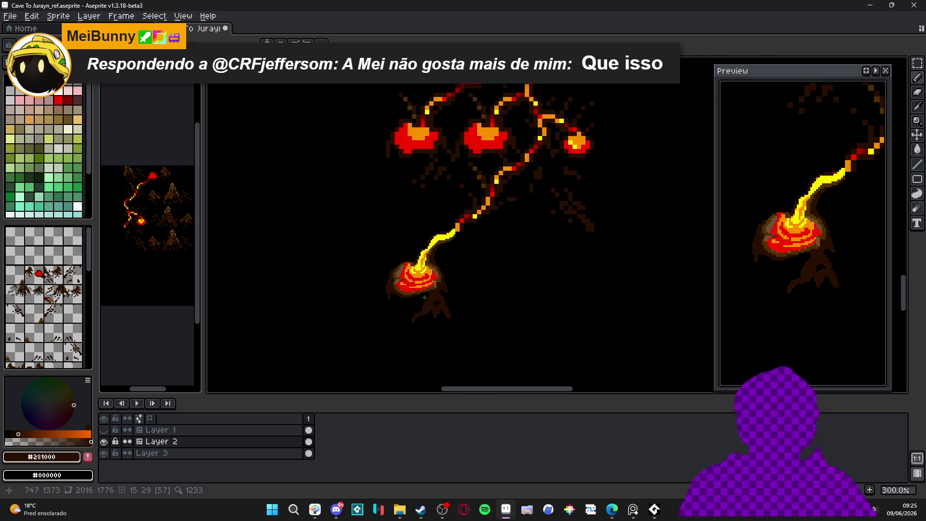
scroll(428, 293, "up", 10)
left_click(400, 306)
Step: Dot a checkered #281000 dither along the rim's lower edge and just below the pool
key("b")
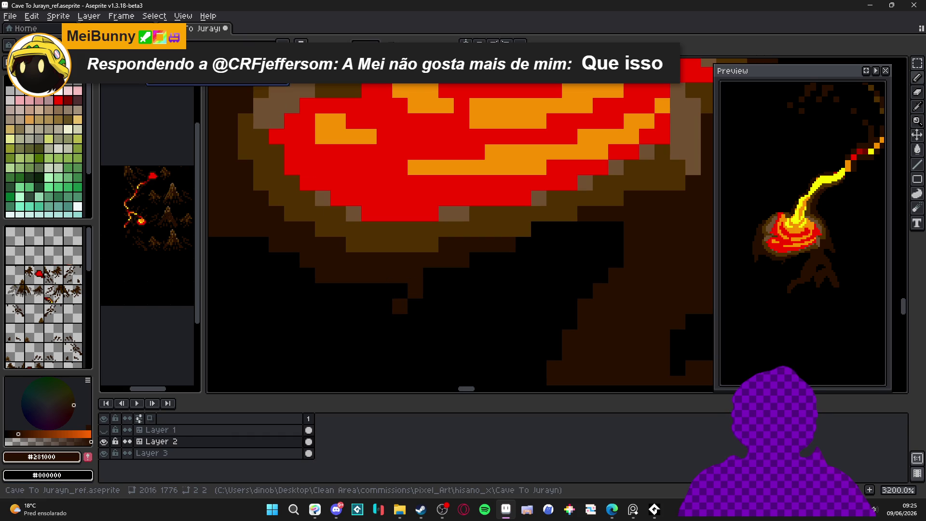
scroll(454, 238, "down", 3)
left_click_drag(454, 238, 497, 249)
left_click_drag(446, 272, 355, 275)
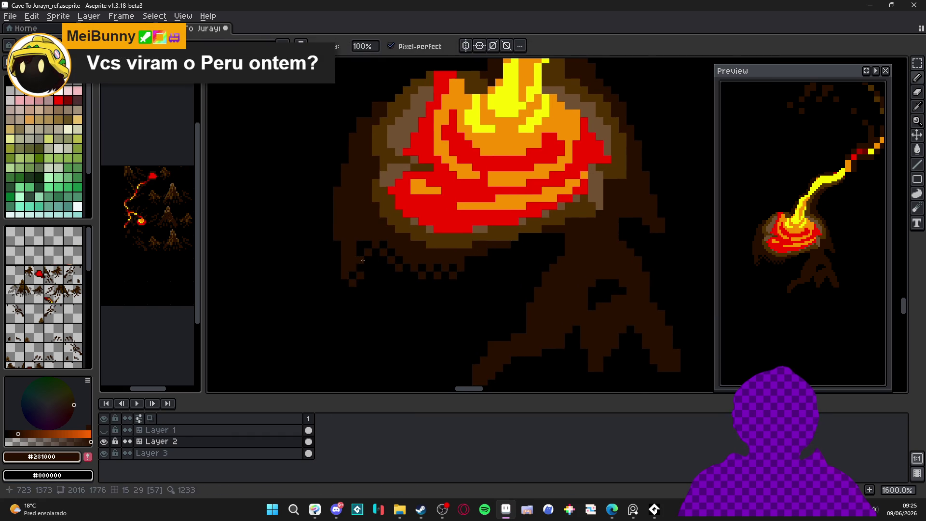
scroll(385, 265, "down", 1)
scroll(424, 304, "up", 1)
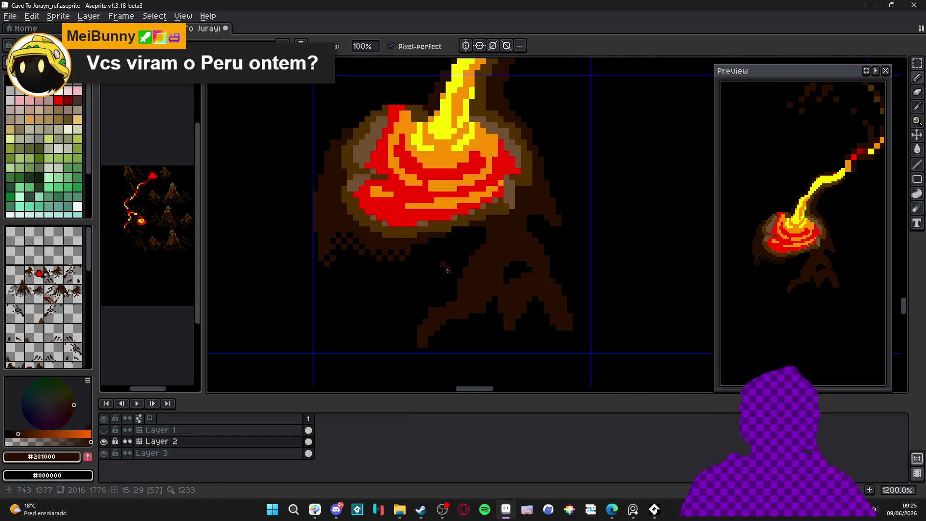
scroll(437, 283, "down", 1)
left_click_drag(466, 250, 457, 268)
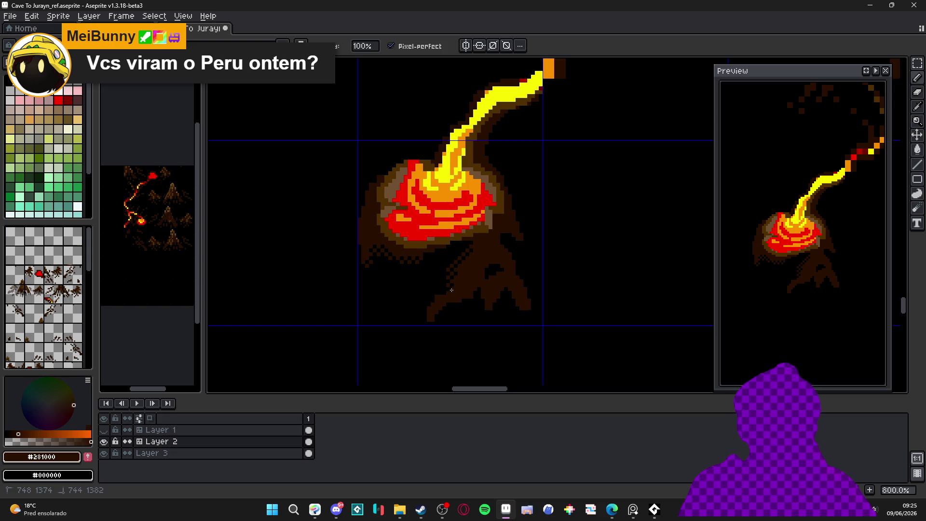
scroll(451, 281, "down", 1)
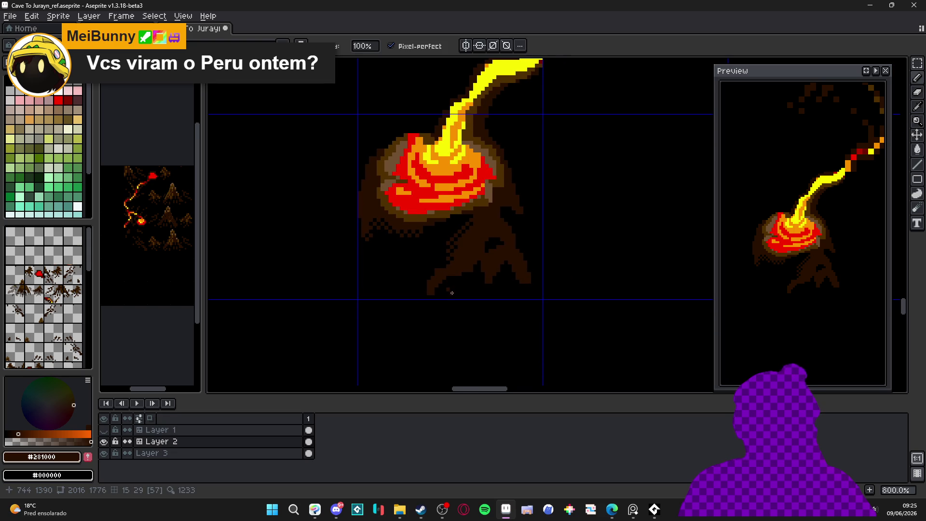
scroll(452, 293, "up", 1)
scroll(456, 280, "down", 1)
Step: Dither dark brown pixels down the rock's slope and fill the black gap
left_click_drag(469, 258, 499, 231)
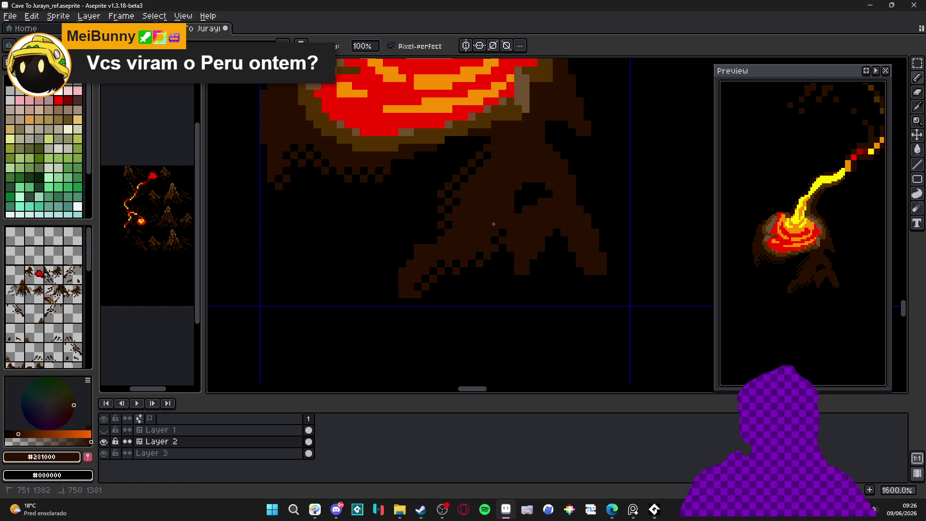
left_click(510, 278)
left_click(518, 286)
left_click_drag(533, 264, 541, 255)
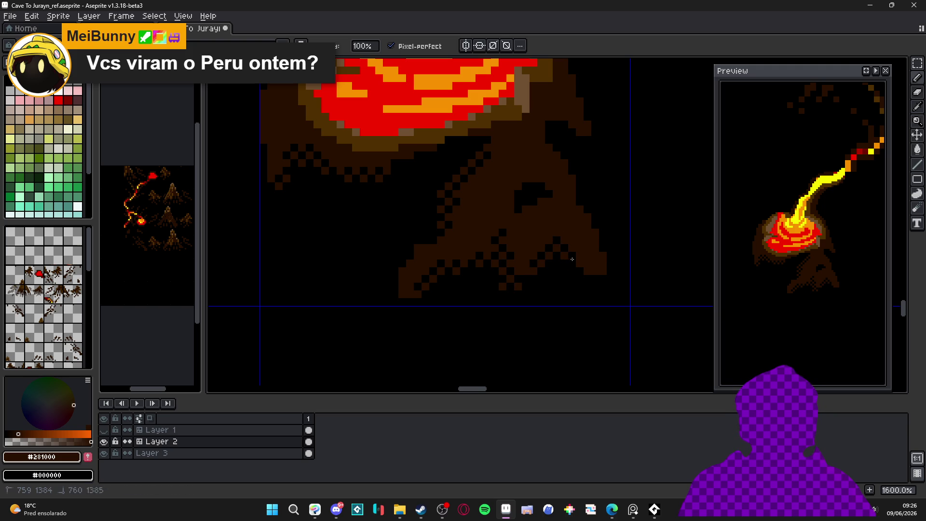
left_click(579, 203)
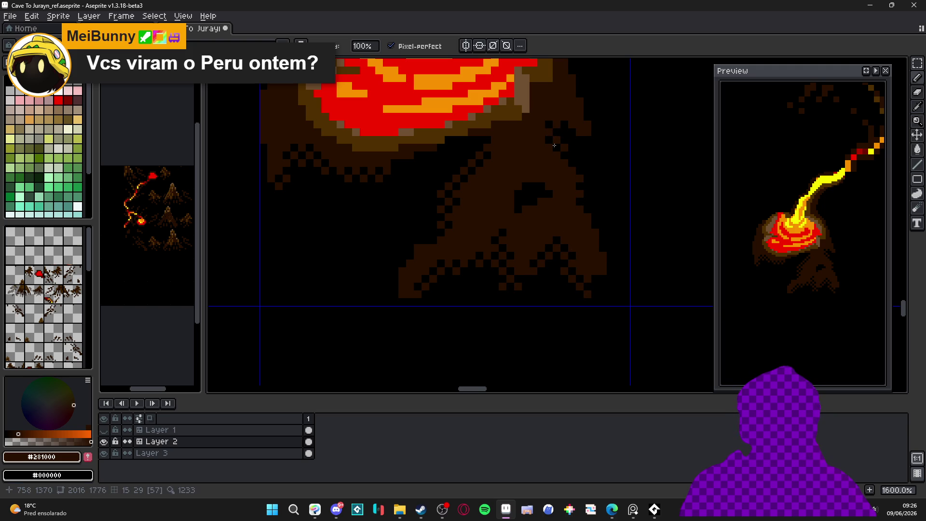
left_click_drag(513, 200, 538, 182)
Step: Extend the dark brown dither across the rock, left of the checker patch and onto the flank
scroll(523, 195, "down", 3)
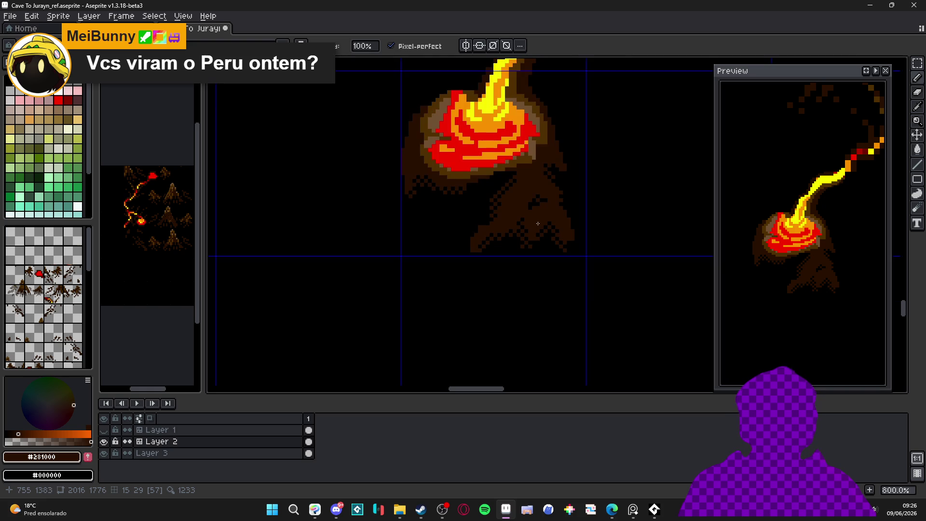
scroll(512, 249, "up", 1)
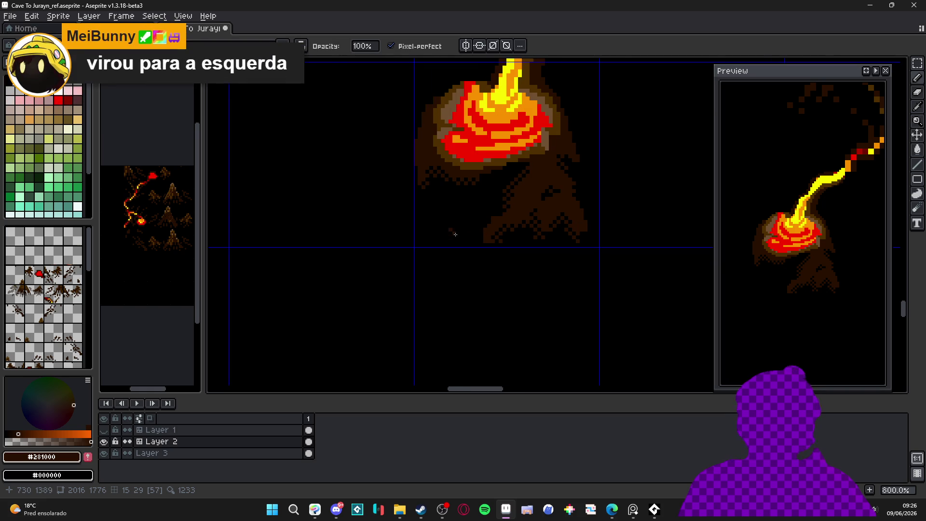
scroll(470, 229, "left", 1)
scroll(463, 230, "up", 2)
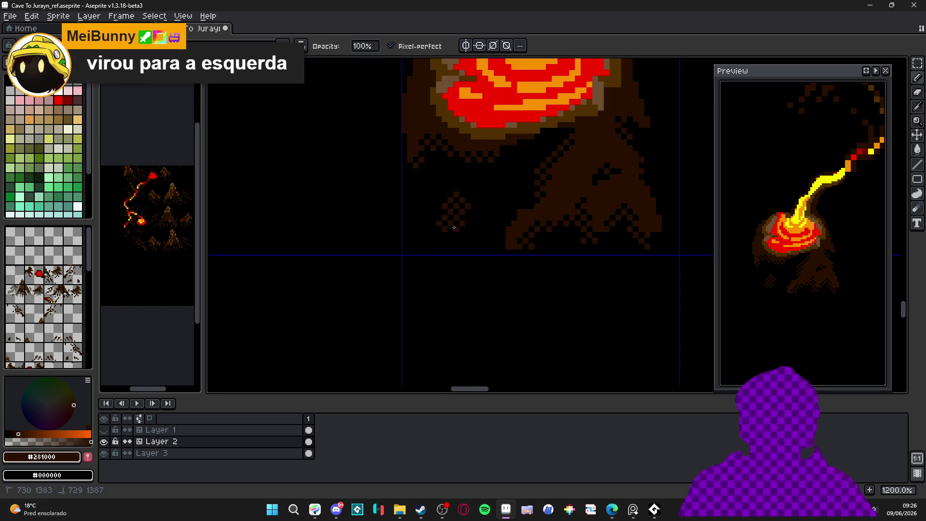
mouse_move(470, 202)
left_mouse_down()
mouse_move(502, 195)
mouse_move(487, 213)
left_mouse_up()
left_click_drag(428, 213, 433, 225)
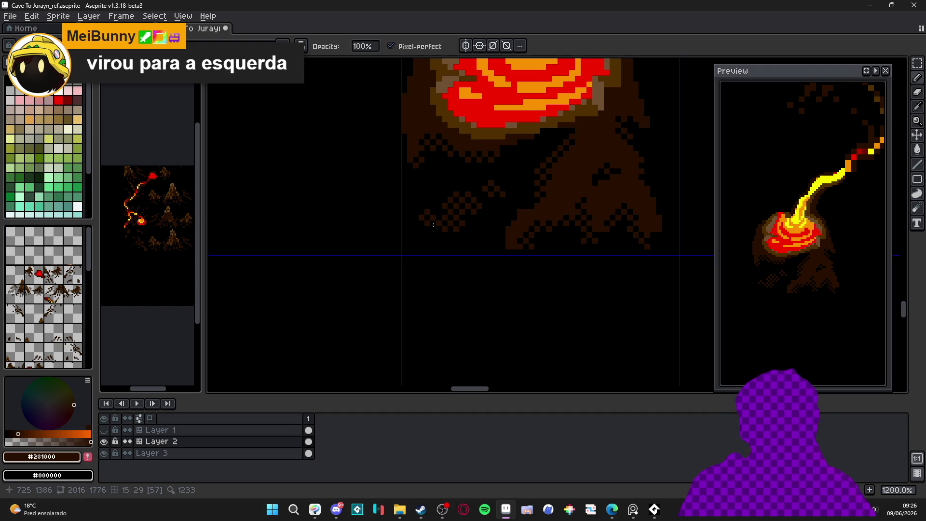
scroll(484, 249, "down", 4)
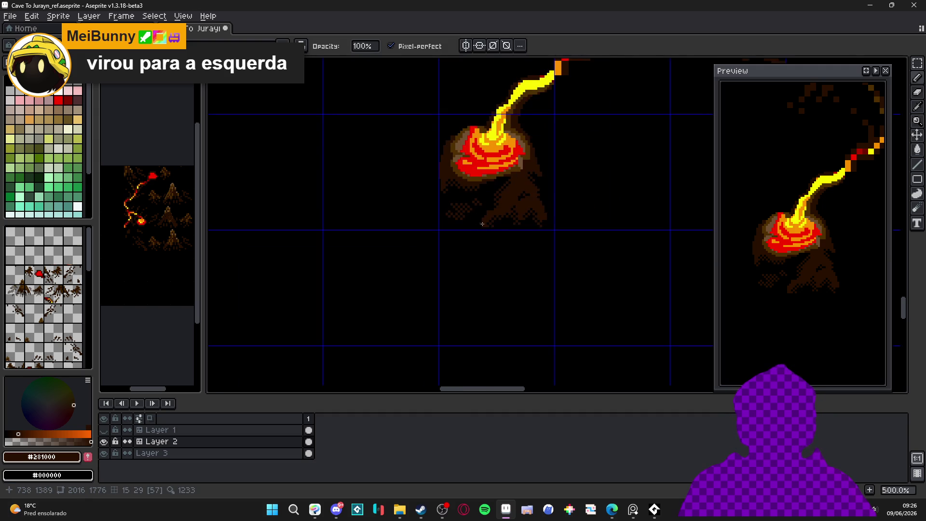
scroll(537, 203, "up", 4)
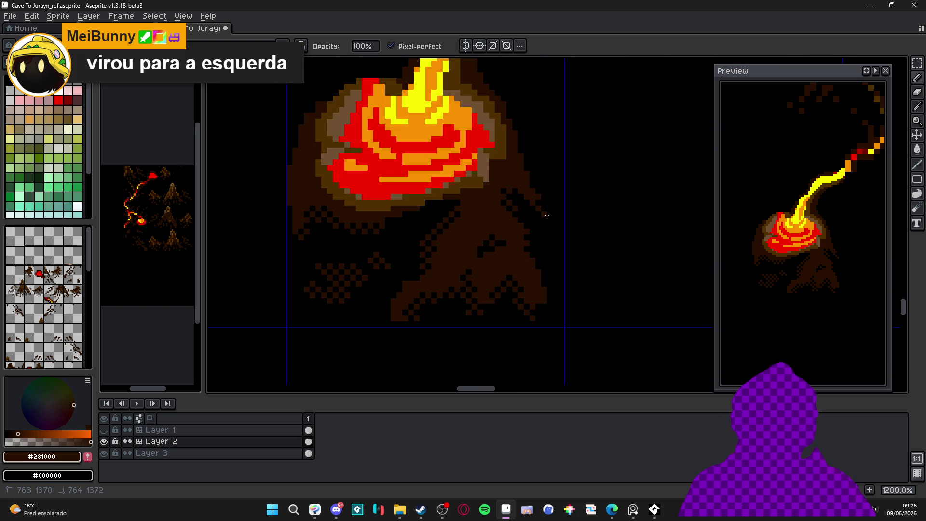
left_click(529, 176)
left_click_drag(538, 193, 538, 193)
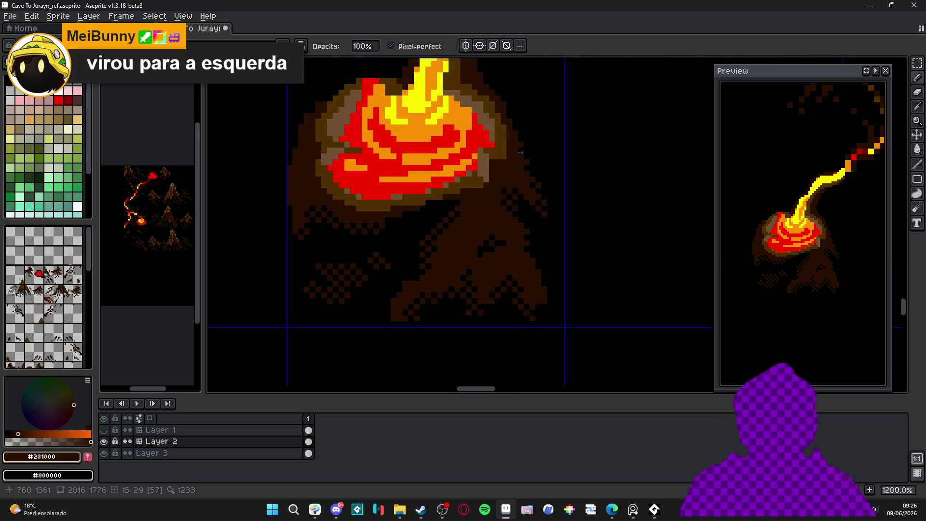
scroll(523, 205, "down", 5)
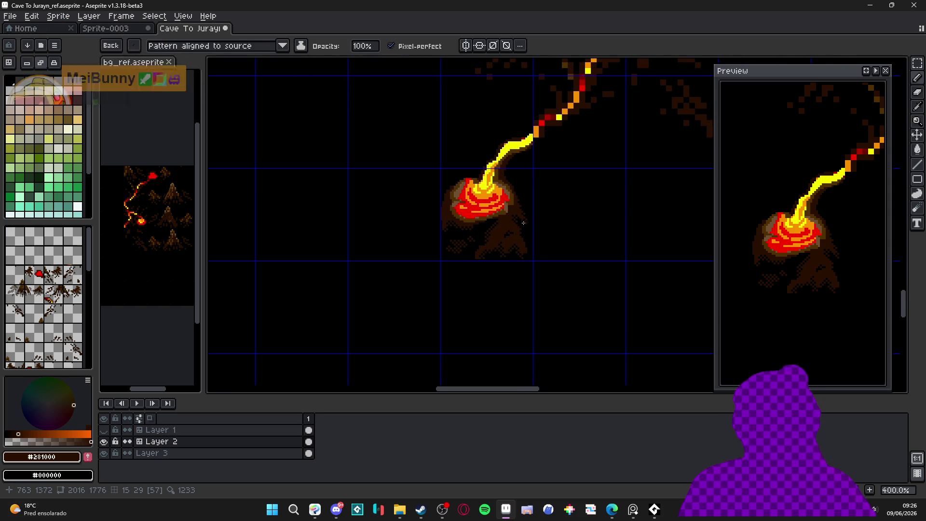
left_click_drag(523, 223, 512, 244)
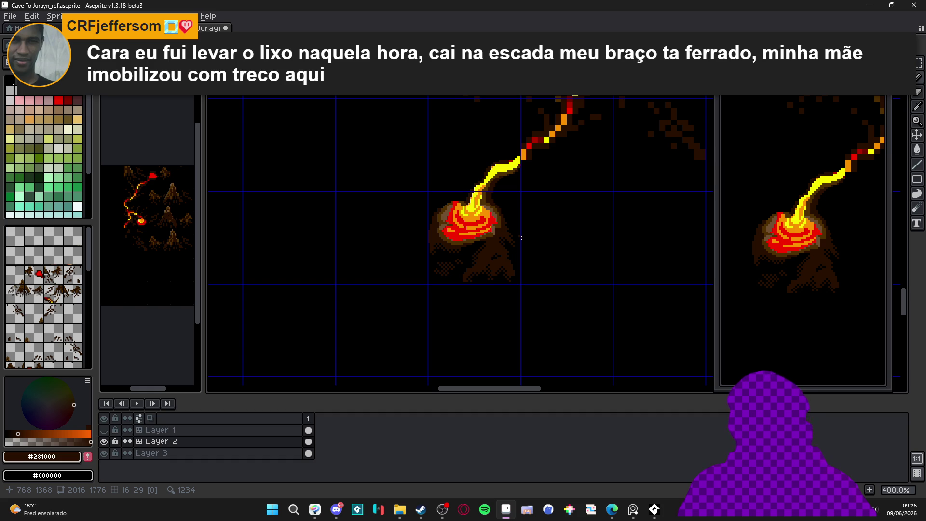
Step: Sample the light rim brown and add a few brown pixels above the pool's upper-left edge
scroll(504, 253, "up", 5)
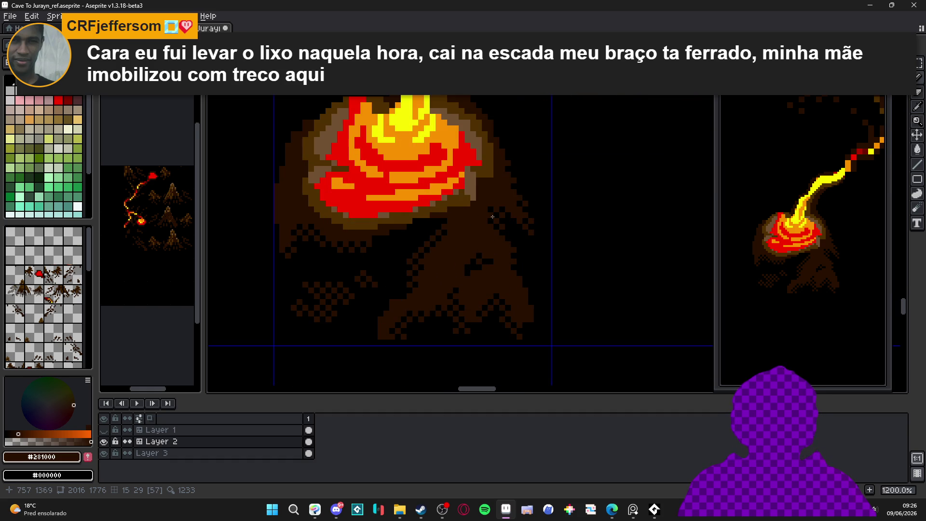
left_click(493, 213, "alt")
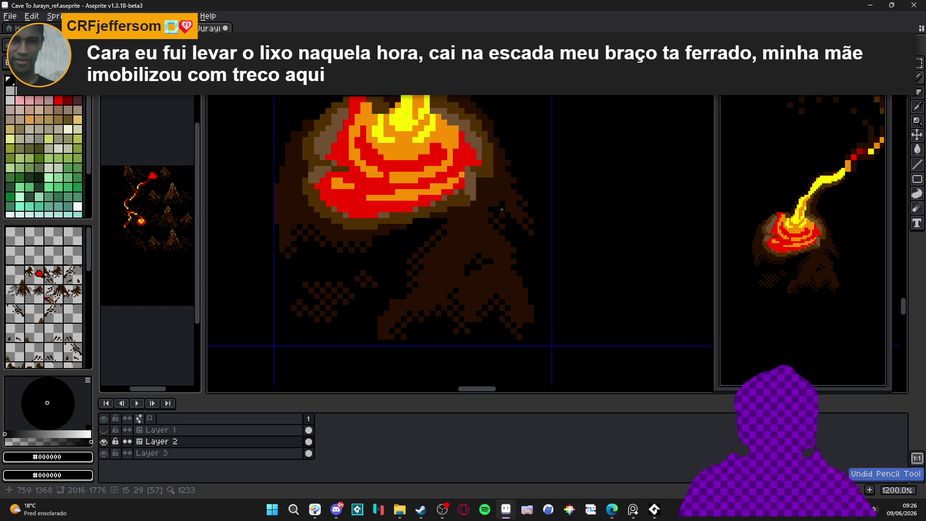
scroll(492, 208, "down", 4)
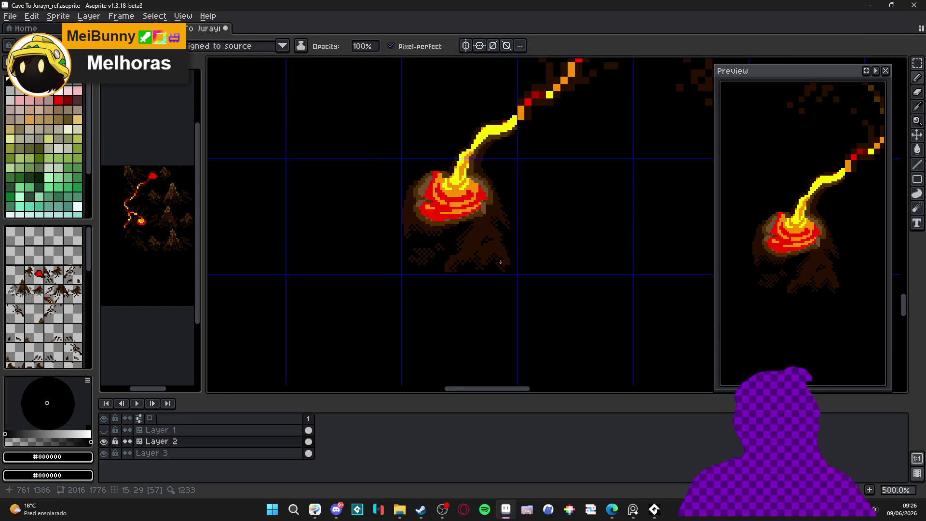
scroll(500, 262, "down", 1)
scroll(444, 192, "up", 6)
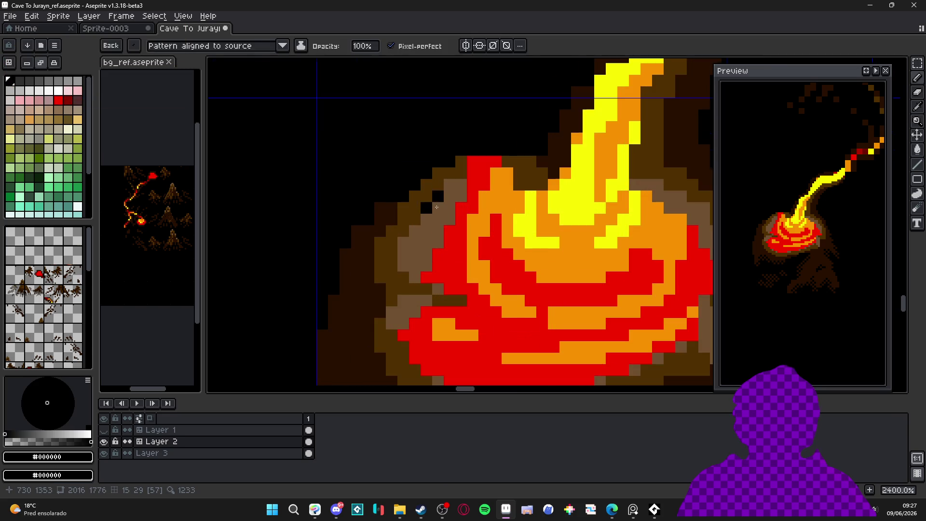
left_click(425, 218, "alt")
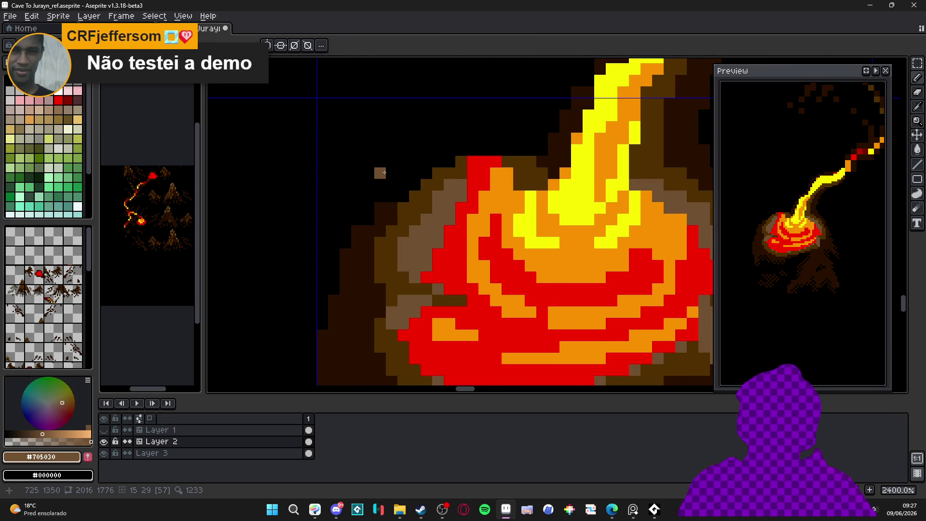
scroll(390, 137, "up", 1)
left_click(409, 159)
left_click(433, 211, "alt")
left_click(393, 160)
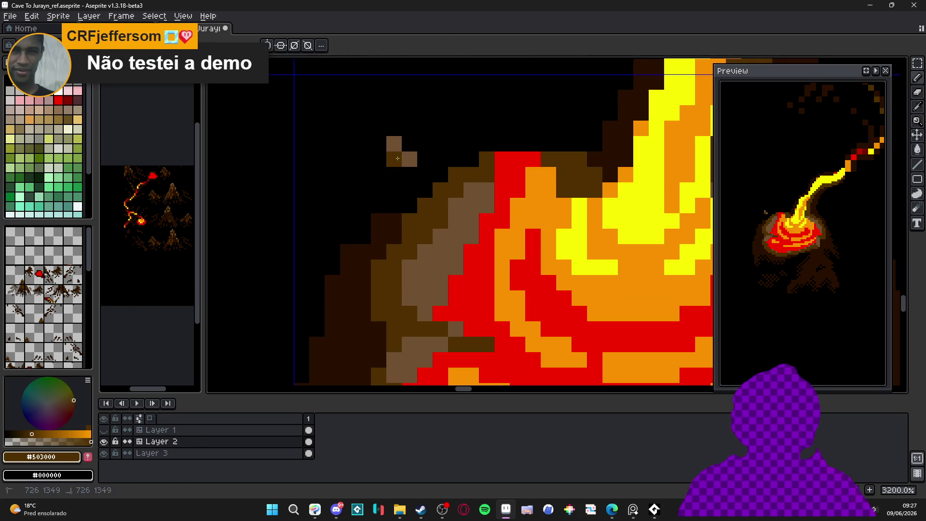
Step: Dither the lower-left part of the pool's rim with light and dark brown pixels
left_click(447, 228)
left_click(410, 220)
left_click(410, 251)
left_click(425, 251)
left_click(409, 266)
left_click(425, 282)
Step: Add light and dark brown dither pixels to the rim's right side and darken one on the left
scroll(424, 278, "down", 3)
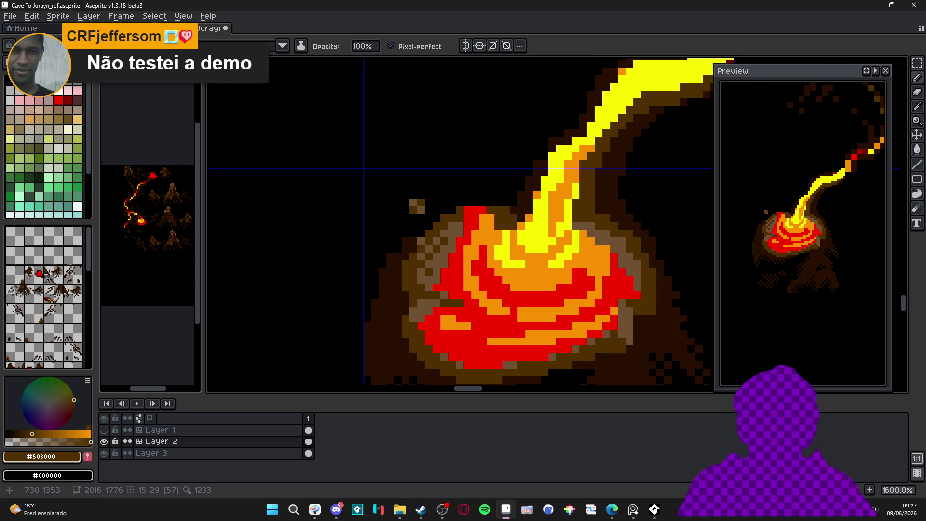
scroll(444, 255, "down", 4)
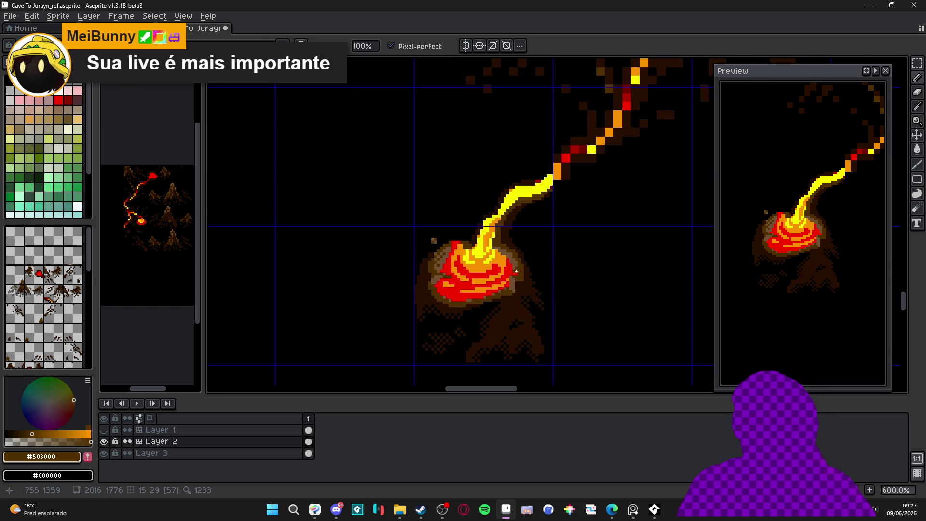
scroll(545, 264, "up", 5)
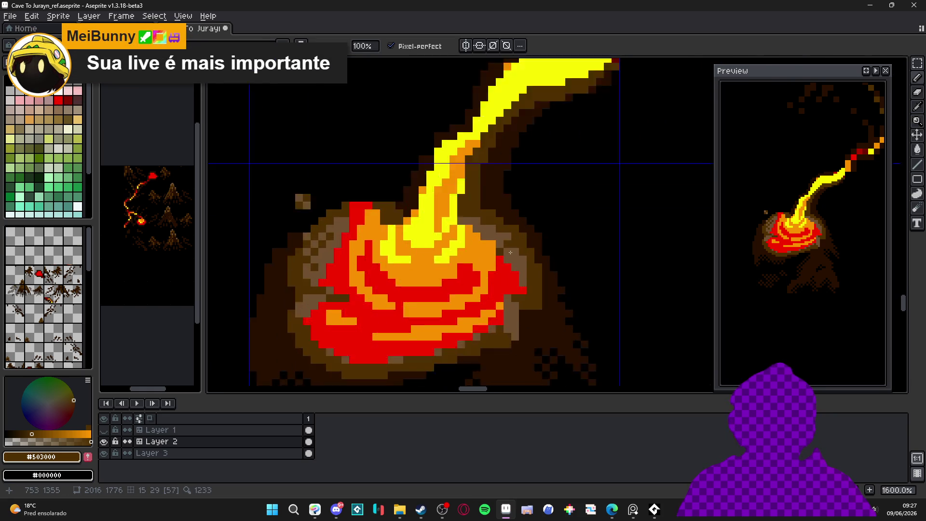
left_click(495, 216)
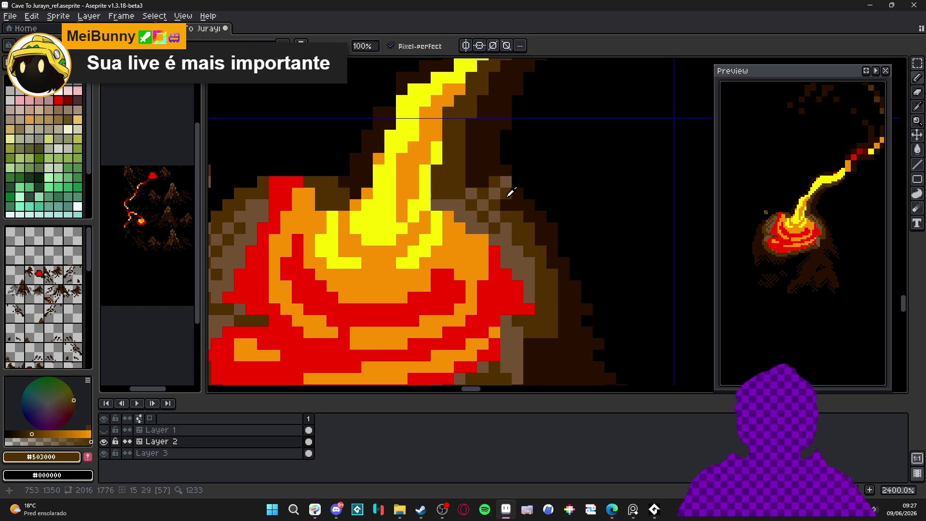
right_click(525, 213, "alt")
right_click(494, 182)
right_click(506, 193)
scroll(528, 230, "down", 6)
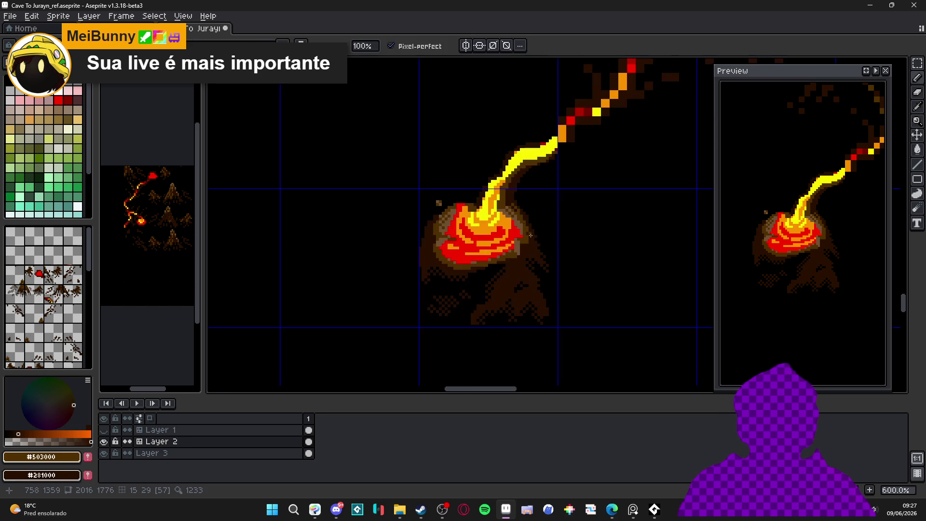
scroll(533, 238, "up", 1)
scroll(424, 244, "up", 1)
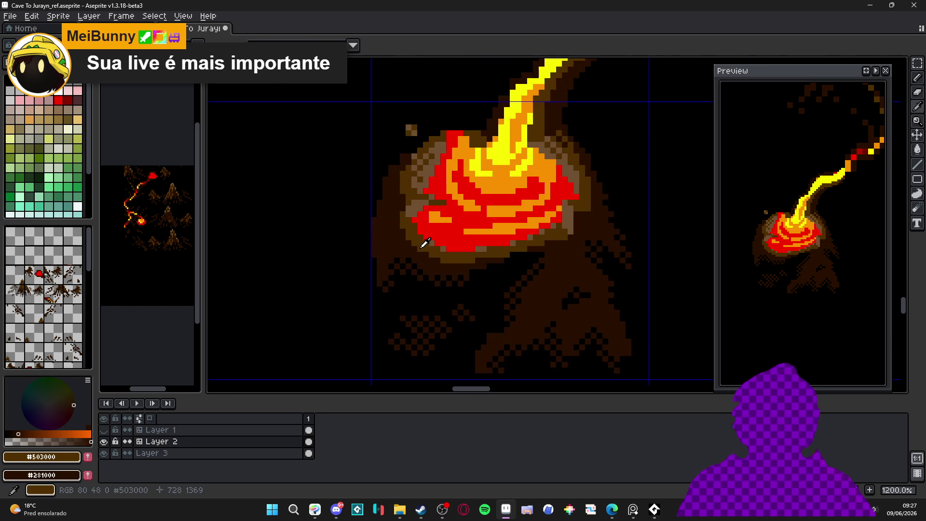
right_click(402, 245)
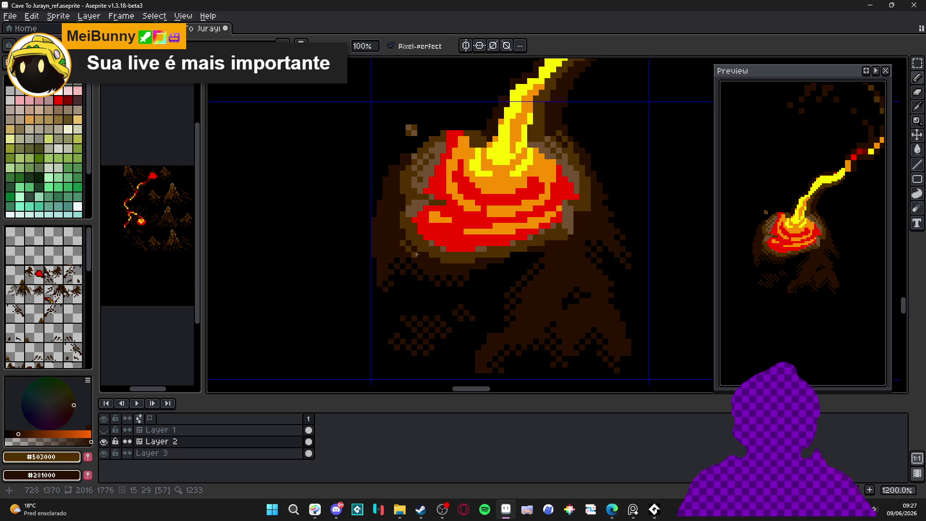
Step: Sample the darkest and mid browns from the canvas as drawing colours
scroll(440, 251, "down", 1)
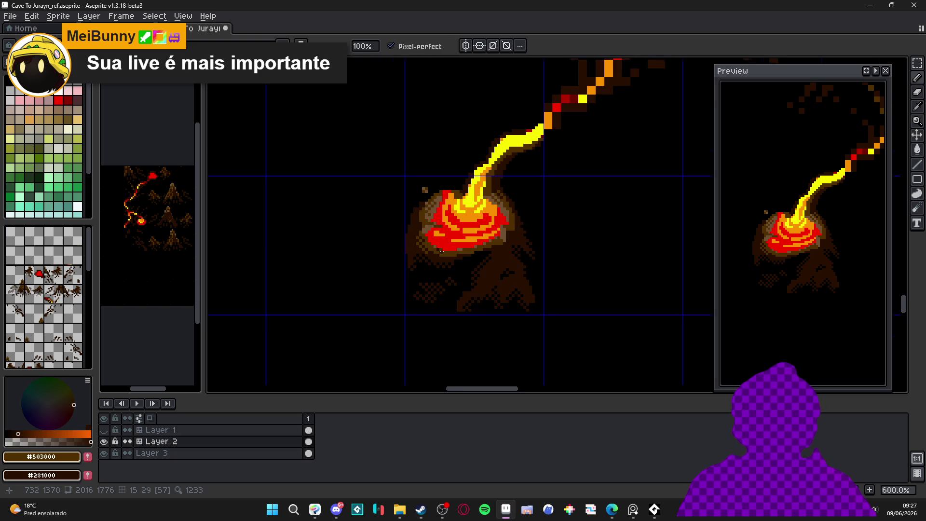
scroll(500, 246, "up", 3)
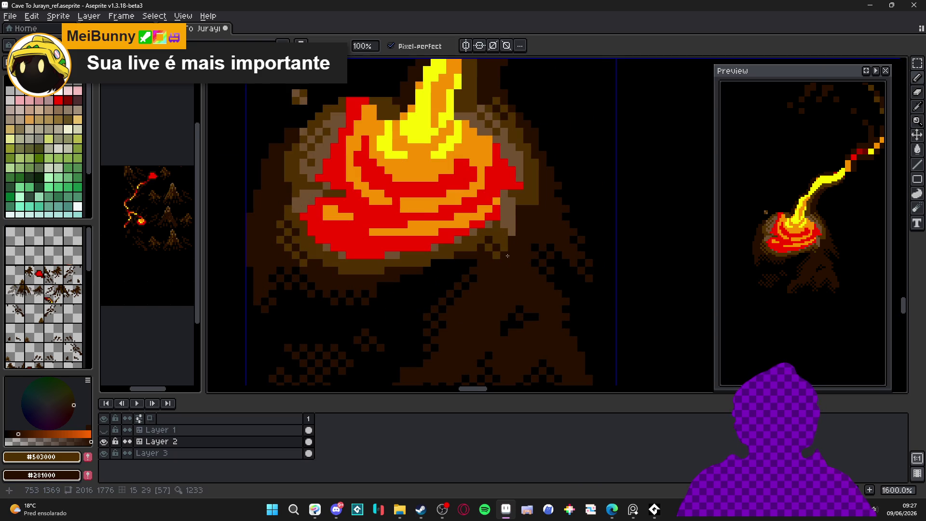
scroll(509, 253, "down", 3)
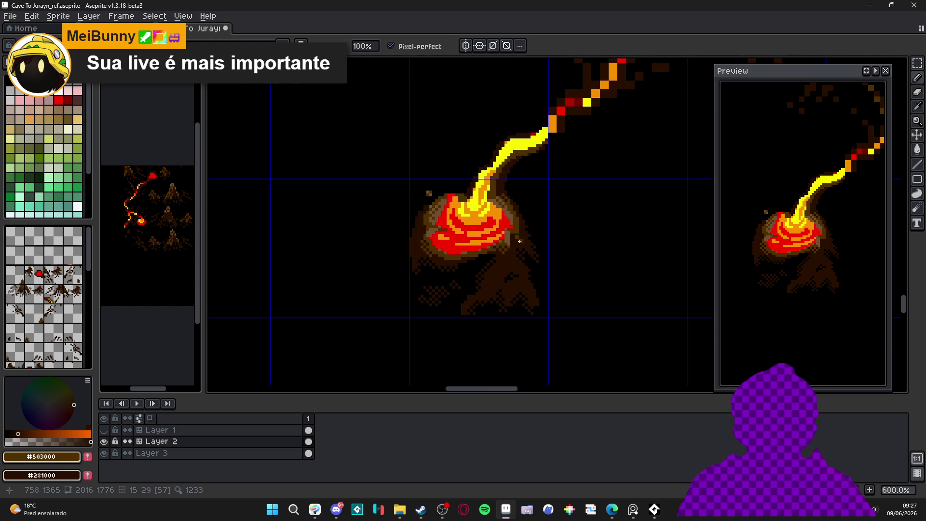
scroll(519, 241, "up", 3)
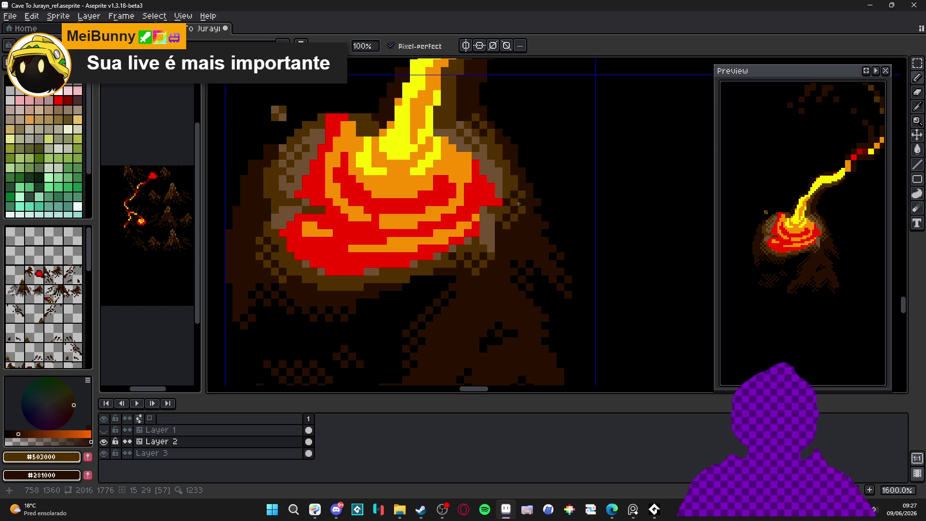
scroll(526, 208, "down", 4)
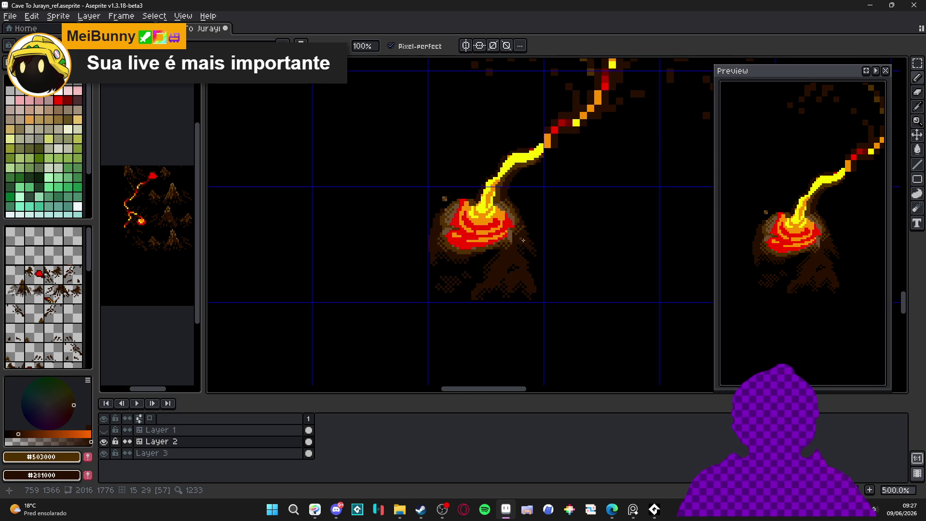
scroll(512, 186, "up", 7)
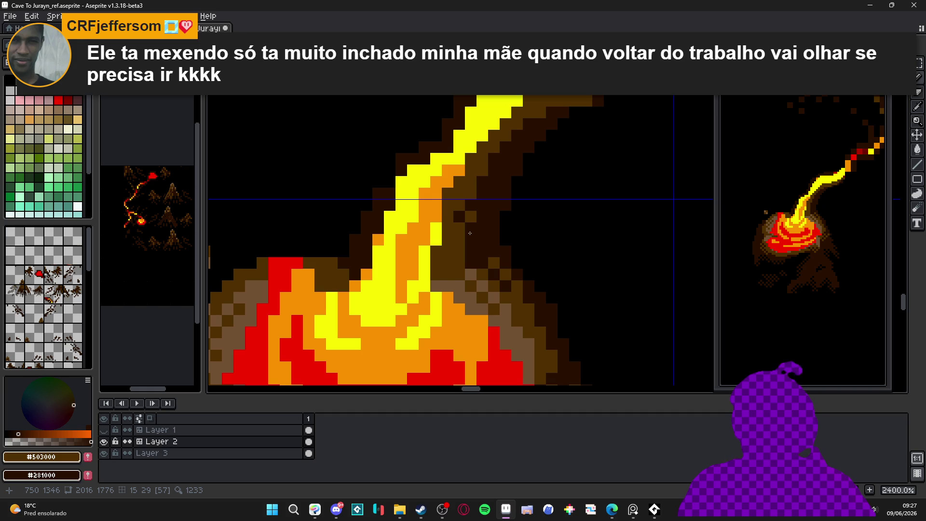
scroll(470, 232, "up", 1)
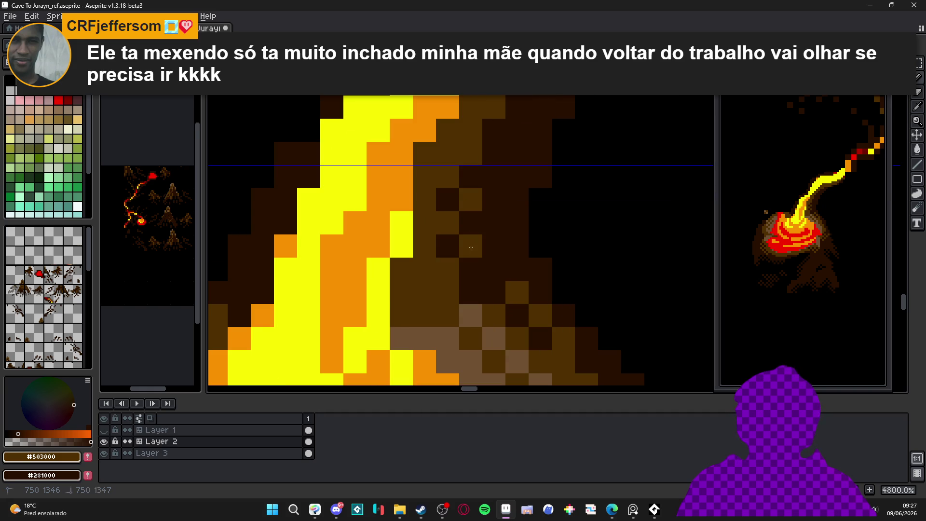
scroll(496, 217, "down", 4)
scroll(496, 217, "down", 5)
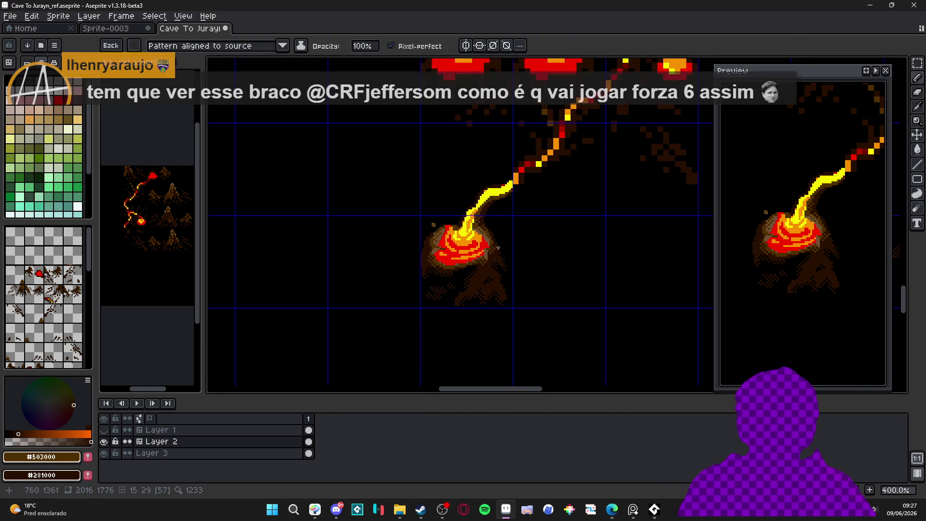
scroll(485, 190, "up", 3)
scroll(485, 191, "up", 2)
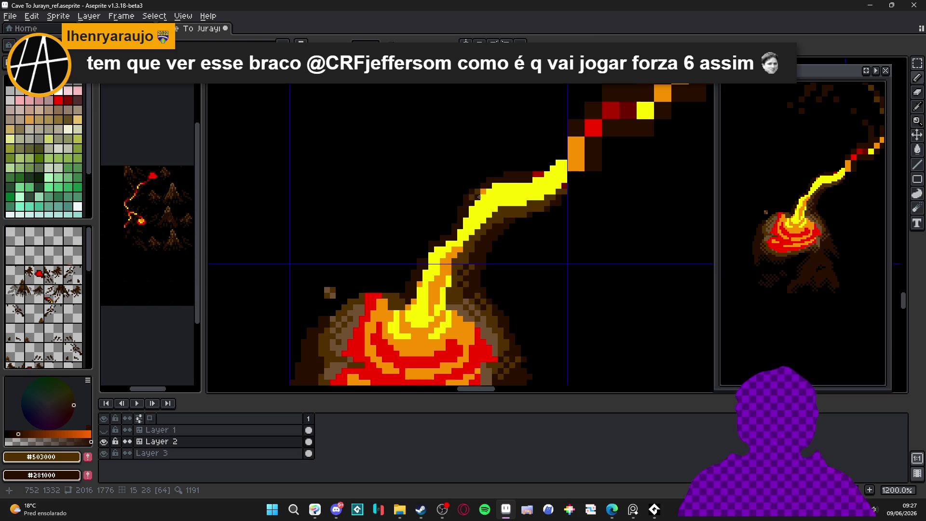
left_click(477, 198, "alt")
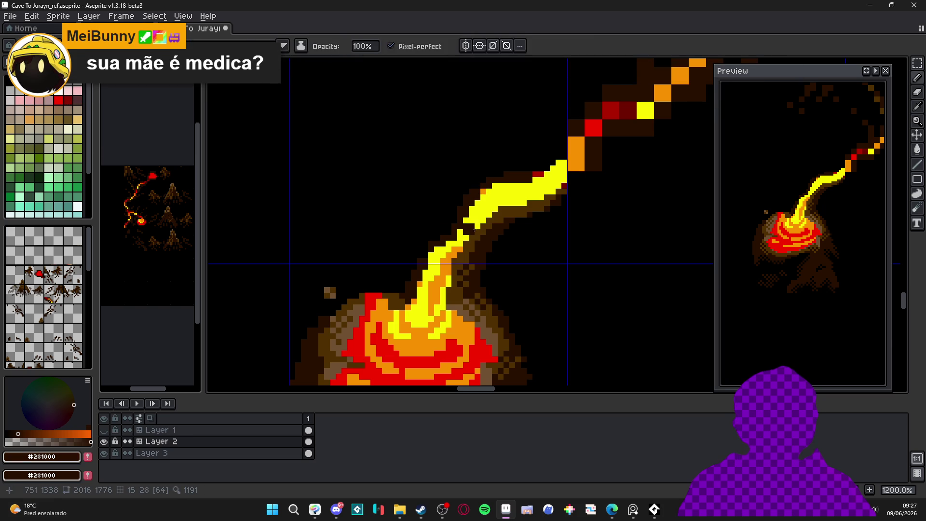
left_click(483, 194, "alt")
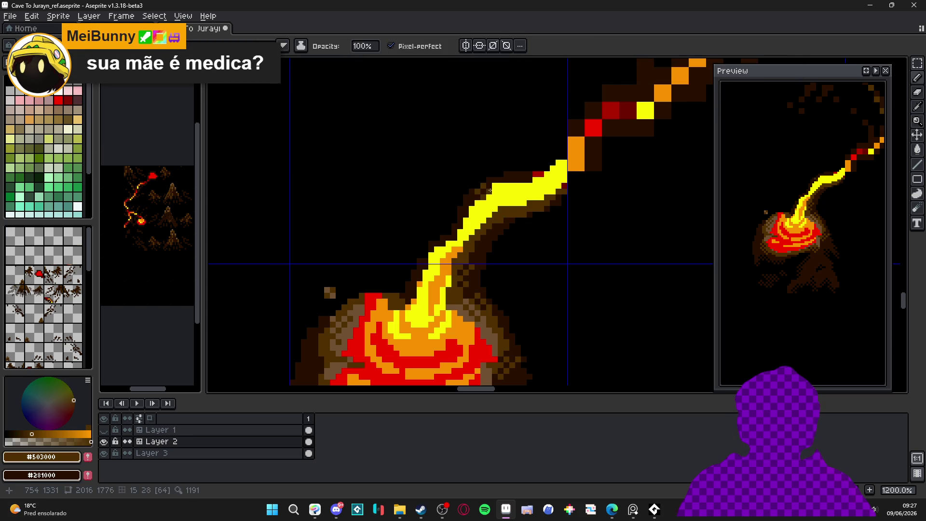
scroll(497, 187, "down", 3)
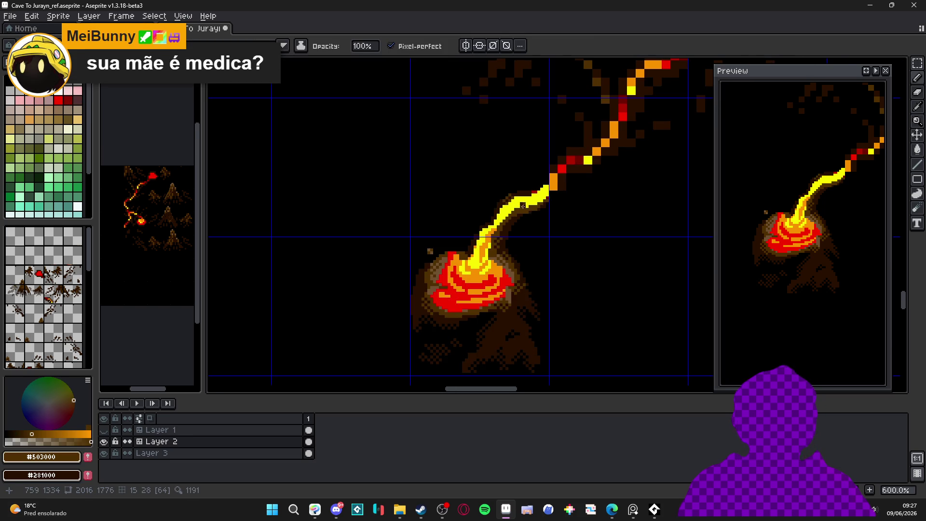
scroll(525, 208, "up", 4)
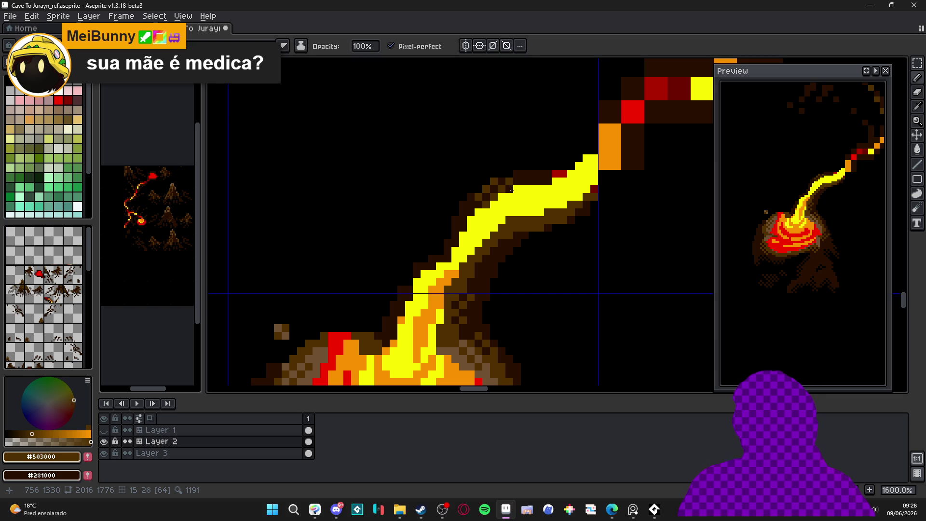
scroll(511, 190, "down", 3)
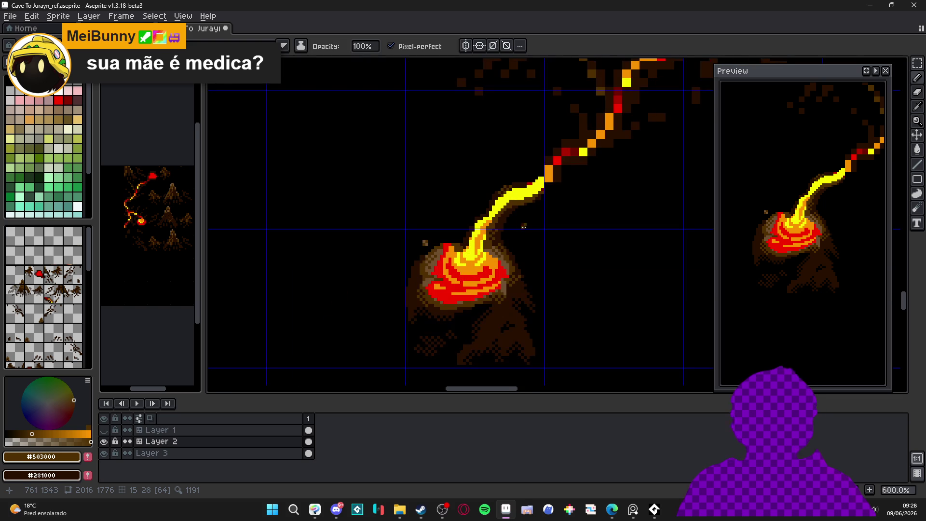
scroll(515, 268, "up", 3)
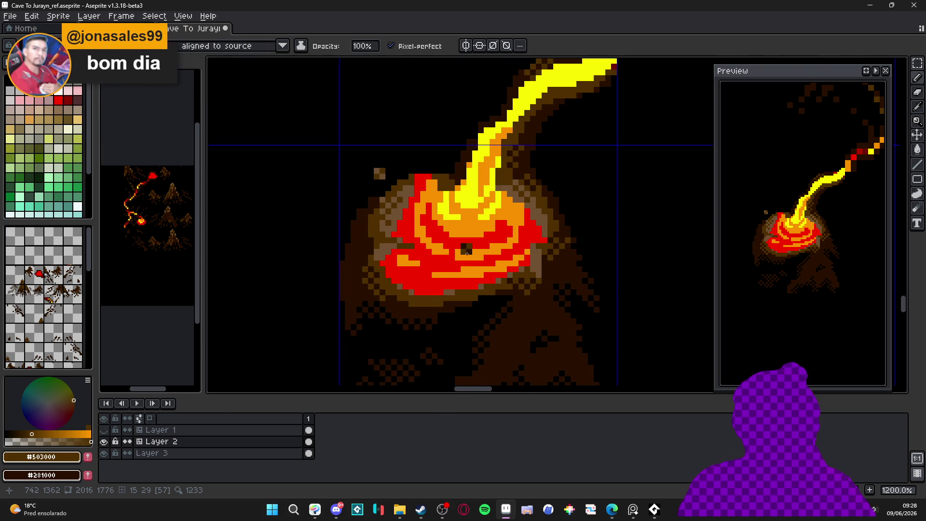
scroll(470, 248, "up", 1)
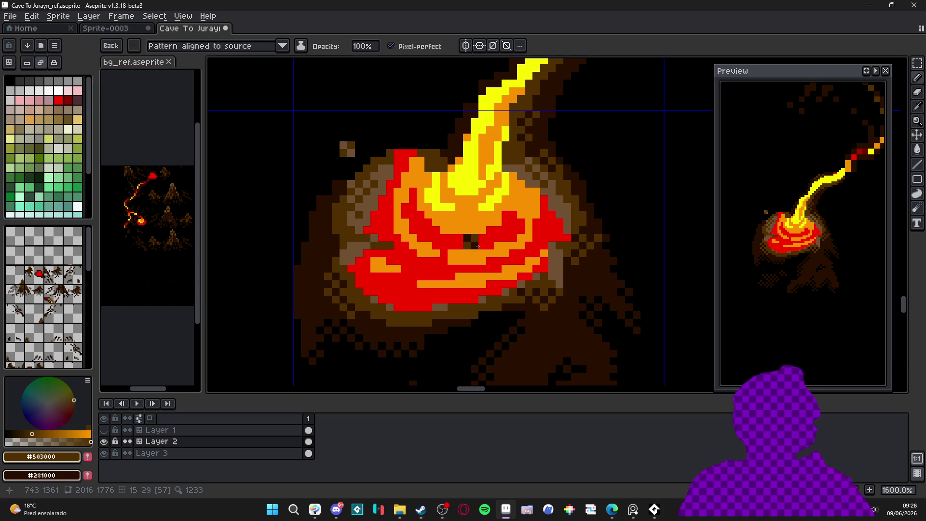
scroll(481, 247, "up", 2)
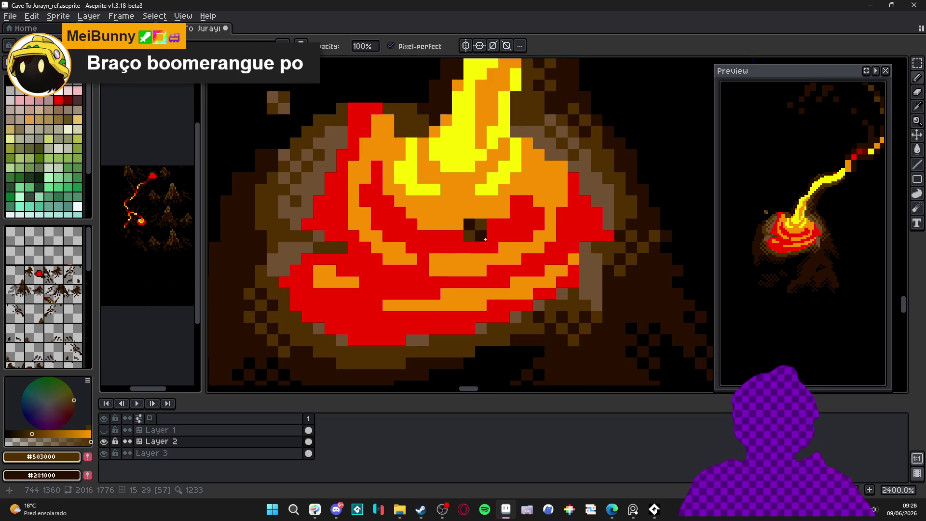
Step: Recolour the pool's dark spot and surrounding lava pixels in red and orange
left_click(471, 213, "alt")
right_click(458, 213)
left_click(468, 235)
left_click(446, 236)
right_click(446, 225)
left_click(422, 236)
left_click(411, 224)
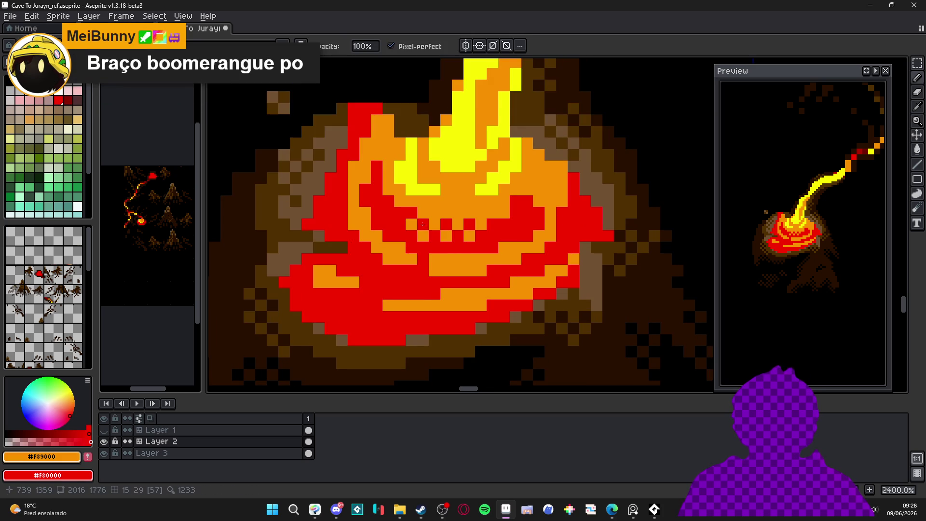
scroll(428, 224, "down", 3)
scroll(454, 241, "up", 3)
right_click(450, 235)
left_click(450, 258)
left_click(473, 247)
right_click(485, 224)
Step: Alternate red and orange pixels along the pool's lower lava band
right_click(438, 269)
left_click(438, 280)
right_click(461, 269)
left_click(461, 281)
left_click(473, 269)
left_click(485, 280)
scroll(469, 277, "down", 4)
scroll(372, 252, "up", 4)
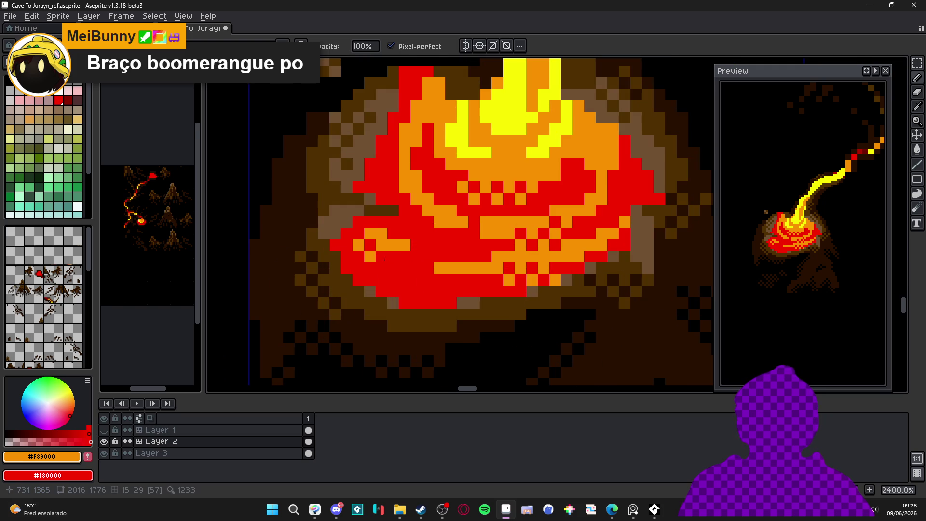
Step: Shade the pool's left and upper areas with more orange and red pixels
right_click(393, 244)
left_click(393, 257)
left_click(392, 187)
left_click(405, 199)
right_click(416, 199)
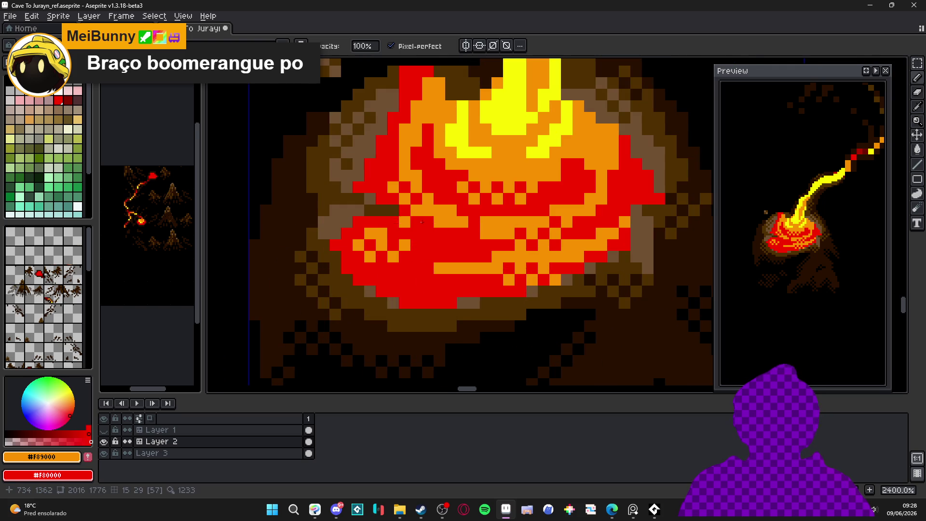
scroll(419, 217, "down", 5)
scroll(440, 255, "up", 3)
Step: Sample bright yellow and orange from the lava stream as the two drawing colours
left_click(441, 193, "alt")
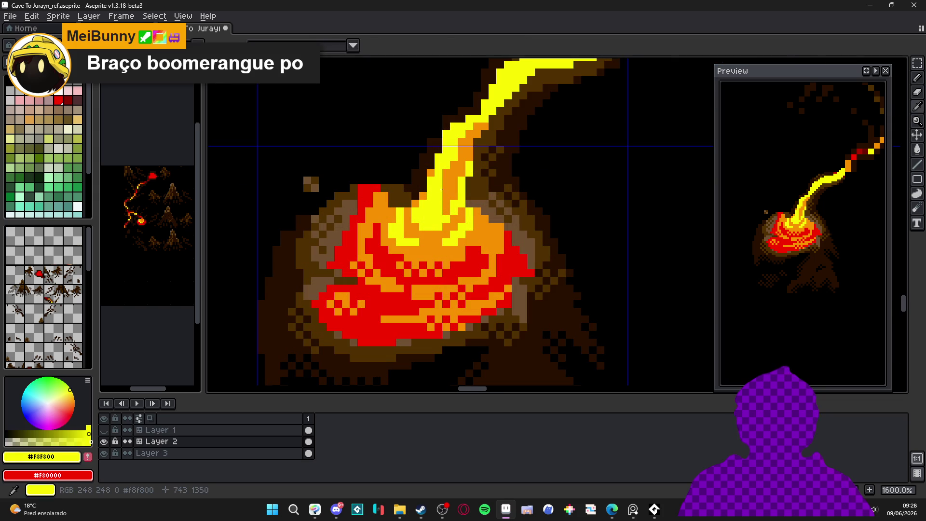
right_click(447, 184, "alt")
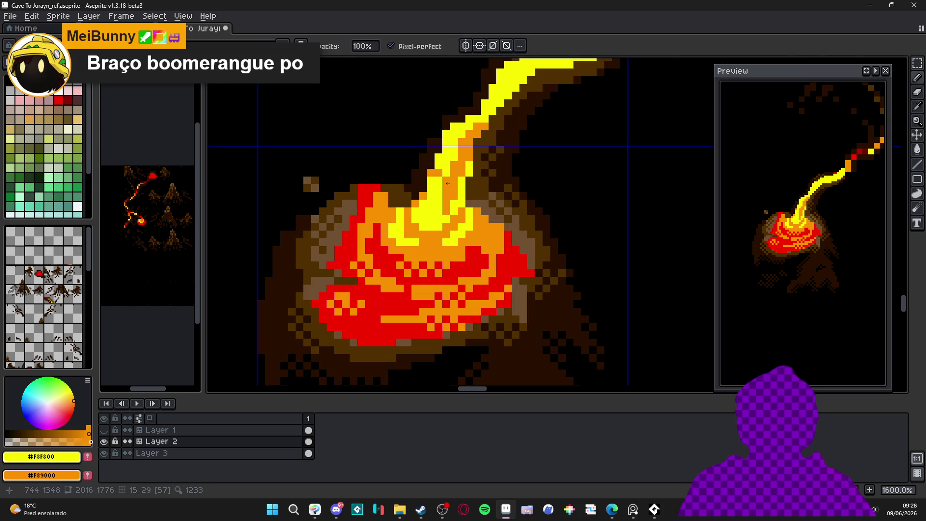
scroll(463, 222, "down", 4)
Step: Zoom out and pan the map, briefly visiting Sprite-0003 before returning to Cave To Jurayn_ref
scroll(463, 222, "down", 2)
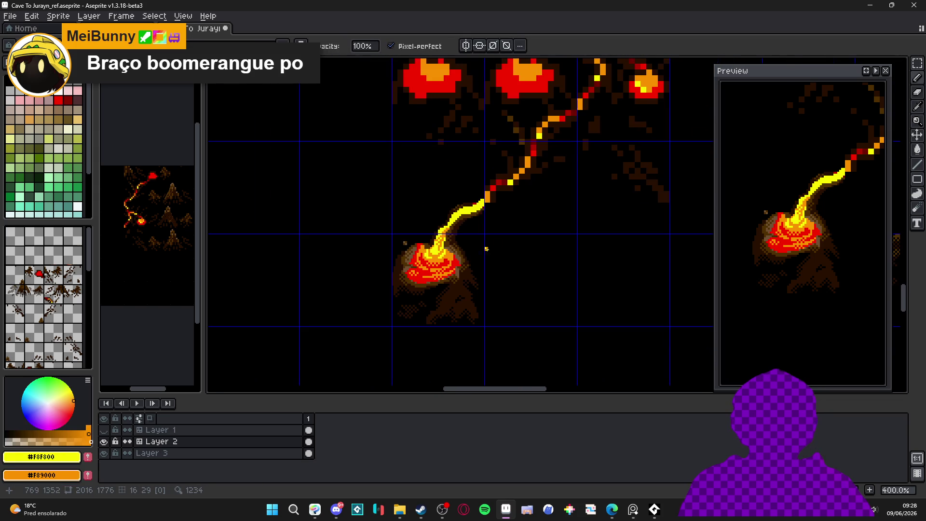
scroll(507, 246, "down", 1)
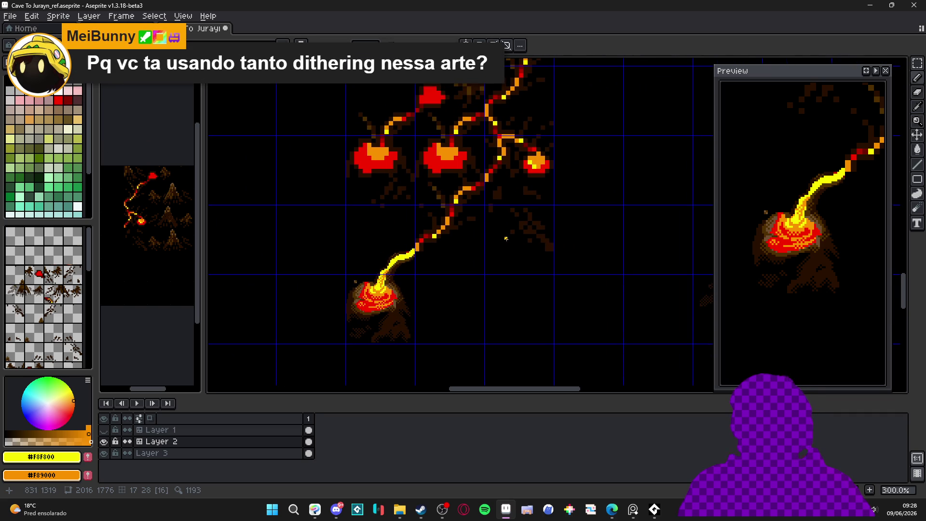
scroll(476, 244, "down", 1)
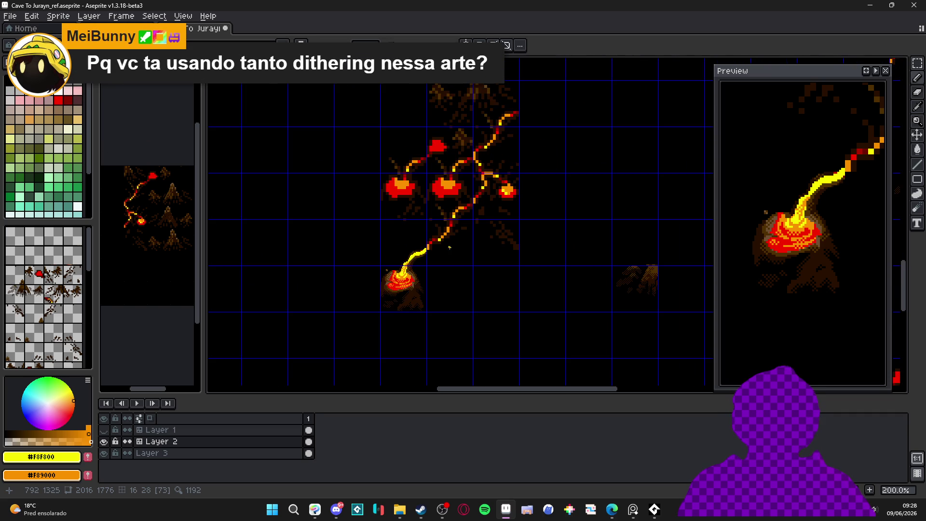
scroll(449, 248, "down", 1)
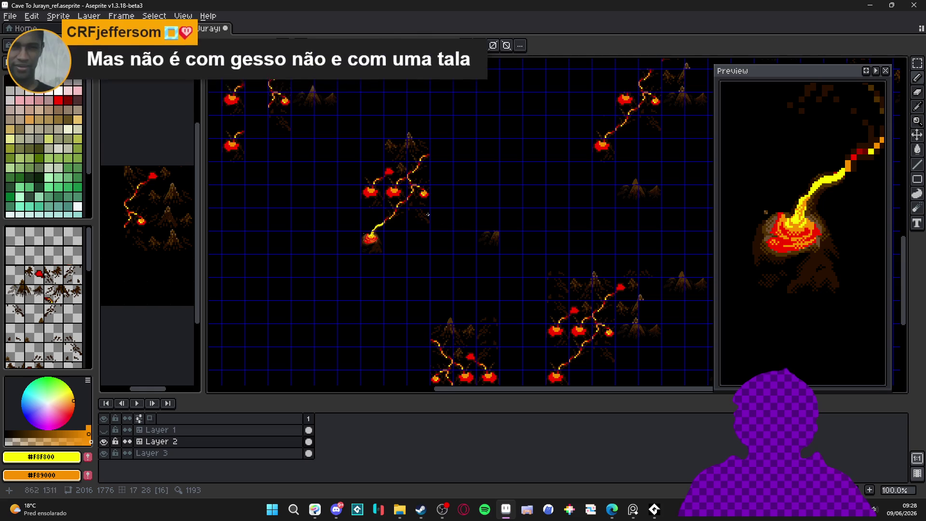
scroll(384, 215, "up", 1)
left_click_drag(386, 210, 384, 182)
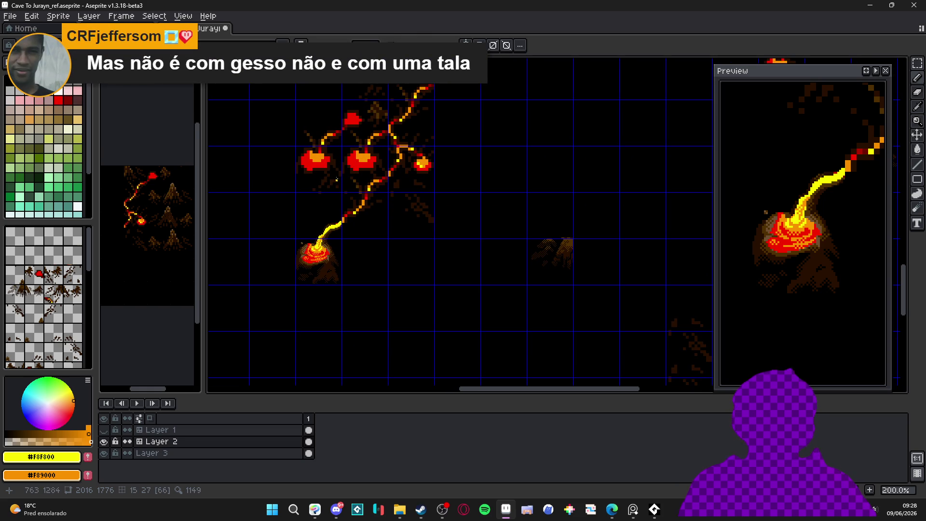
left_click(96, 28)
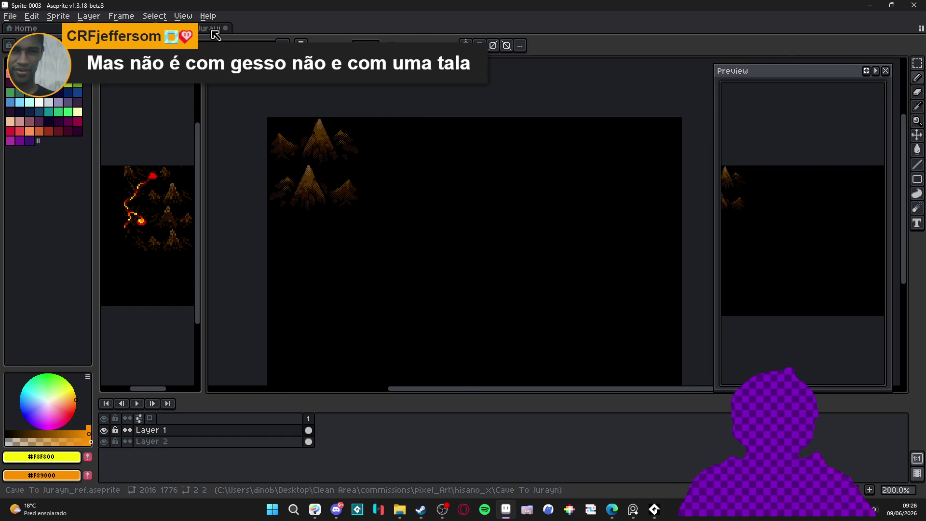
left_click(216, 29)
Step: Zoom in and widen the bg_ref reference pane beside the map
scroll(385, 206, "up", 1)
scroll(388, 206, "up", 1)
scroll(406, 170, "down", 1)
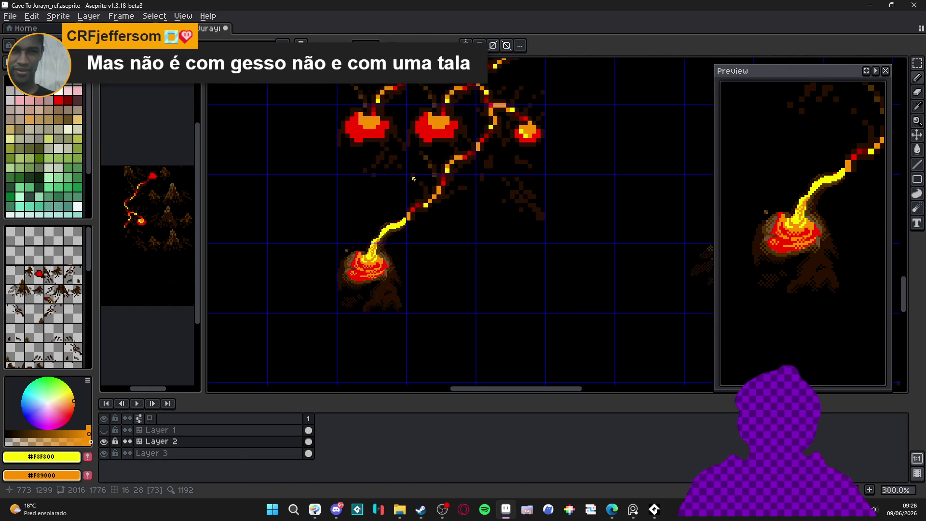
scroll(388, 239, "up", 2)
scroll(388, 238, "down", 4)
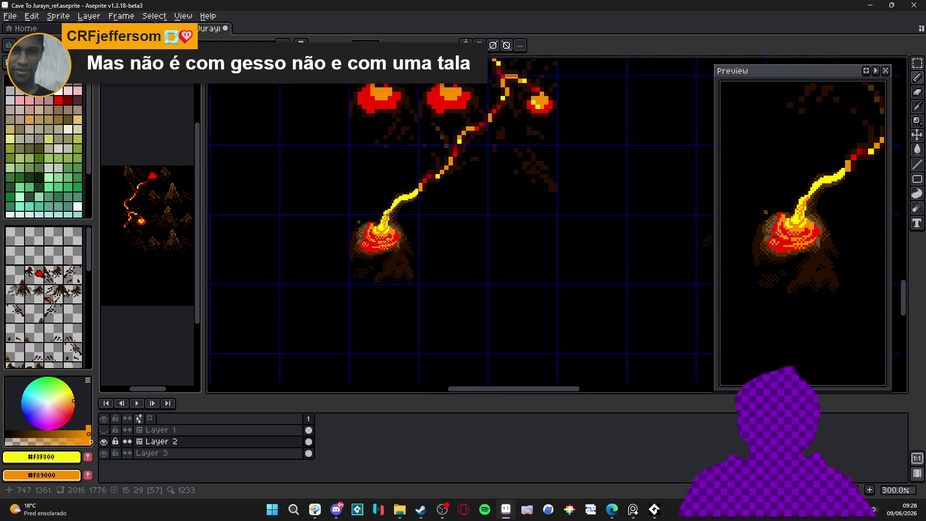
scroll(386, 241, "up", 1)
scroll(431, 302, "down", 1)
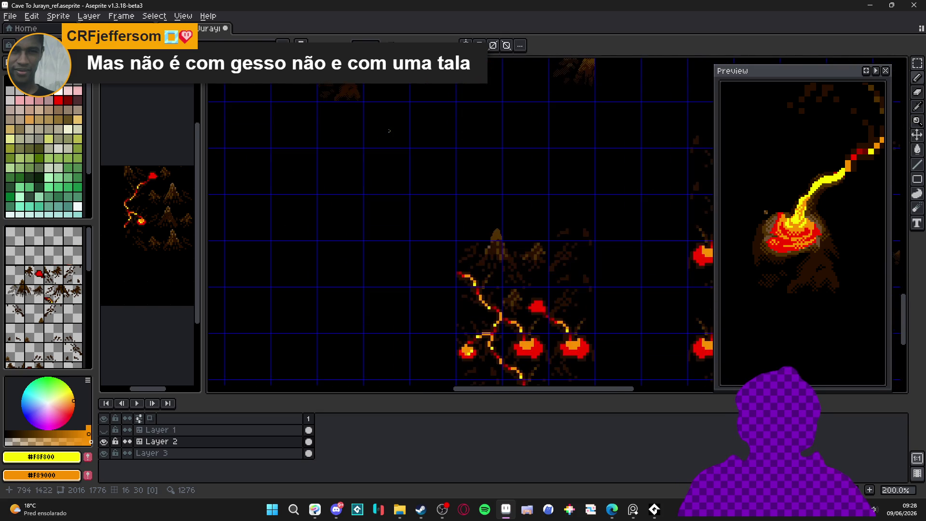
scroll(426, 147, "up", 1)
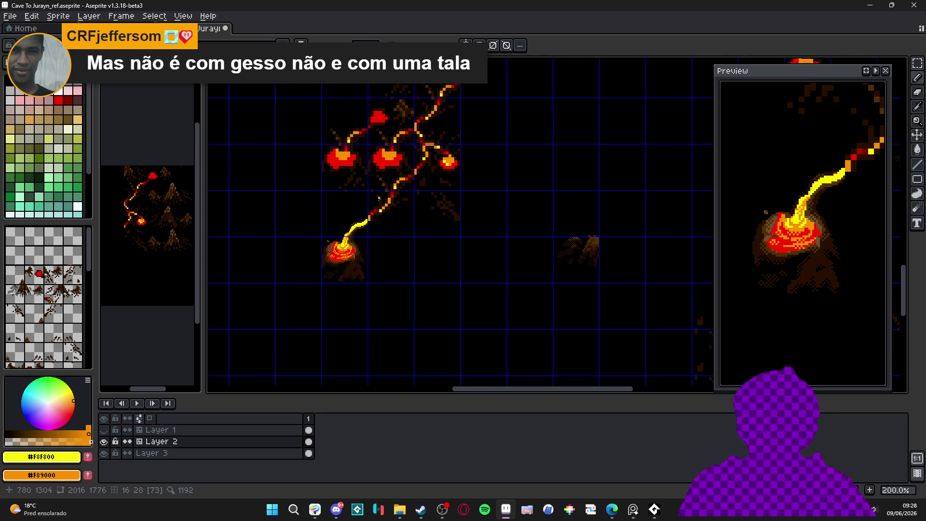
scroll(379, 194, "up", 1)
scroll(374, 202, "up", 1)
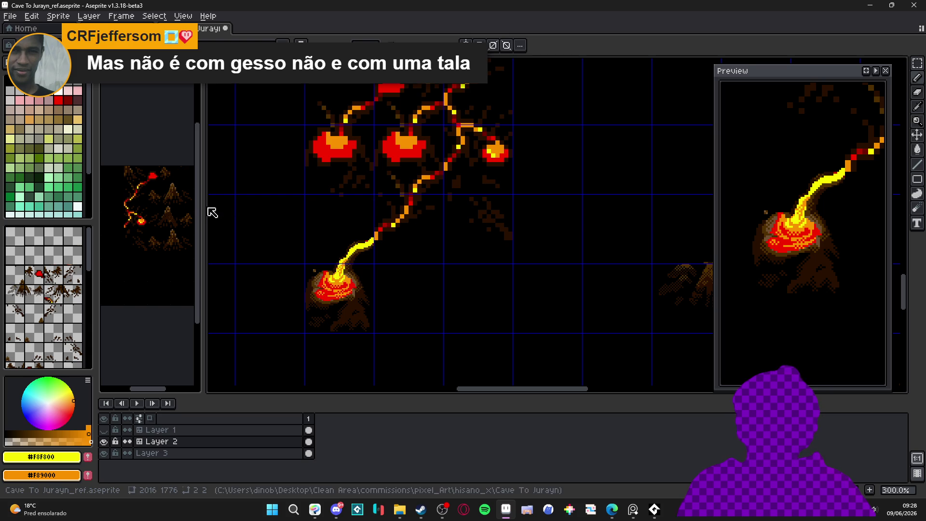
left_click_drag(204, 207, 302, 208)
Step: Zoom and pan bg_ref to its red lava pool, narrow the pane, and return to the map
scroll(168, 167, "up", 4)
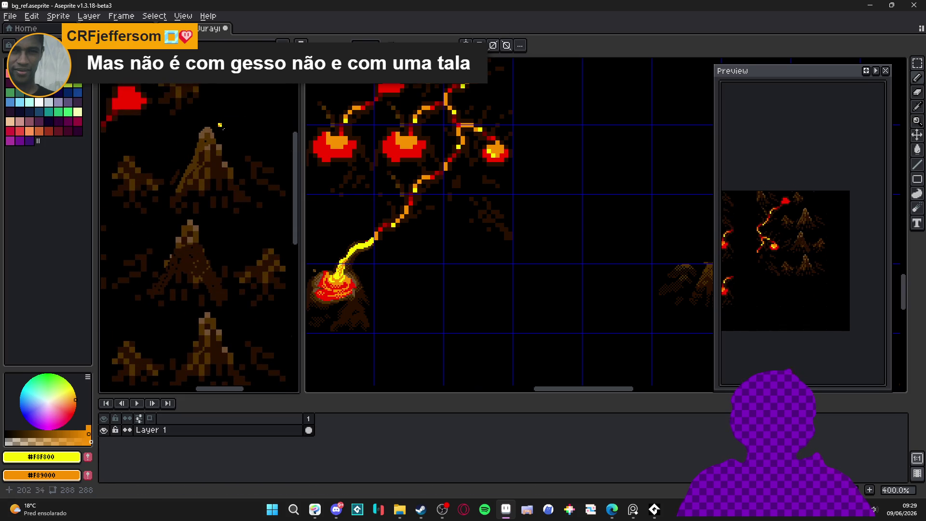
scroll(199, 170, "up", 1)
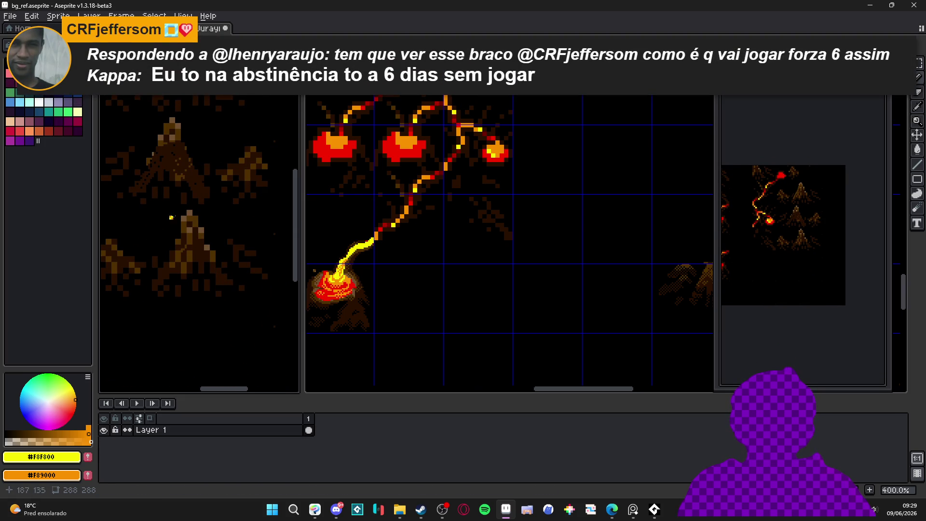
left_click_drag(172, 235, 182, 276)
mouse_move(210, 163)
left_mouse_down()
mouse_move(221, 190)
mouse_move(246, 115)
left_mouse_up()
mouse_move(301, 237)
left_mouse_down()
mouse_move(198, 226)
mouse_move(203, 235)
left_mouse_up()
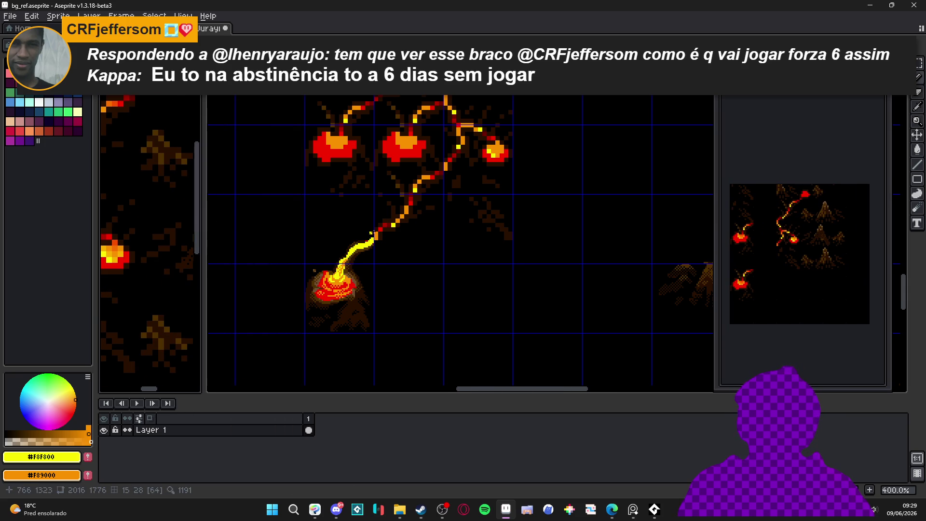
key("ctrl+Tab")
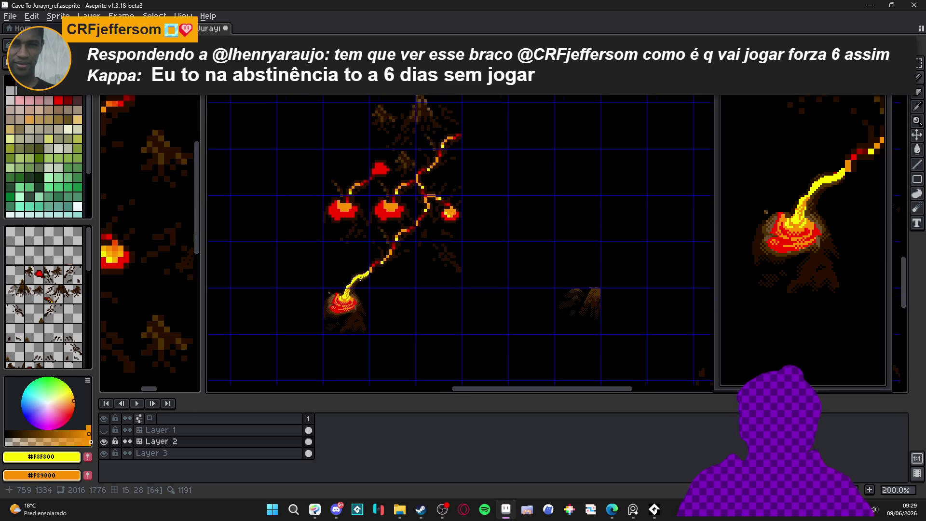
Step: Add an orange pixel to the yellow stroke and recentre the view along the lava stream
scroll(431, 195, "up", 10)
left_click(342, 263)
scroll(397, 262, "down", 8)
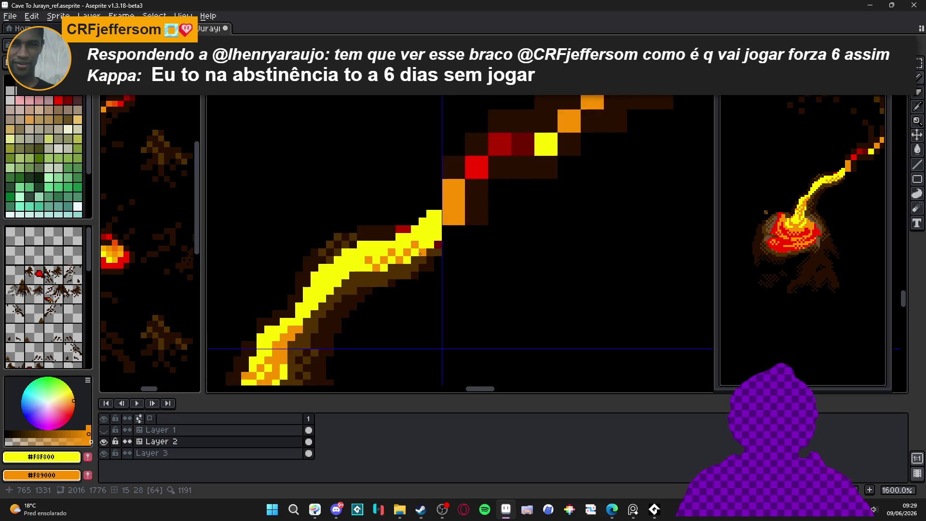
scroll(378, 251, "down", 3)
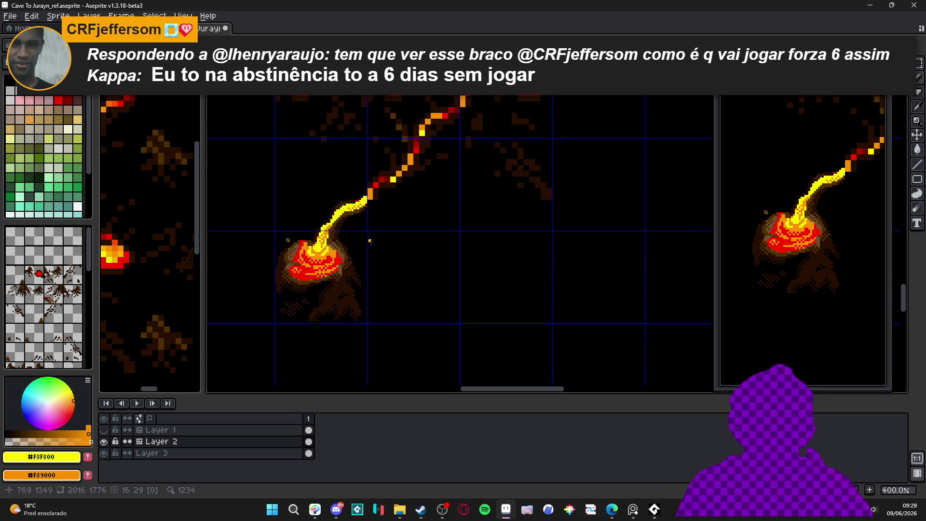
left_click_drag(441, 209, 440, 219)
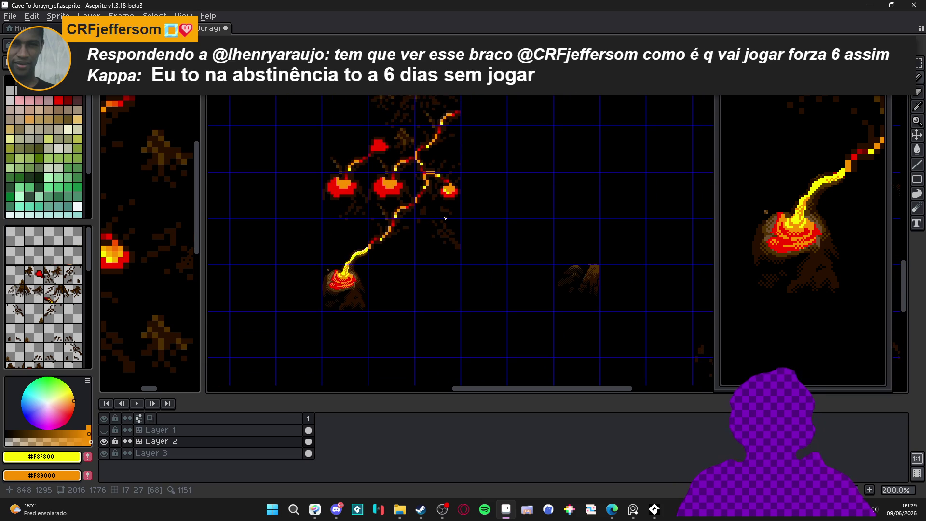
scroll(445, 218, "down", 2)
scroll(386, 260, "up", 2)
mouse_move(391, 256)
left_mouse_down()
mouse_move(381, 266)
mouse_move(397, 199)
left_mouse_up()
scroll(380, 224, "up", 1)
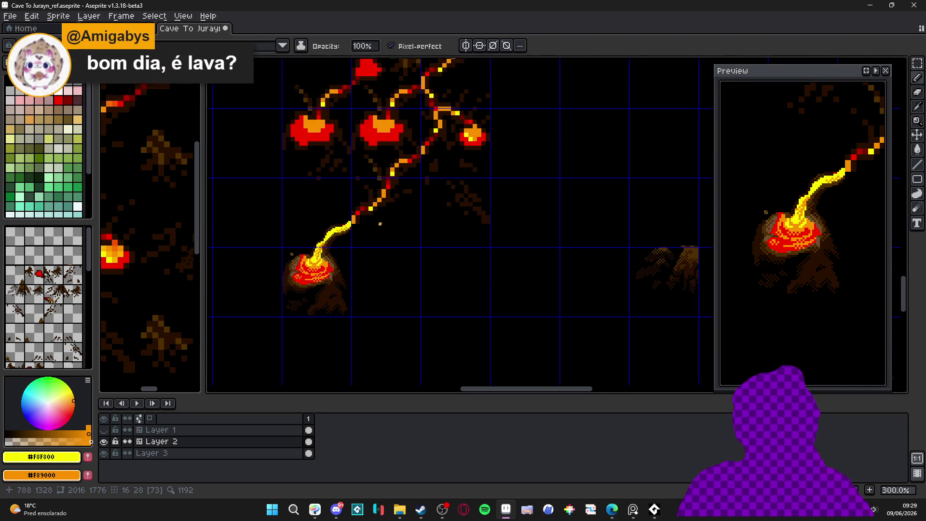
left_click_drag(379, 220, 385, 192)
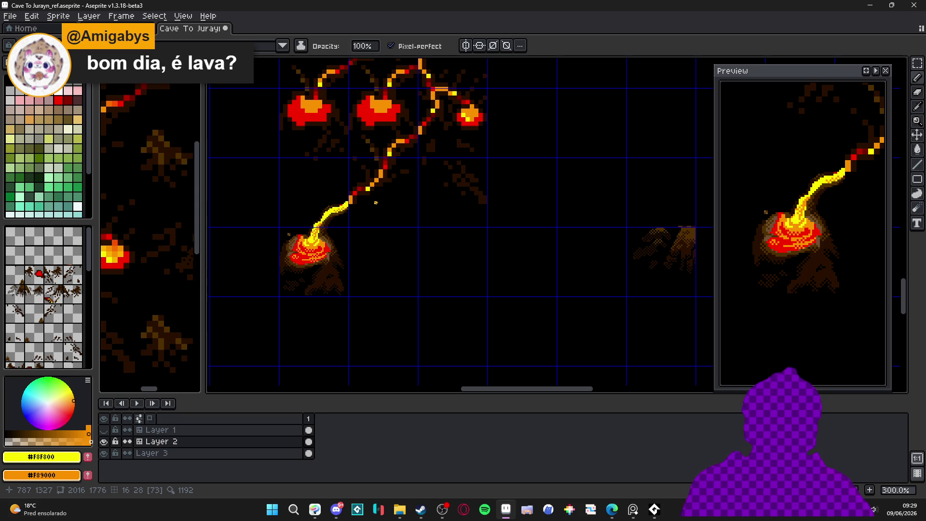
Step: Pick orange #F89000, dot highlights along the yellow stream, and select a grid cell holding a stream piece
scroll(324, 212, "up", 8)
left_click(309, 208, "alt")
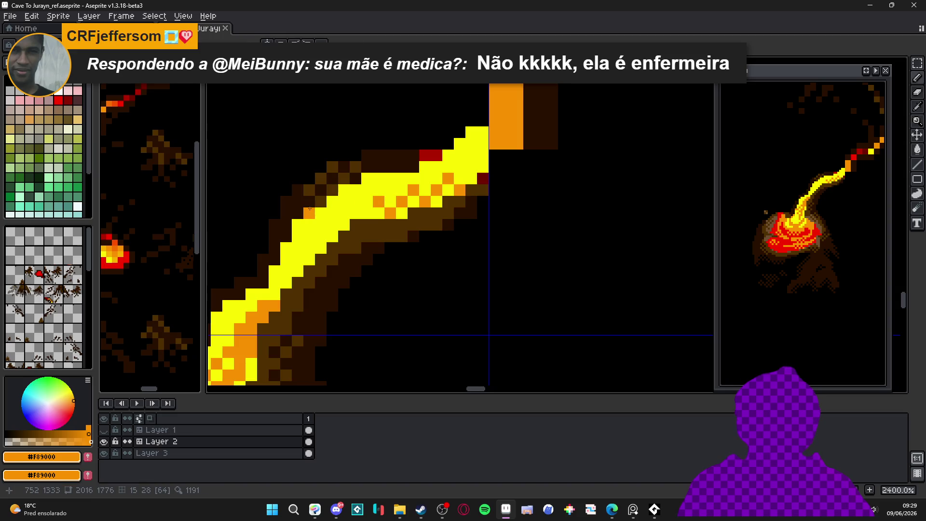
left_click(298, 224)
left_click(367, 178)
left_click(285, 247)
scroll(320, 231, "down", 6)
scroll(360, 238, "up", 6)
left_click(381, 188)
scroll(385, 202, "down", 6)
scroll(371, 224, "up", 3)
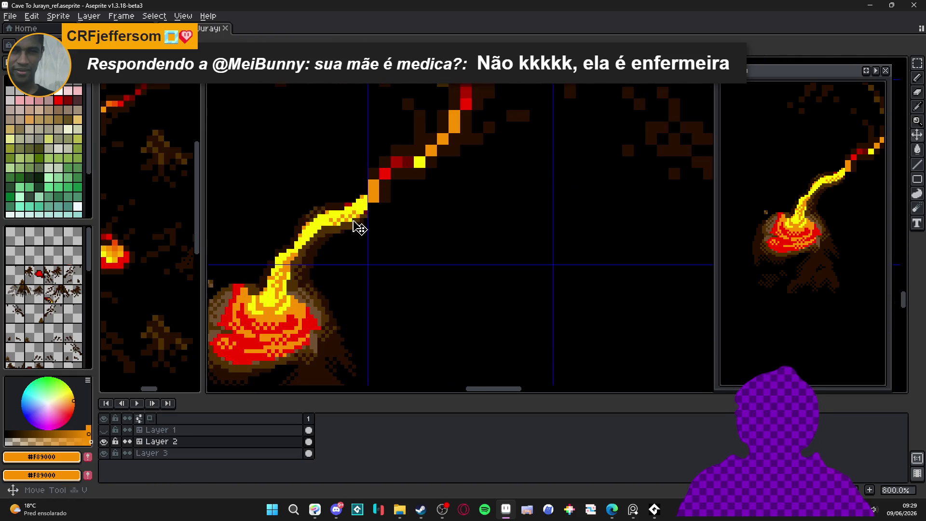
scroll(381, 193, "down", 2)
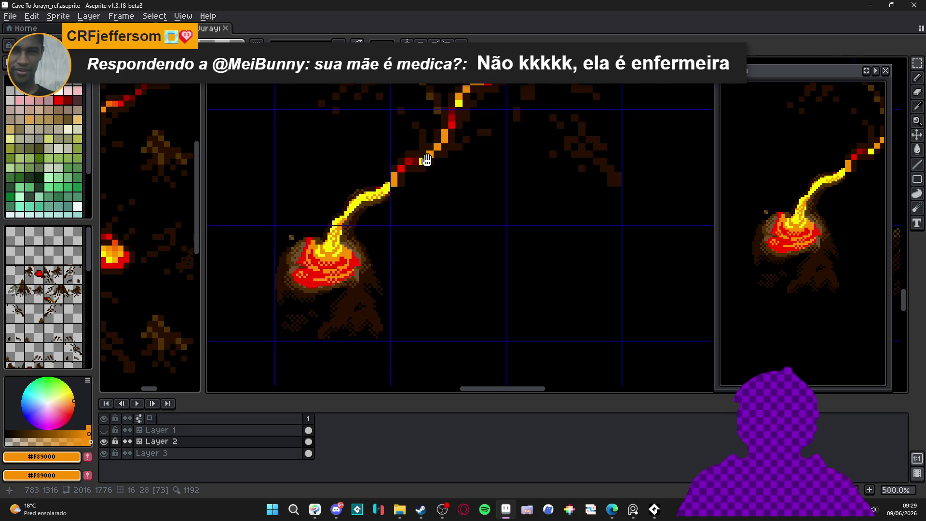
mouse_move(402, 146)
left_mouse_down()
mouse_move(411, 144)
mouse_move(448, 223)
mouse_move(526, 222)
mouse_move(526, 260)
left_mouse_up()
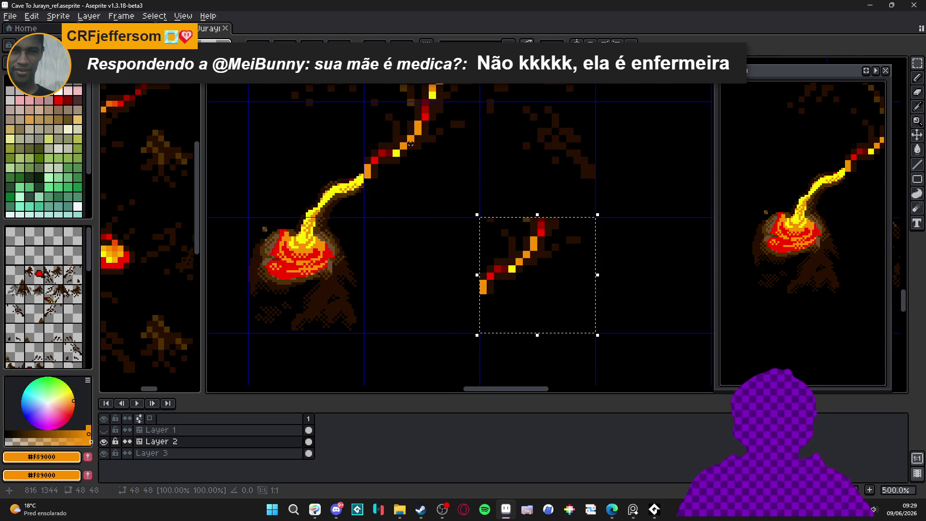
Step: Shift the selected stream piece right two steps, place a copy up-right, and drop it
scroll(453, 129, "down", 1)
scroll(317, 246, "down", 1)
scroll(313, 246, "right", 1)
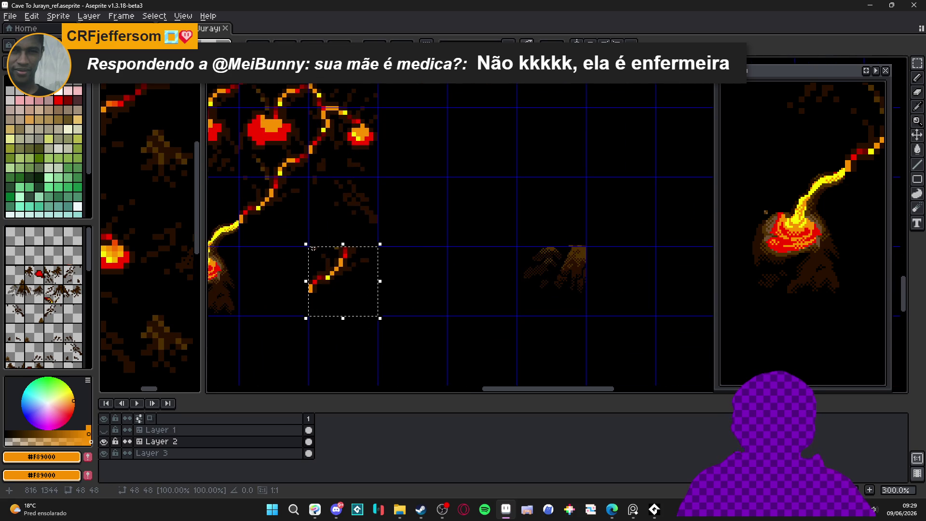
key("shift+Right")
key("shift+Right")
key("shift+Right")
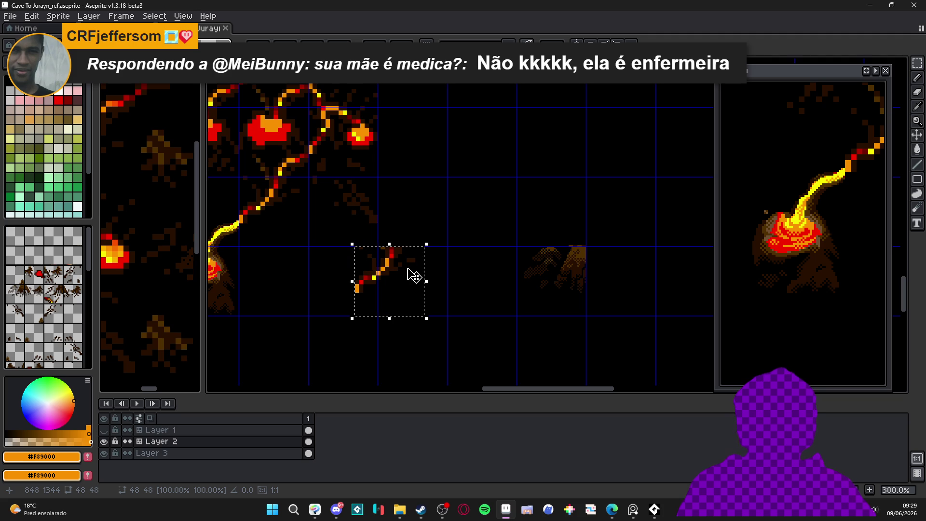
key("shift+Right")
key("shift+Right")
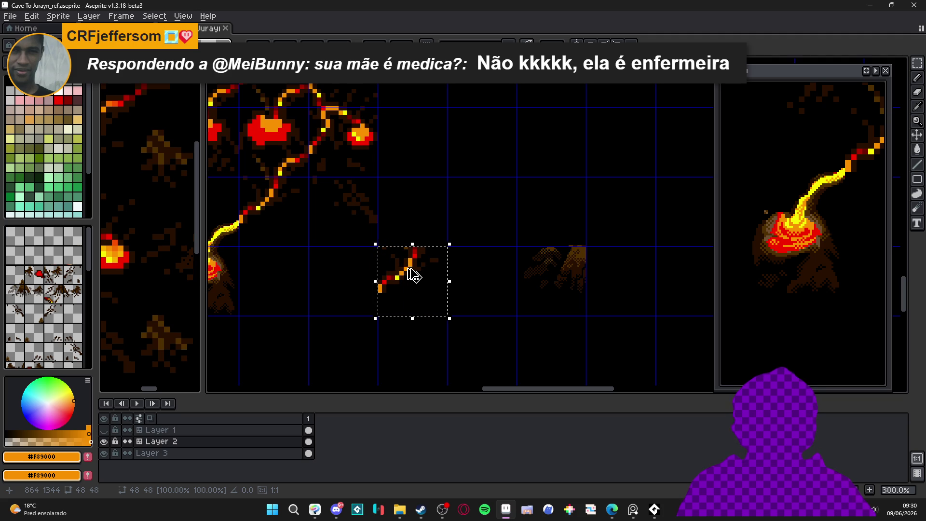
mouse_move(414, 276)
left_mouse_down()
mouse_move(416, 248)
mouse_move(460, 229)
mouse_move(460, 184)
mouse_move(483, 184)
mouse_move(483, 206)
left_mouse_up()
key("ctrl+d")
Step: Duplicate the small volcano down and right, then nudge the copy left
scroll(396, 295, "down", 1)
left_click_drag(393, 310, 415, 280)
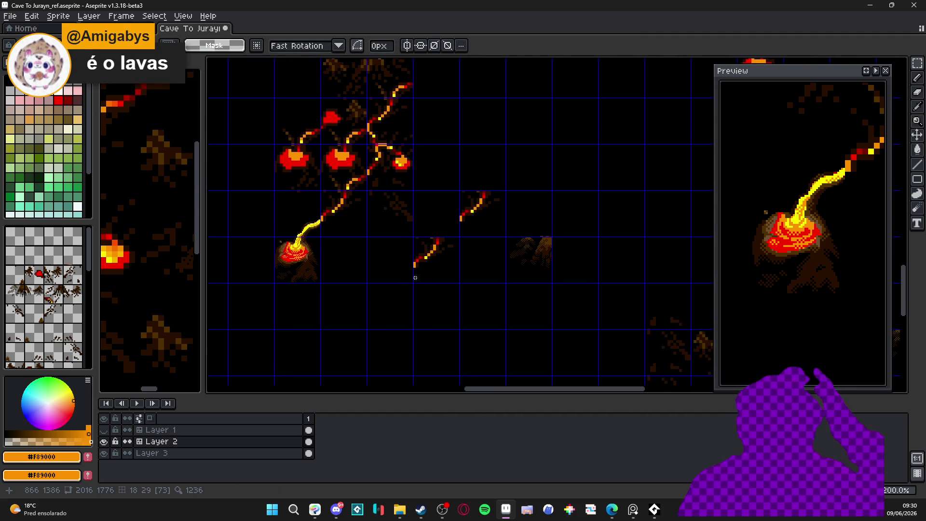
mouse_move(275, 237)
left_mouse_down()
mouse_move(320, 280)
mouse_move(312, 268)
mouse_move(358, 285)
mouse_move(389, 282)
mouse_move(385, 297)
mouse_move(404, 299)
left_mouse_up()
key("Left")
key("Left")
key("Left")
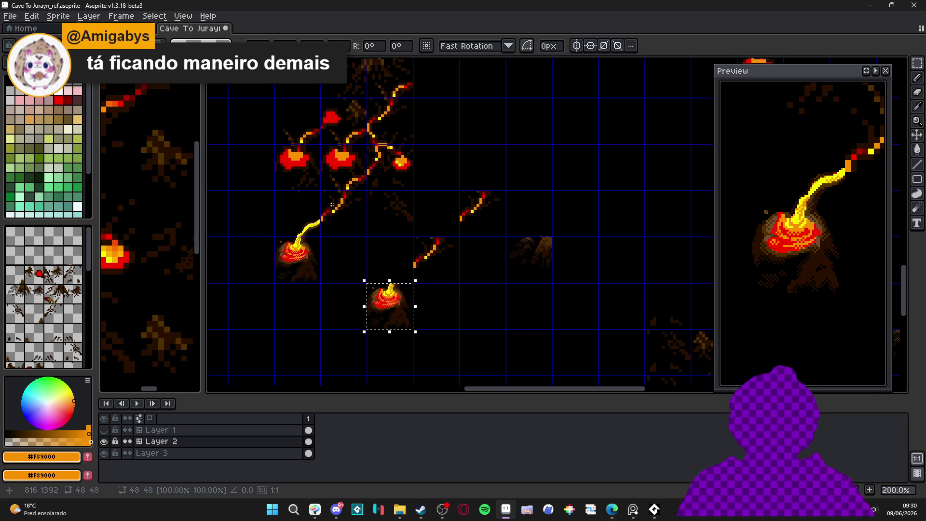
Step: Paste another lava stream piece, align it with the stream, and drop it in place
key("ctrl+v")
key("shift+Down")
key("shift+Down")
key("shift+Down")
key("shift+Right")
key("shift+Right")
key("shift+Right")
key("shift+Right")
key("shift+Right")
key("shift+Right")
key("shift+Left")
key("shift+Left")
key("shift+Up")
key("shift+Left")
key("shift+Left")
key("shift+Right")
key("shift+Right")
key("shift+Right")
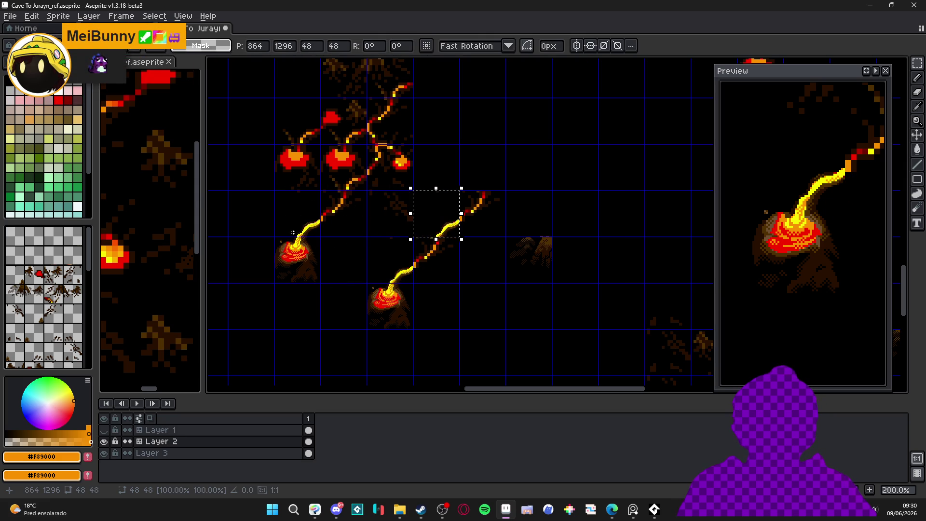
left_click(292, 233)
key("ctrl+apostrophe")
Step: Shift the view slightly and show the grid over the map
mouse_move(441, 279)
left_mouse_down()
mouse_move(431, 262)
mouse_move(401, 269)
mouse_move(390, 242)
mouse_move(481, 289)
left_mouse_up()
key("ctrl+apostrophe")
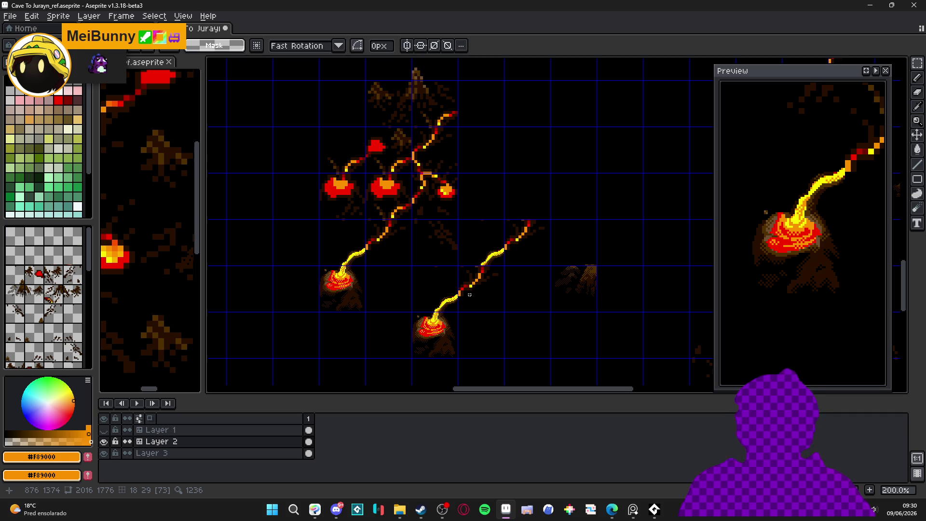
scroll(475, 285, "up", 5)
Step: Eyedrop the stream's yellow and paint over the red pixels along the lower stream
left_click(409, 233, "alt")
mouse_move(410, 233)
left_mouse_down()
mouse_move(444, 196)
mouse_move(425, 261)
mouse_move(462, 203)
mouse_move(443, 238)
mouse_move(375, 263)
mouse_move(342, 312)
left_mouse_up()
scroll(411, 242, "up", 1)
left_click(375, 248)
left_click_drag(395, 253, 411, 260)
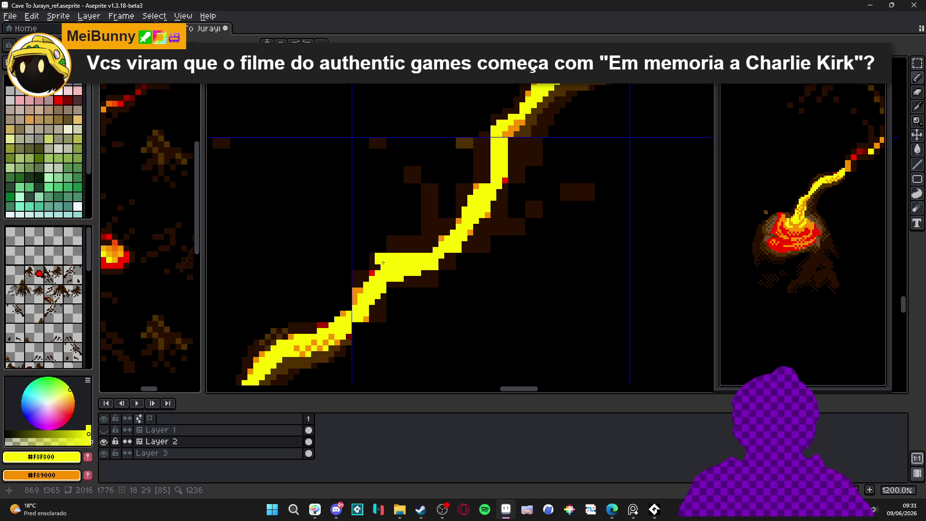
scroll(384, 263, "down", 3)
scroll(450, 215, "up", 3)
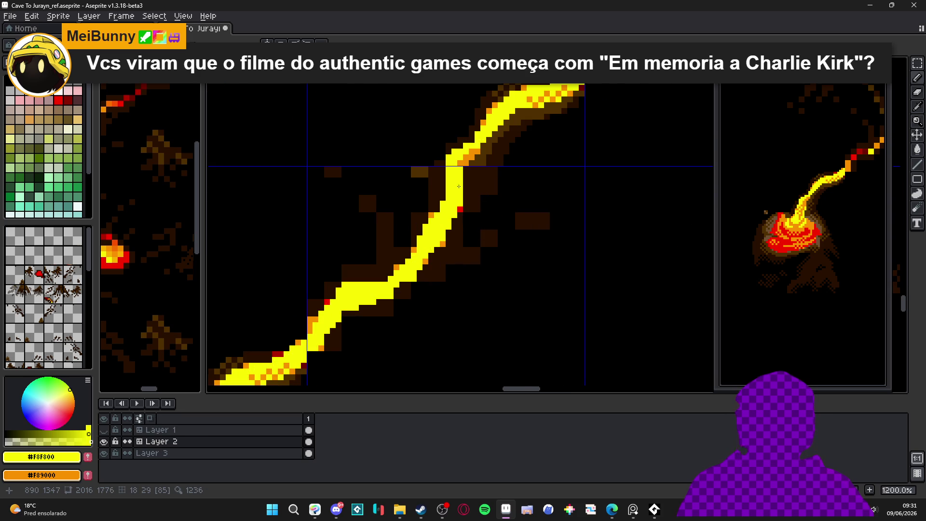
left_click(467, 221, "alt")
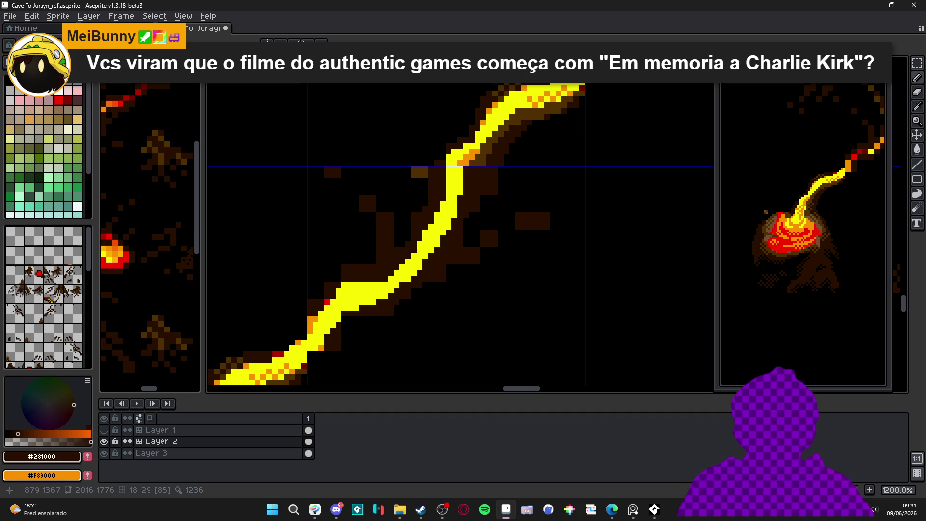
left_click(374, 284, "alt")
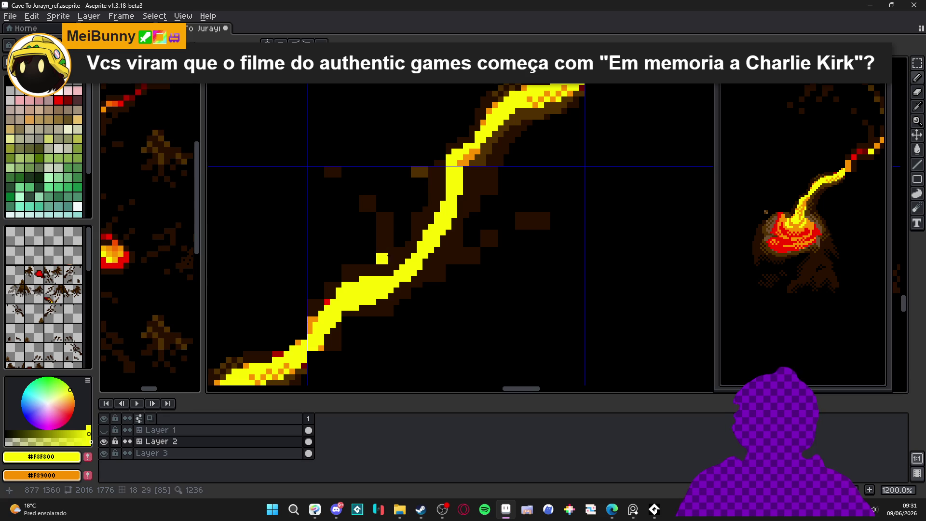
scroll(442, 207, "down", 4)
scroll(427, 228, "down", 2)
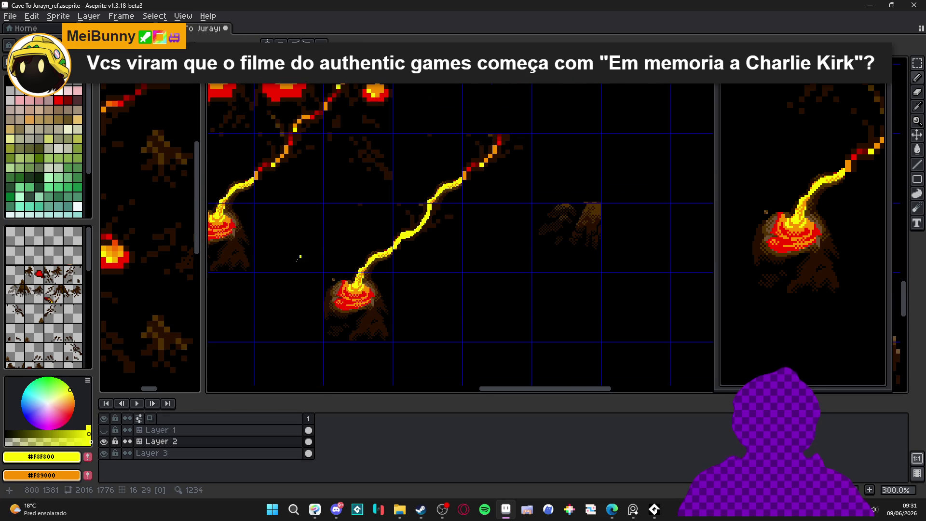
Step: Stamp the stream tile in tile mode to close the gap, then return to the pixel pencil
key("space+Tab")
left_click(460, 184)
left_click(460, 184)
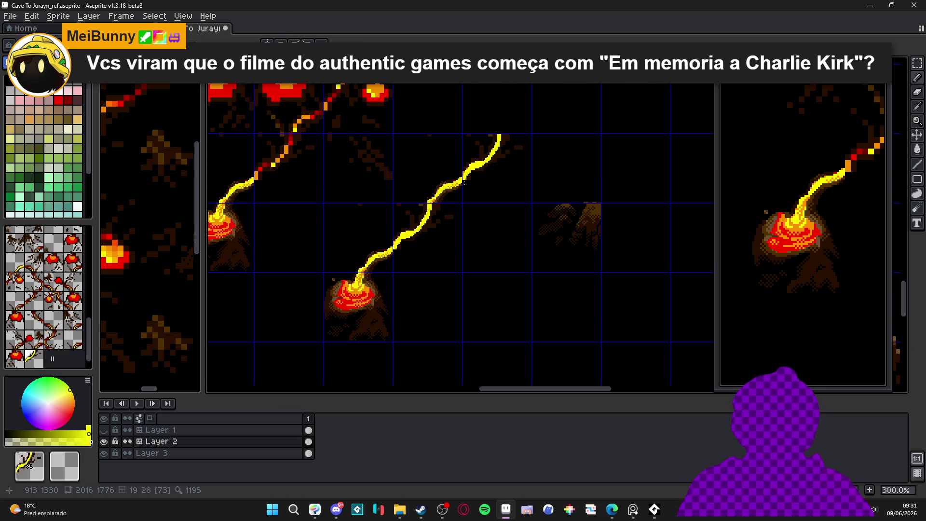
key("space+Tab")
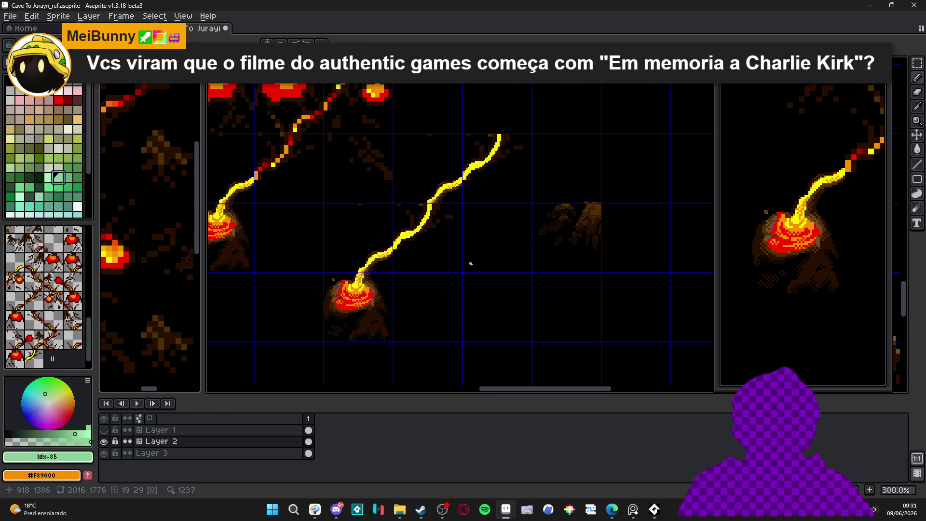
key("space+Tab")
key("b")
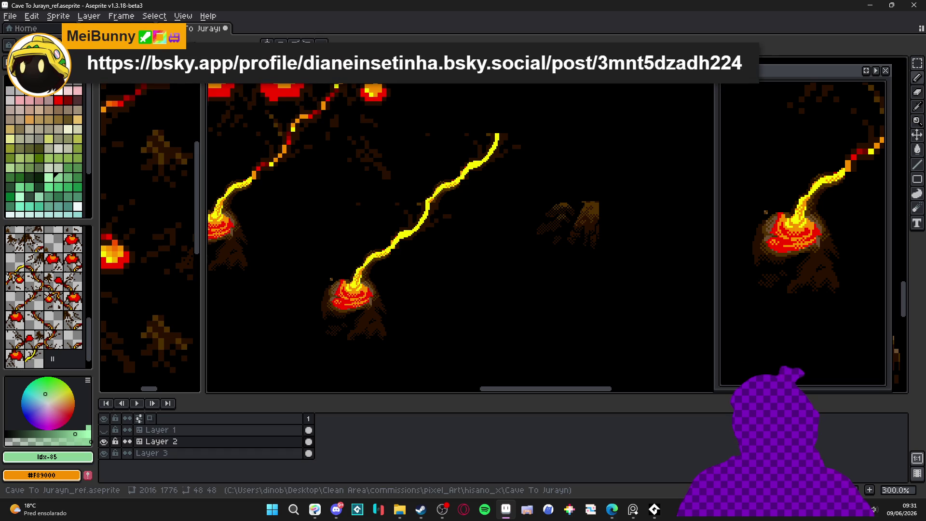
key("alt+Tab")
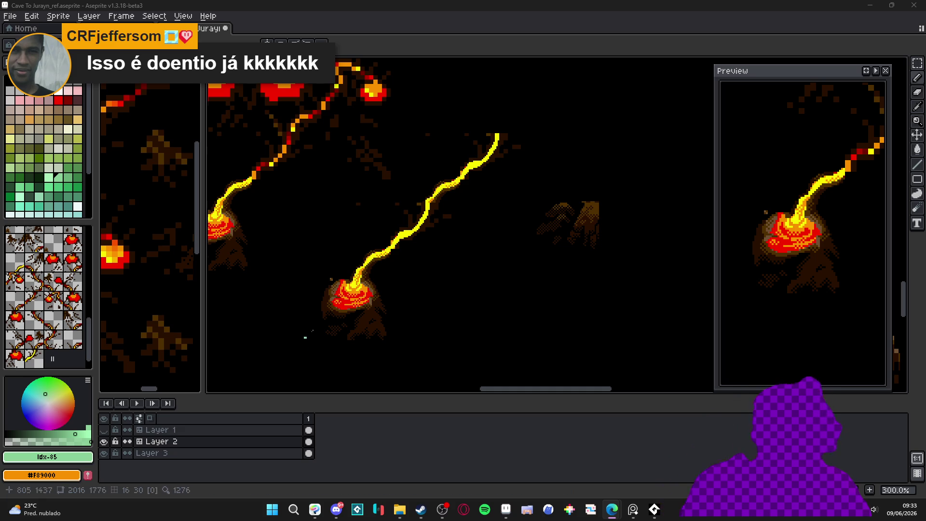
scroll(393, 274, "right", 1)
Step: With the grid shown, paint the stream's orange edge pixel dark brown
key("ctrl+apostrophe")
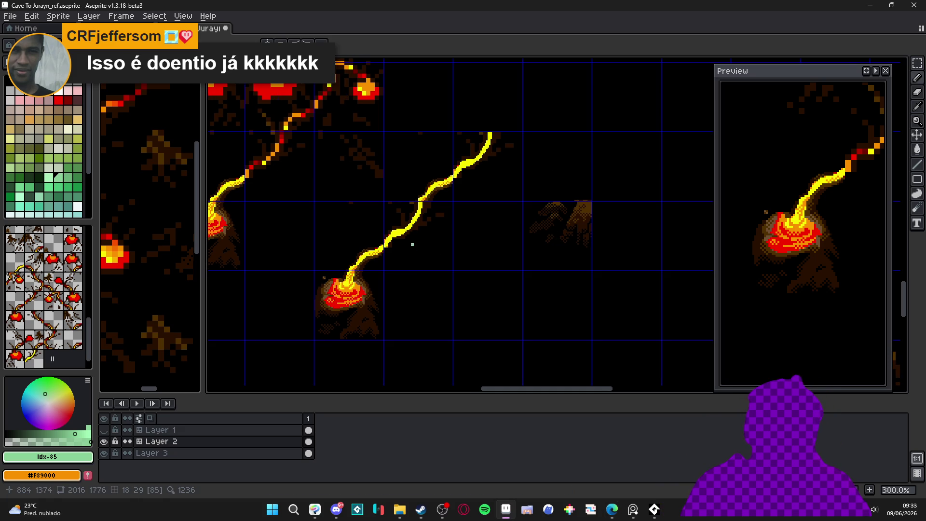
scroll(413, 244, "up", 7)
left_click(370, 233, "alt")
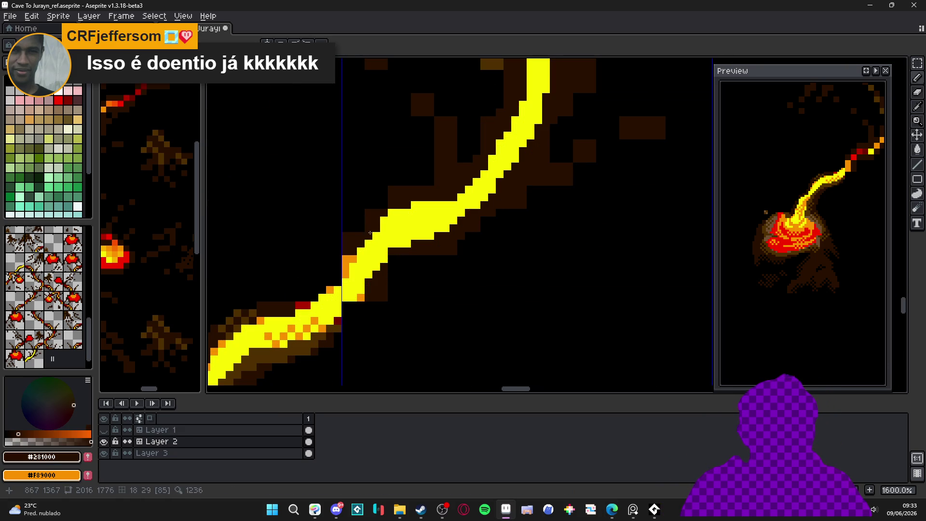
left_click(345, 259)
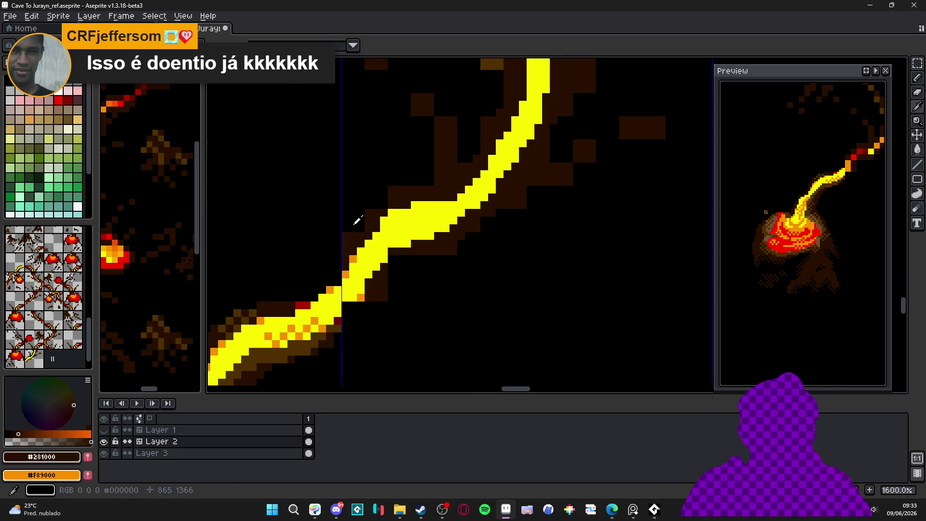
Step: Black out the stray brown specks around and below the lower lava stream
key("m")
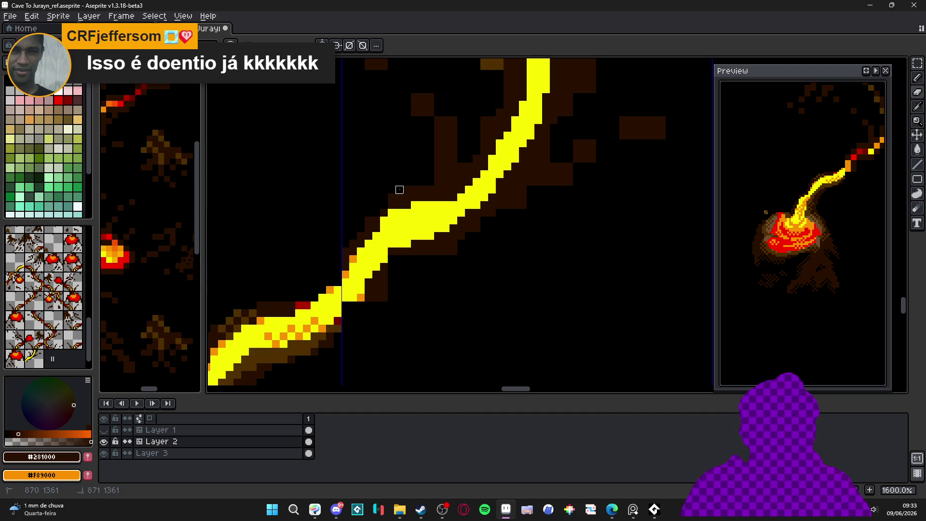
mouse_move(399, 197)
left_mouse_down()
mouse_move(407, 197)
mouse_move(355, 224)
mouse_move(384, 235)
left_mouse_up()
mouse_move(374, 161)
left_mouse_down()
mouse_move(391, 192)
mouse_move(323, 116)
mouse_move(368, 144)
mouse_move(435, 114)
mouse_move(421, 181)
left_mouse_up()
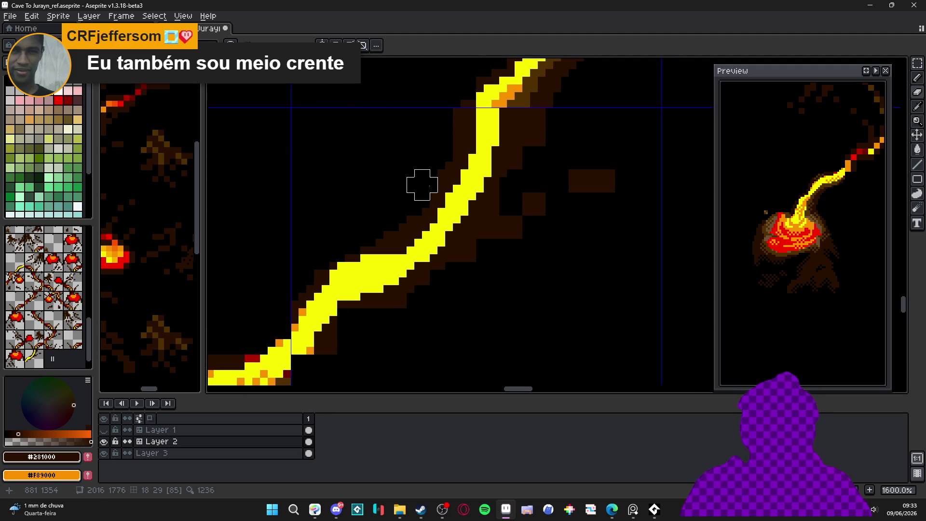
left_click_drag(499, 254, 483, 269)
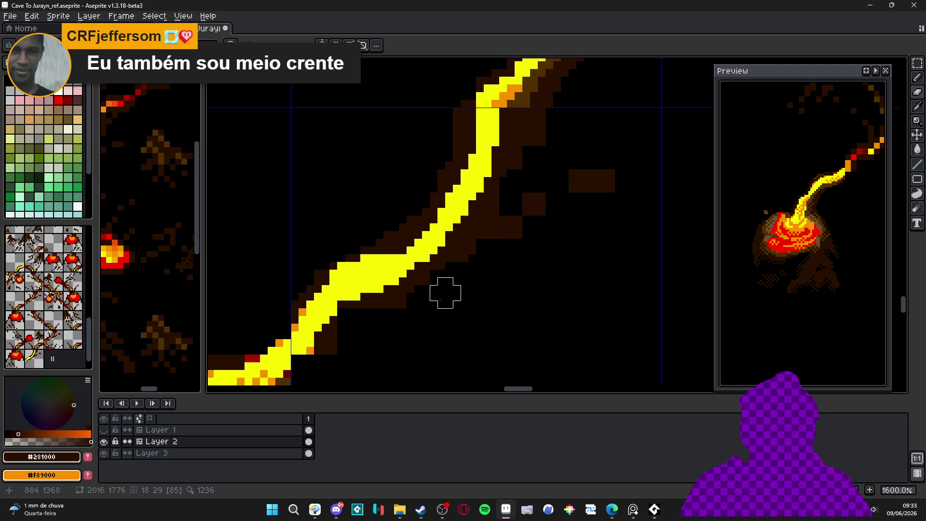
left_click_drag(414, 308, 334, 363)
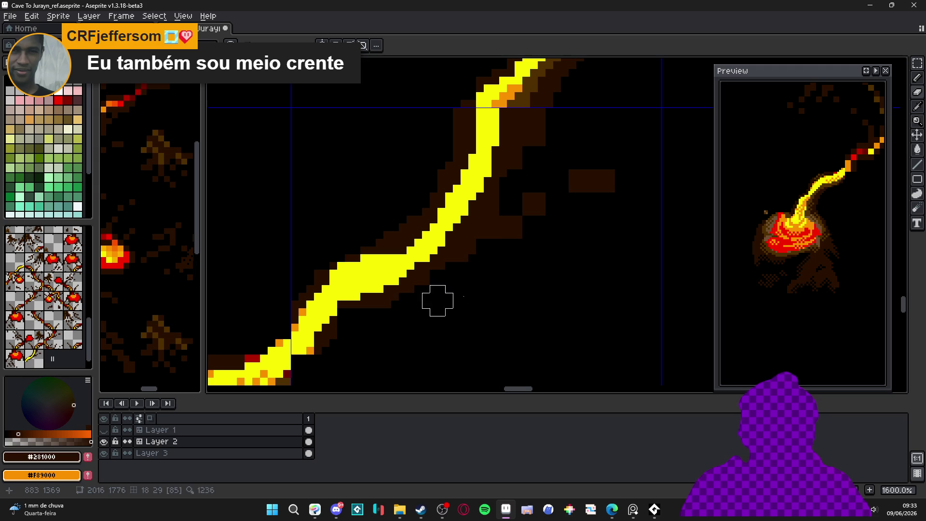
mouse_move(538, 239)
left_mouse_down()
mouse_move(505, 252)
mouse_move(615, 185)
left_mouse_up()
left_click_drag(529, 182, 523, 197)
key("e")
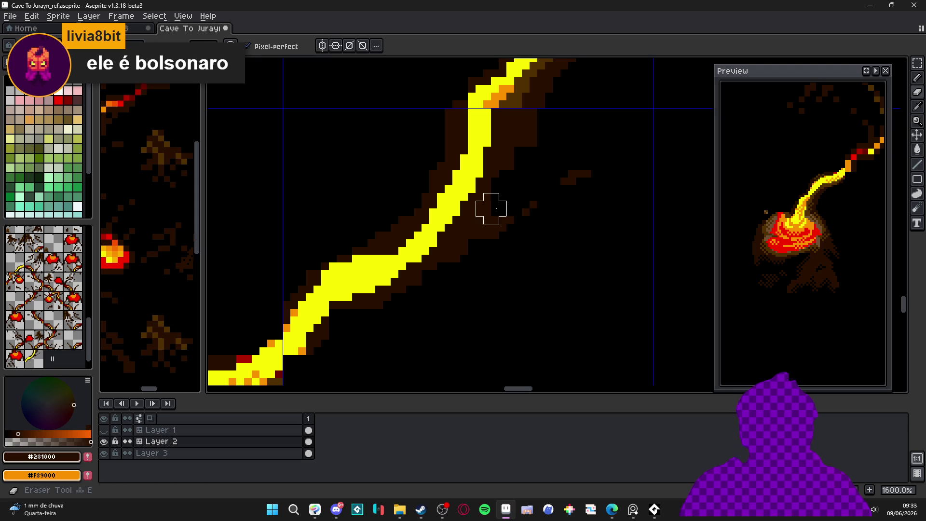
scroll(487, 205, "up", 3)
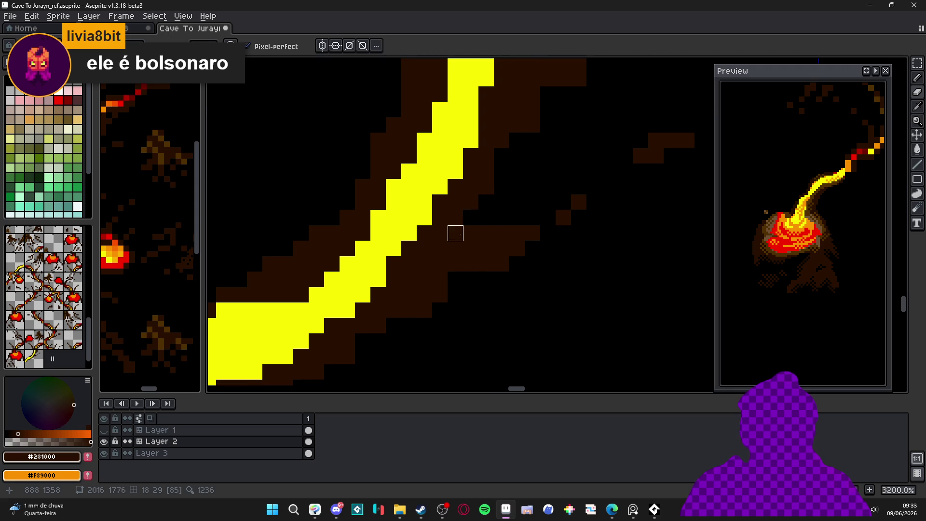
left_click(440, 248)
Step: Draw a row of brown rock pixels beside the stream
key("b")
left_click(548, 218)
left_click_drag(532, 218, 517, 218)
left_click_drag(494, 269, 512, 246)
scroll(519, 240, "down", 3)
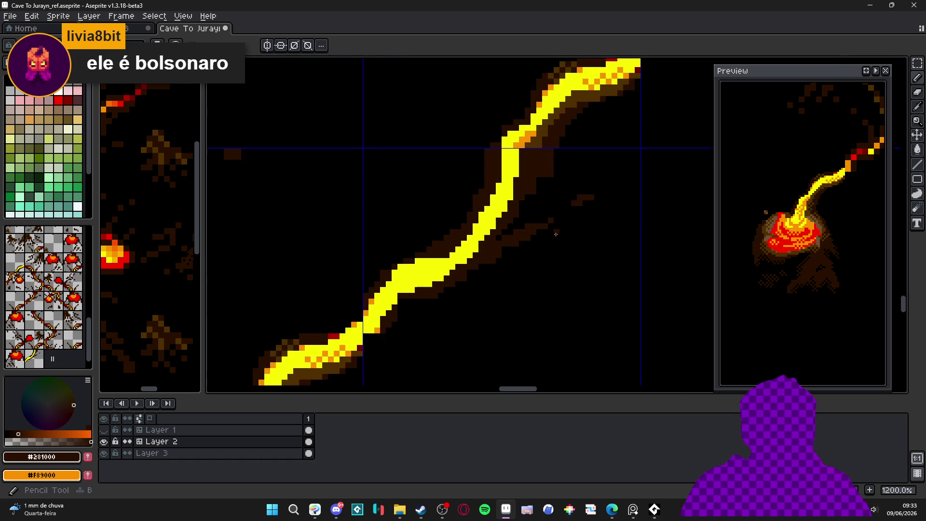
scroll(522, 234, "down", 3)
scroll(548, 232, "down", 2)
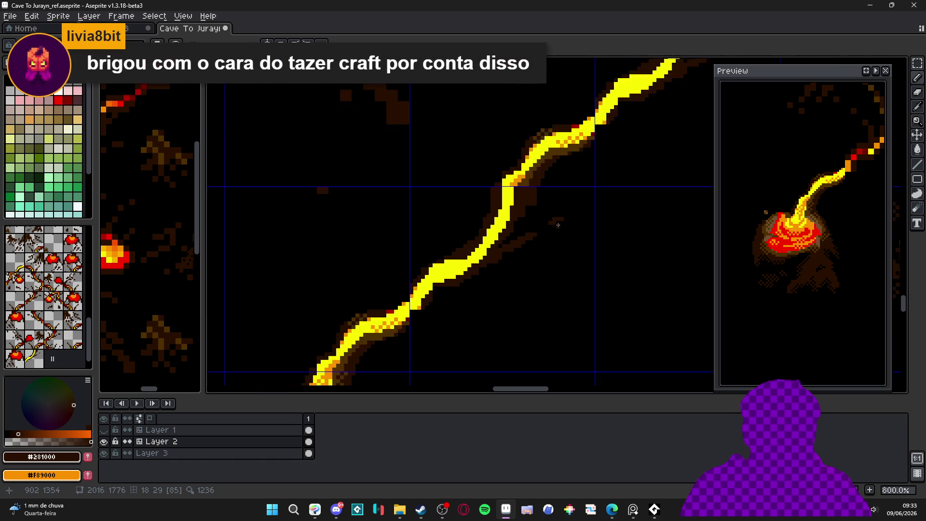
scroll(513, 250, "up", 5)
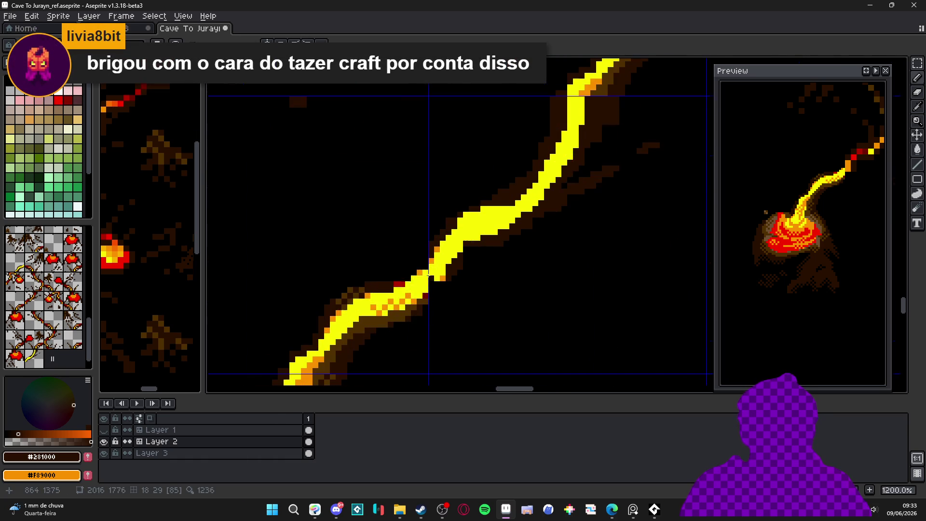
scroll(404, 307, "down", 1)
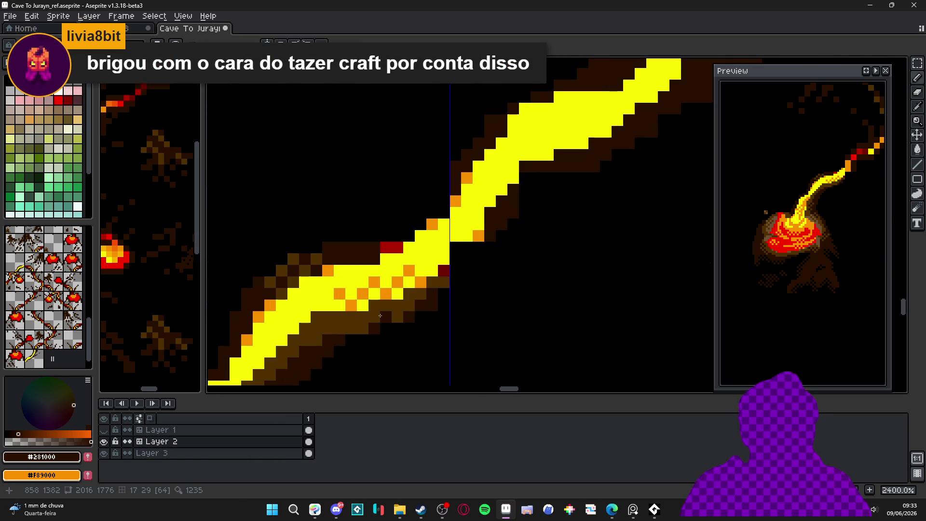
scroll(415, 311, "down", 1)
scroll(403, 297, "up", 5)
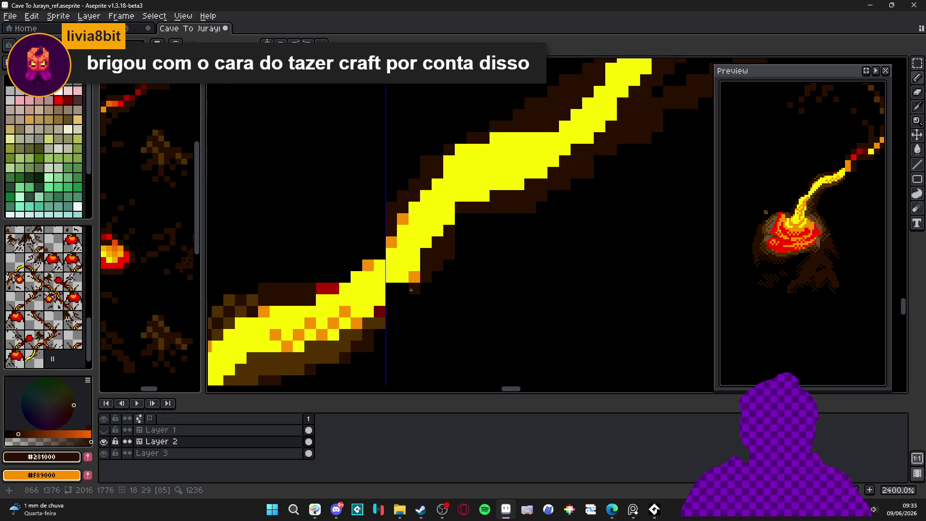
Step: Paint dark brown rock along the stream's lower edge and below its end
left_click(396, 290, "alt")
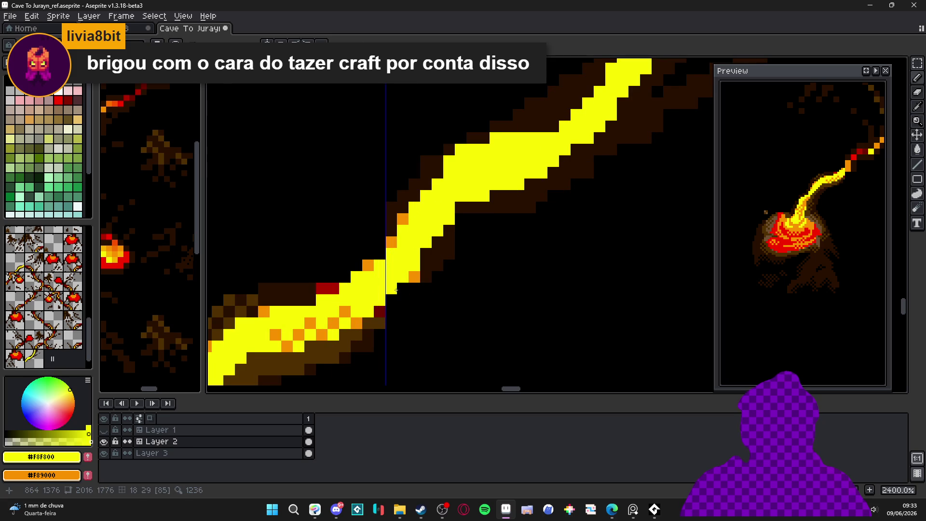
left_click(437, 264, "alt")
left_click_drag(414, 288, 396, 311)
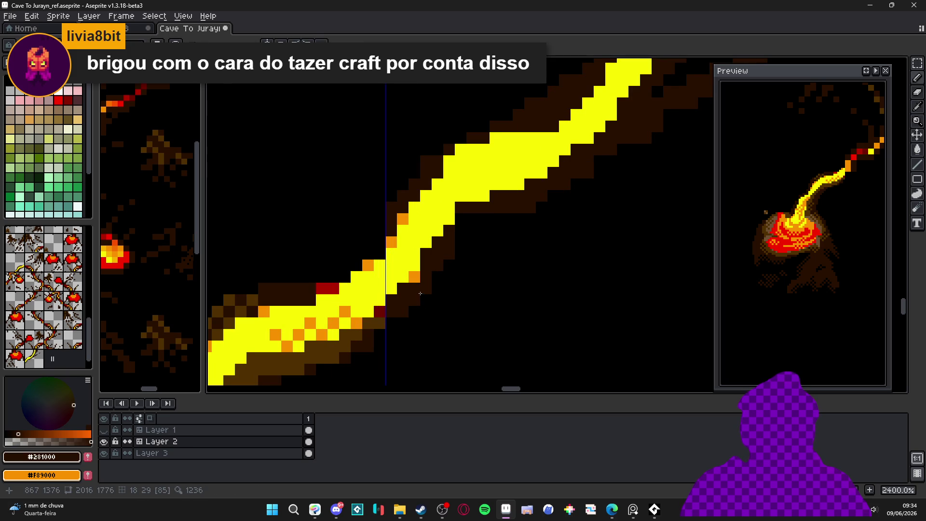
left_click_drag(462, 218, 473, 230)
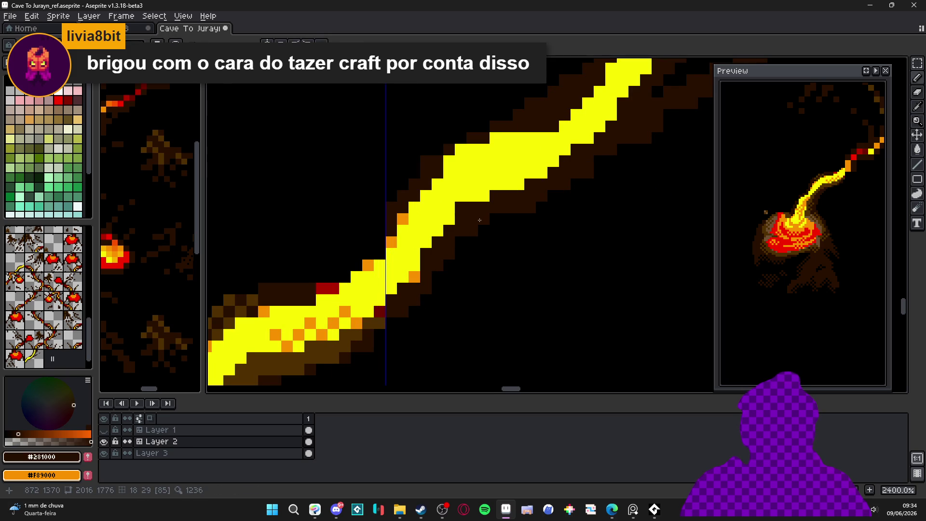
scroll(482, 218, "down", 3)
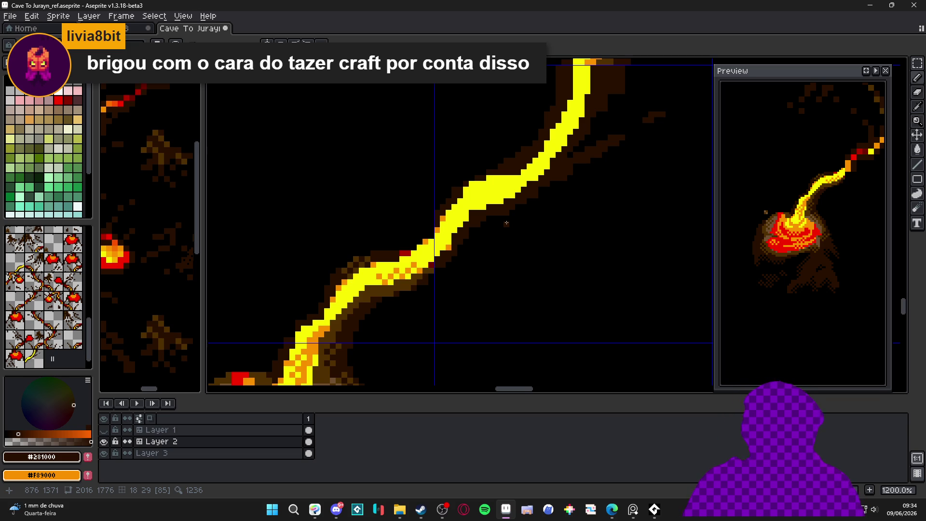
scroll(507, 223, "down", 3)
scroll(506, 223, "down", 1)
scroll(433, 270, "up", 5)
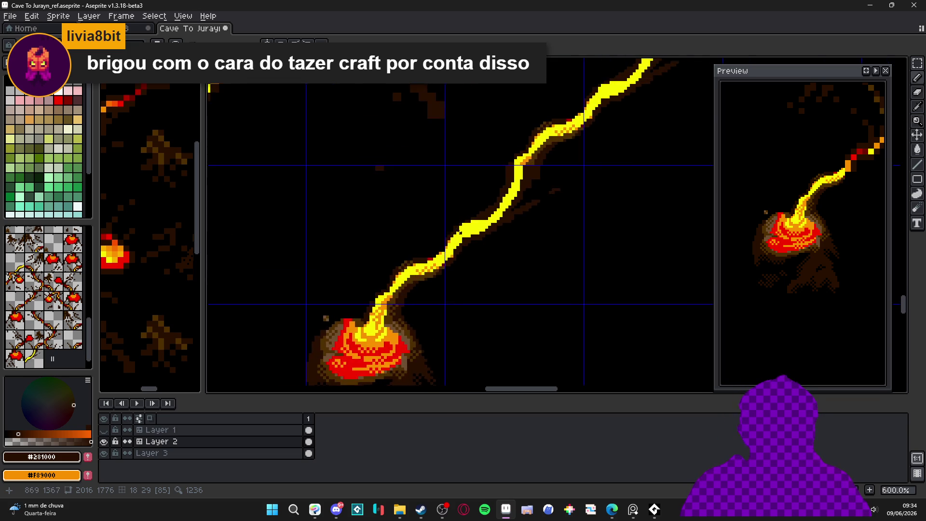
Step: Add orange lava pixels along the stream's upper and lower edges
left_click(426, 274, "alt")
left_click(462, 219)
left_click(470, 211)
left_click(478, 211)
left_click(494, 203)
left_click(501, 203)
left_click(508, 233)
left_click(493, 242)
left_click(486, 241)
left_click(470, 249)
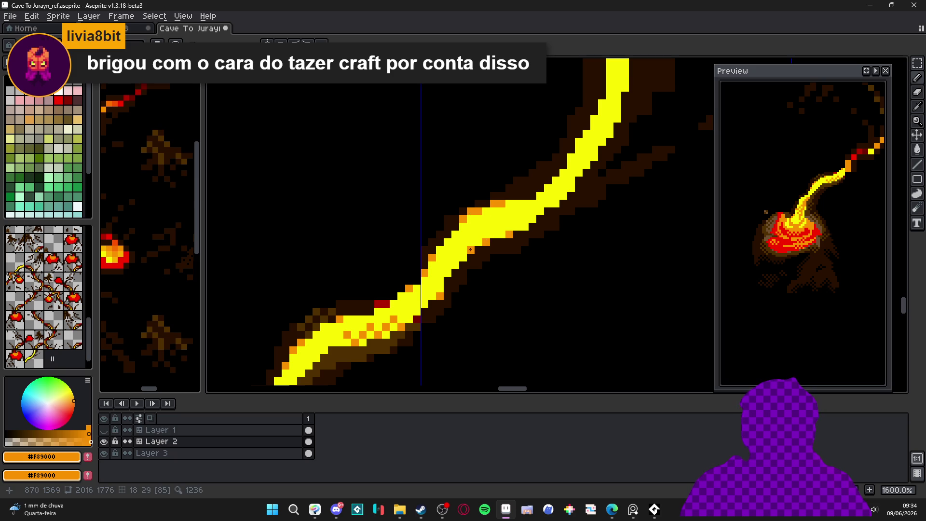
left_click(525, 226)
left_click(540, 210)
left_click(555, 203)
left_click(532, 195)
Step: Darken one pixel on the stream's edge and inspect the stroke up close
left_click_drag(539, 197, 482, 277)
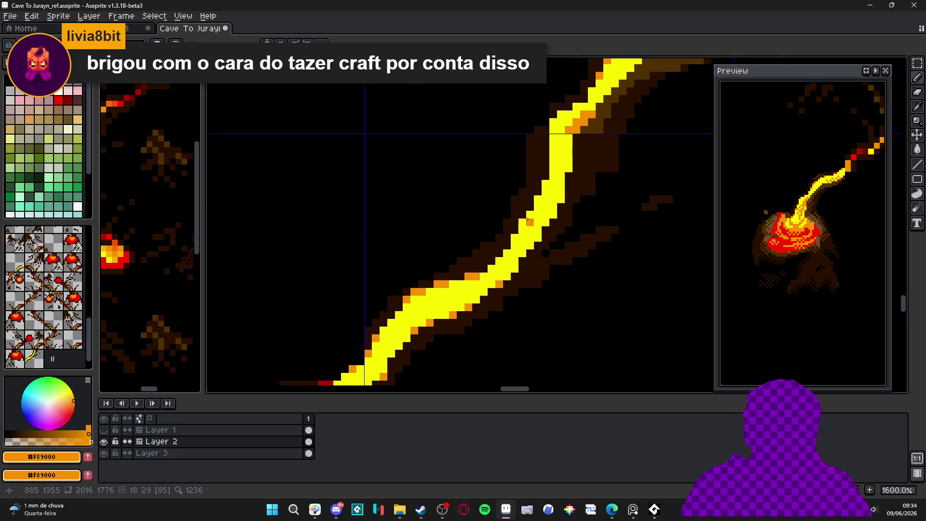
left_click(545, 190)
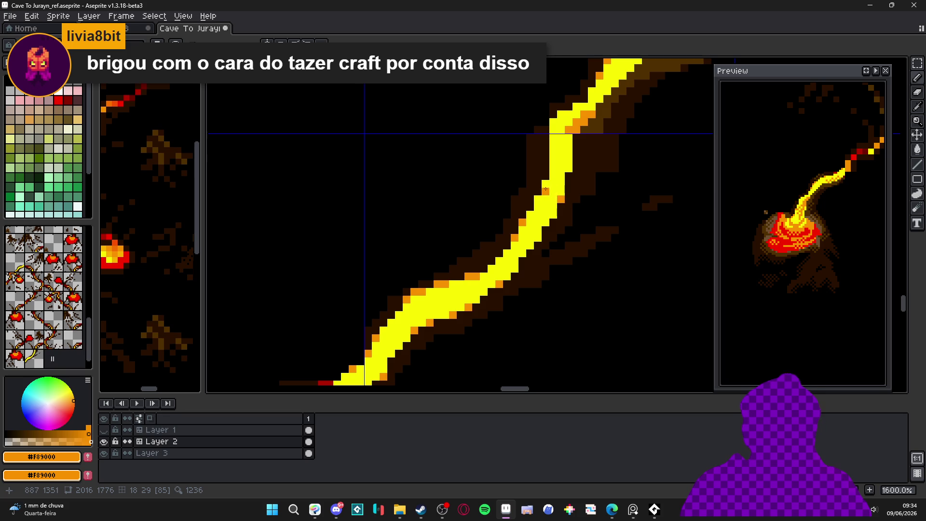
scroll(521, 220, "down", 4)
mouse_move(520, 220)
left_mouse_down()
mouse_move(487, 226)
mouse_move(452, 257)
left_mouse_up()
scroll(457, 207, "up", 4)
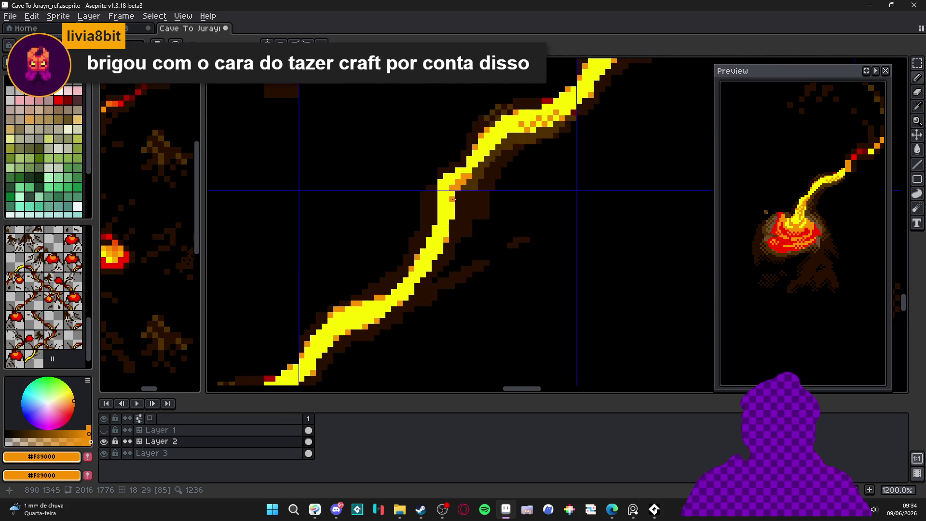
scroll(453, 198, "down", 2)
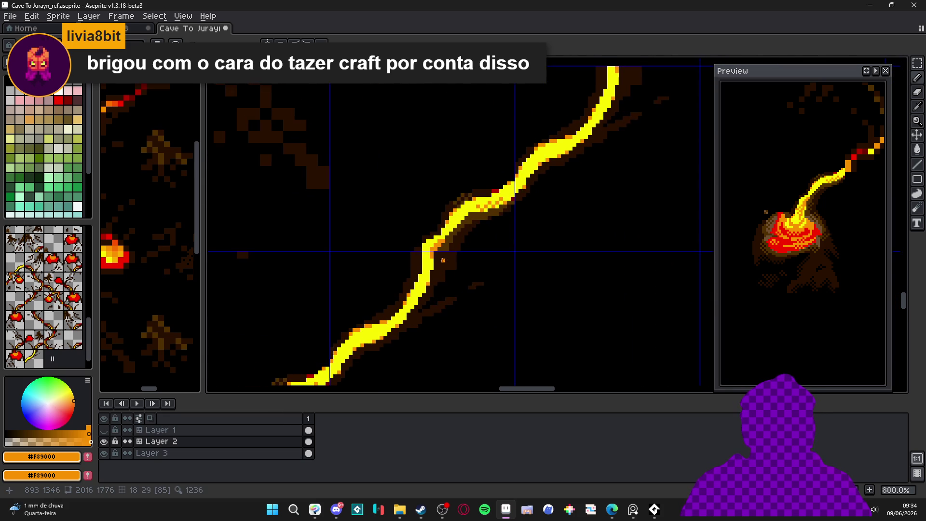
scroll(460, 260, "down", 1)
scroll(460, 258, "up", 3)
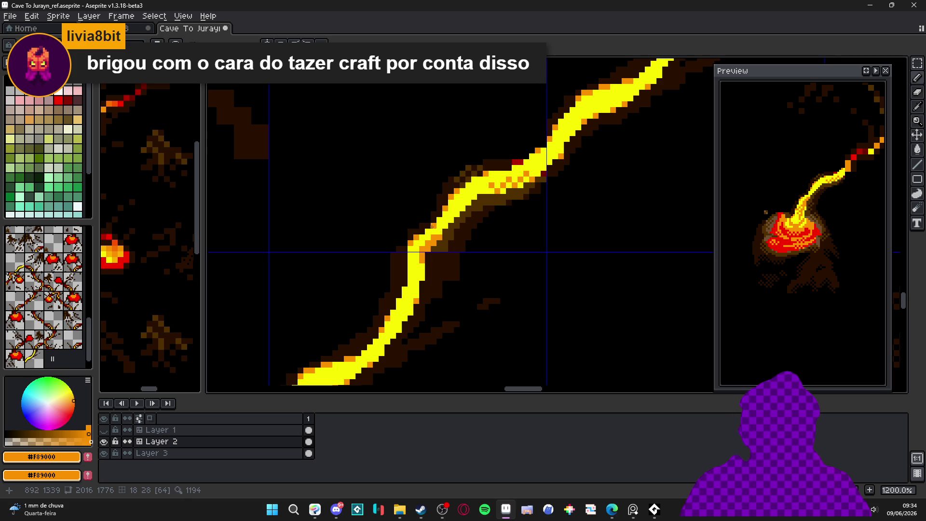
scroll(439, 226, "down", 2)
left_click_drag(442, 239, 446, 233)
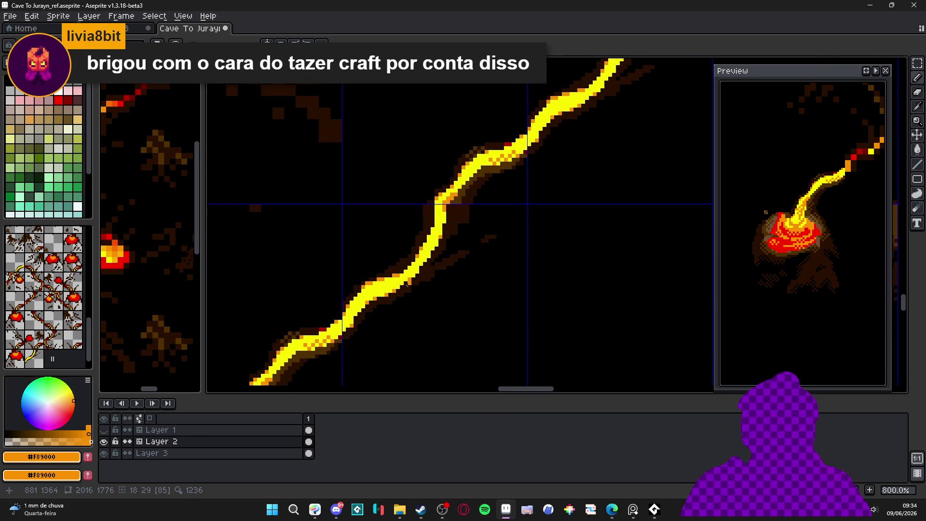
scroll(366, 318, "up", 3)
scroll(350, 318, "down", 6)
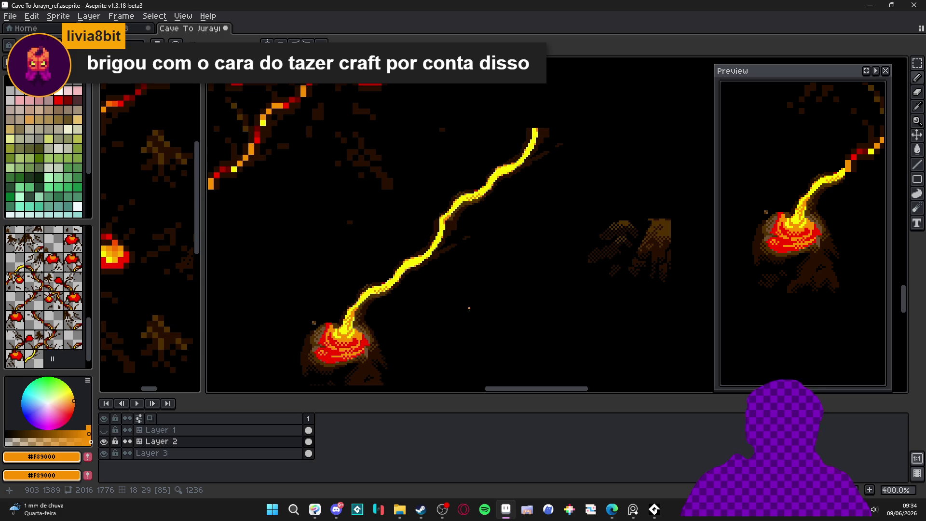
scroll(437, 248, "up", 5)
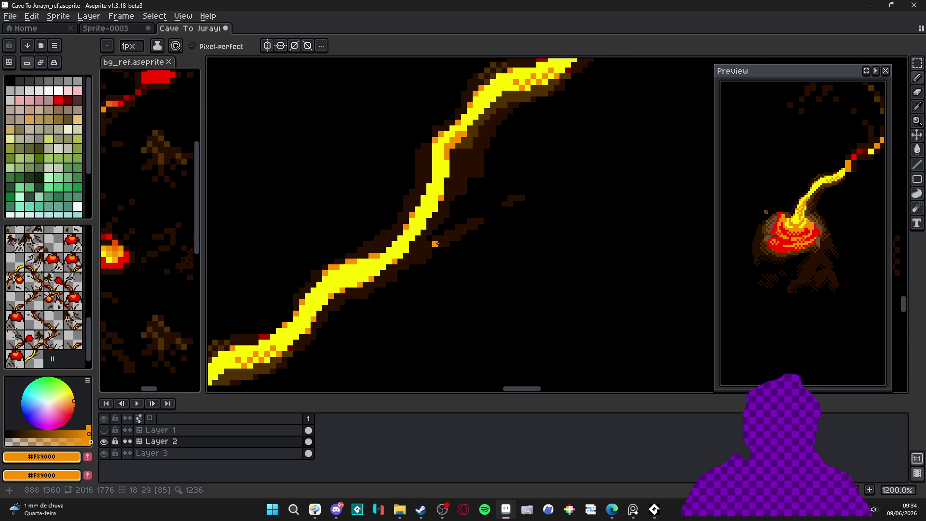
scroll(437, 248, "down", 5)
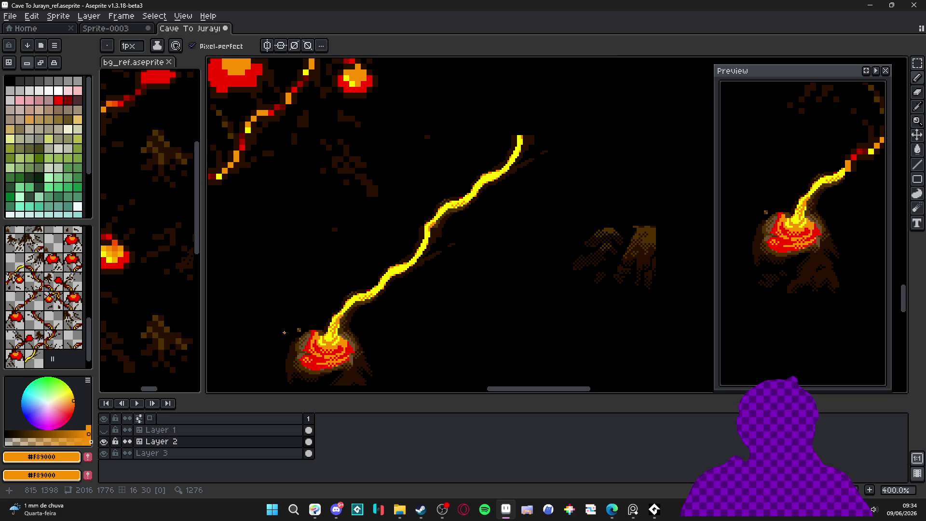
scroll(332, 331, "up", 2)
scroll(330, 332, "down", 2)
Step: Recentre on the stream and pool, then eyedrop the brown #503000 from the rock band
left_click_drag(352, 313, 379, 276)
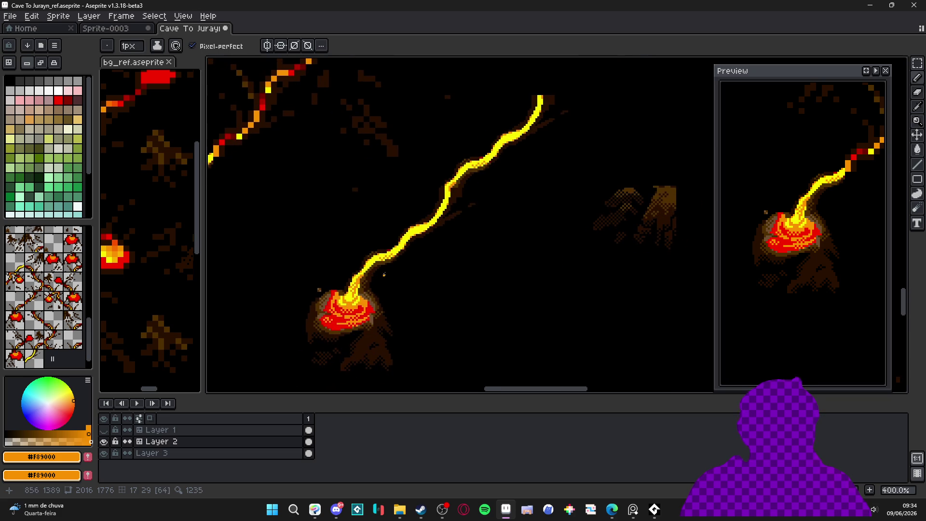
scroll(413, 261, "up", 3)
scroll(394, 267, "down", 1)
scroll(465, 159, "up", 1)
left_click(463, 147, "alt")
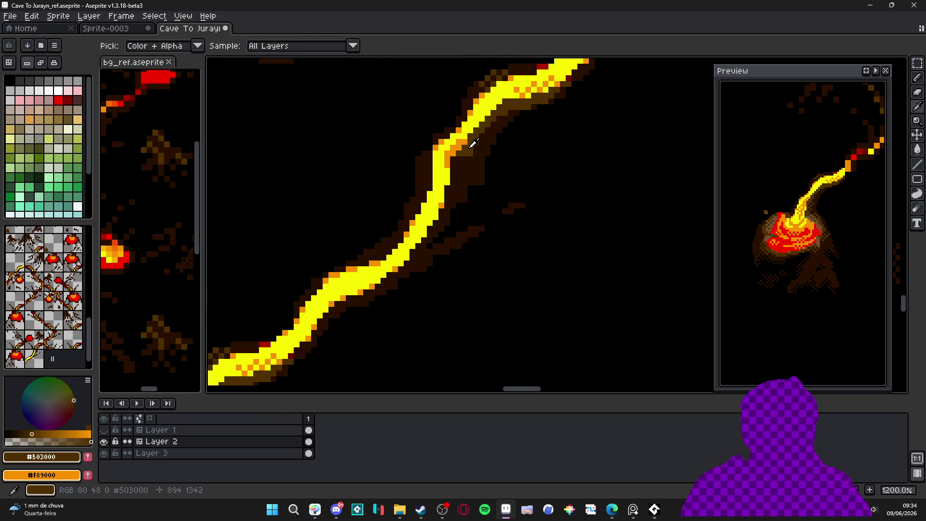
Step: Place a brown pixel beside the stream, then undo it
scroll(478, 166, "up", 5)
left_click(469, 190)
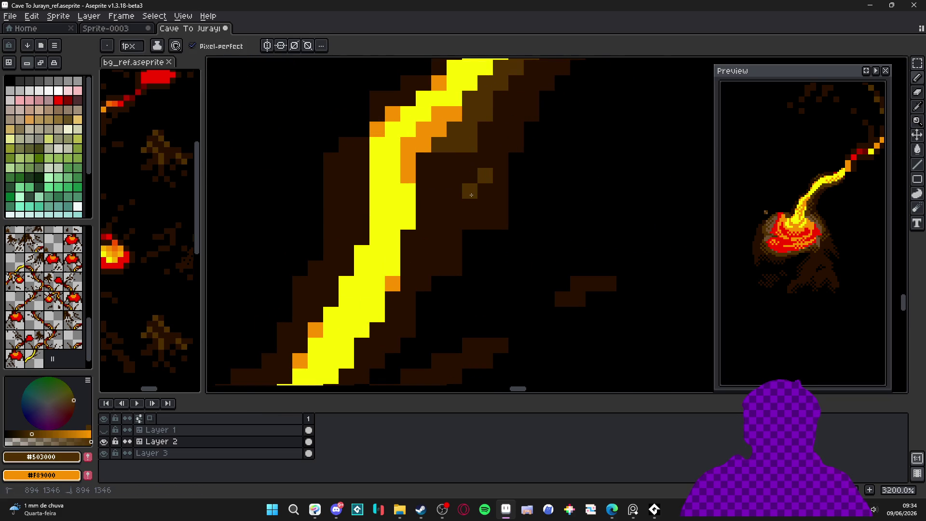
key("ctrl")
key("ctrl+z")
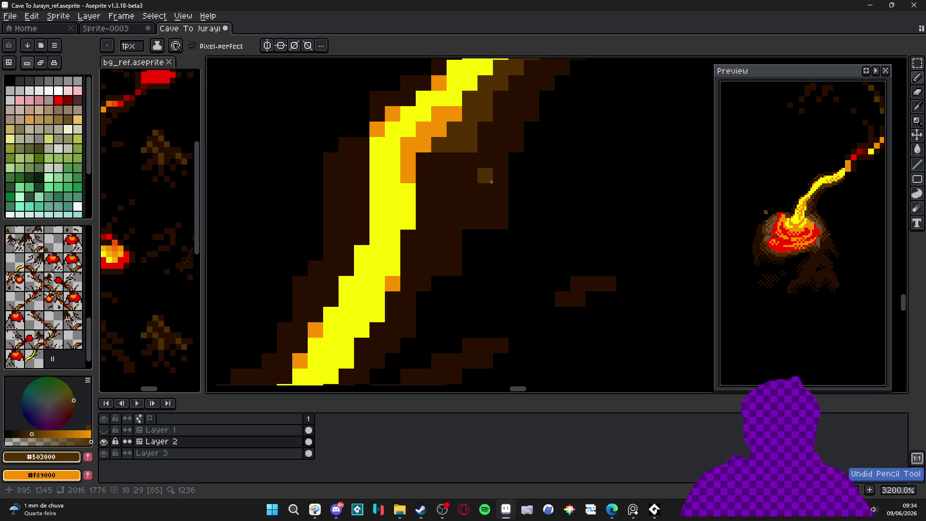
key("ctrl+z")
Step: Draw a 2x2 checker of #503000 and #281000 and turn it into a brush
left_click(578, 206)
left_click(497, 203, "alt")
left_click(562, 206)
left_click(578, 192)
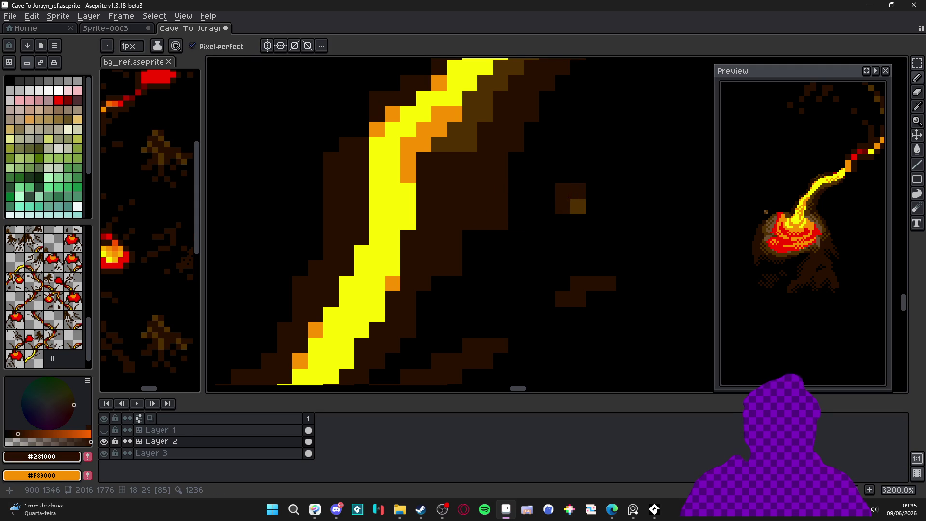
key("m")
left_click_drag(554, 184, 585, 214)
key("ctrl+b")
Step: Paint the checker brush along the brown band and add a short dark brown diagonal run
mouse_move(436, 170)
left_mouse_down()
mouse_move(440, 147)
mouse_move(470, 126)
mouse_move(486, 99)
left_mouse_up()
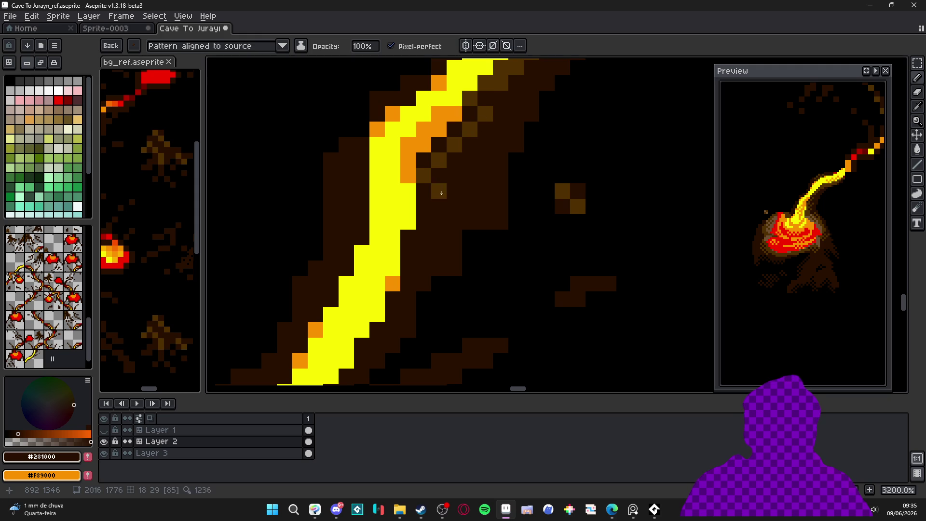
scroll(423, 206, "down", 2)
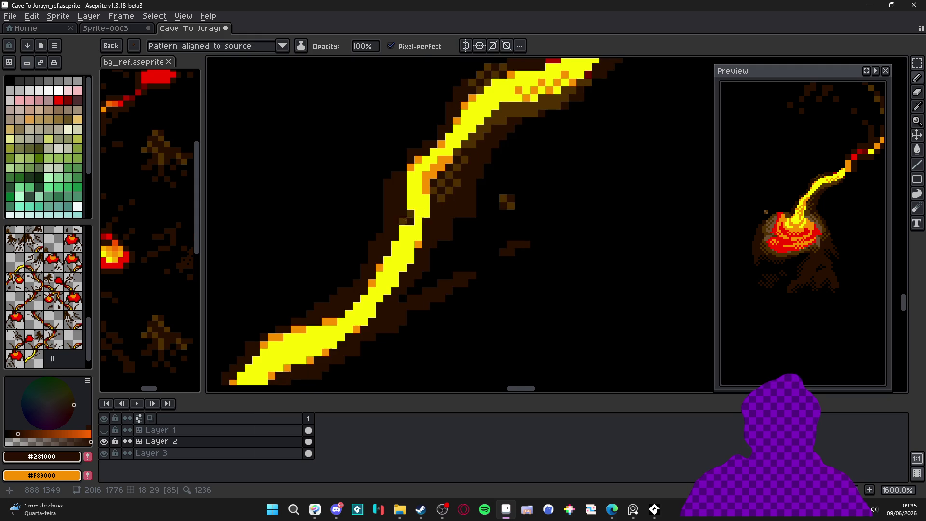
scroll(409, 220, "up", 1)
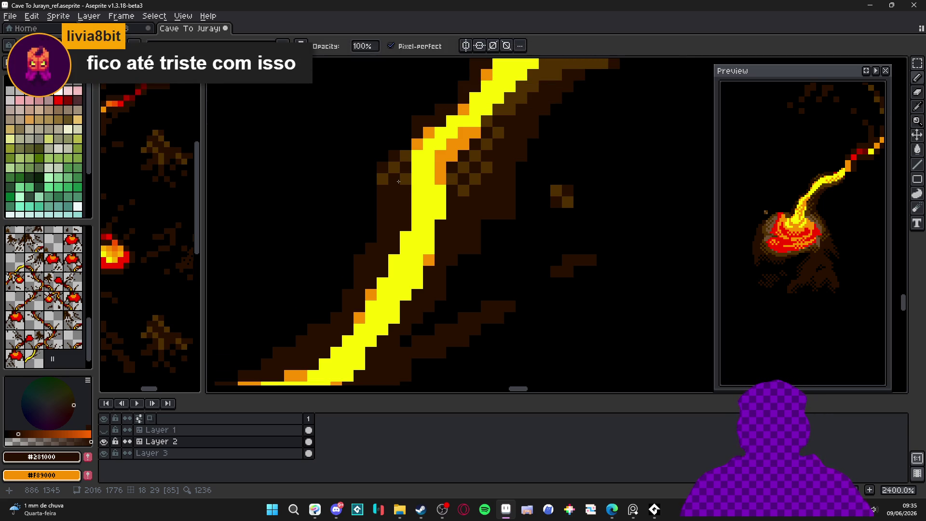
scroll(402, 202, "down", 2)
scroll(417, 257, "up", 3)
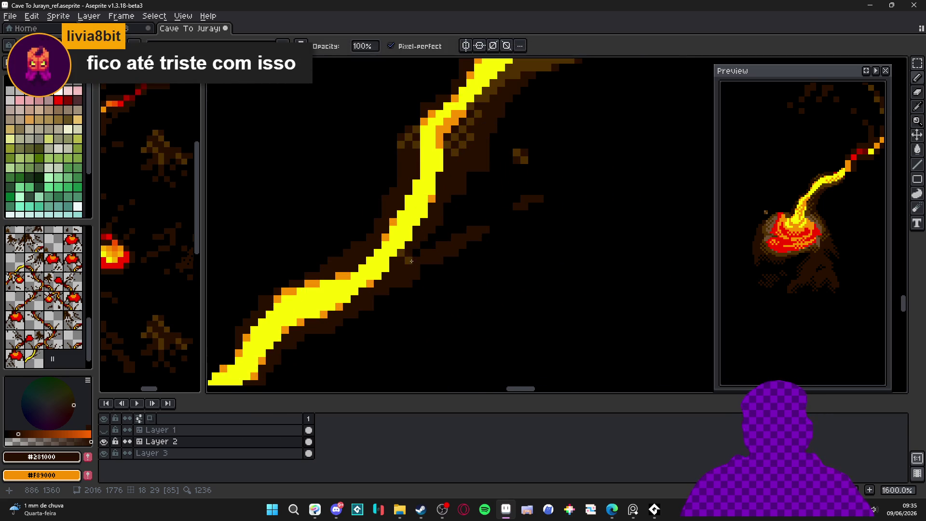
left_click(393, 260)
mouse_move(416, 268)
left_mouse_down()
mouse_move(429, 260)
mouse_move(401, 284)
left_mouse_up()
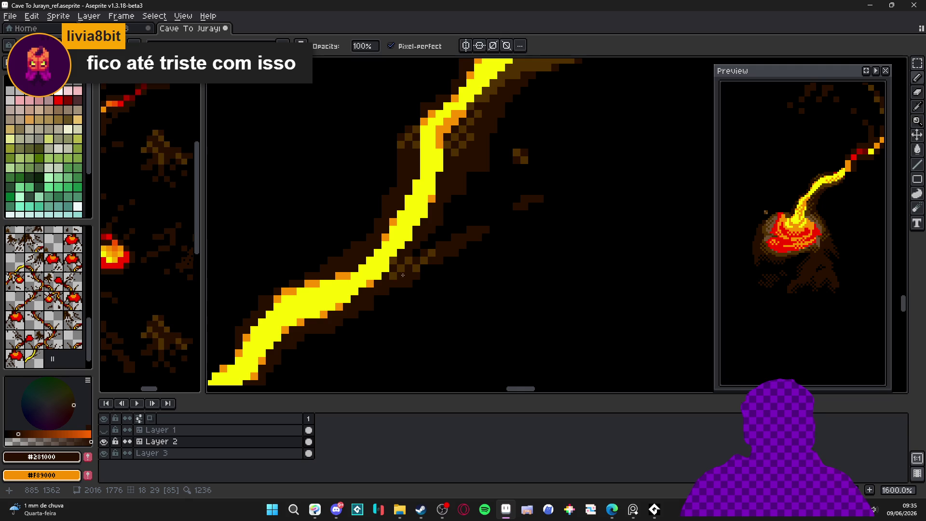
left_click(611, 509)
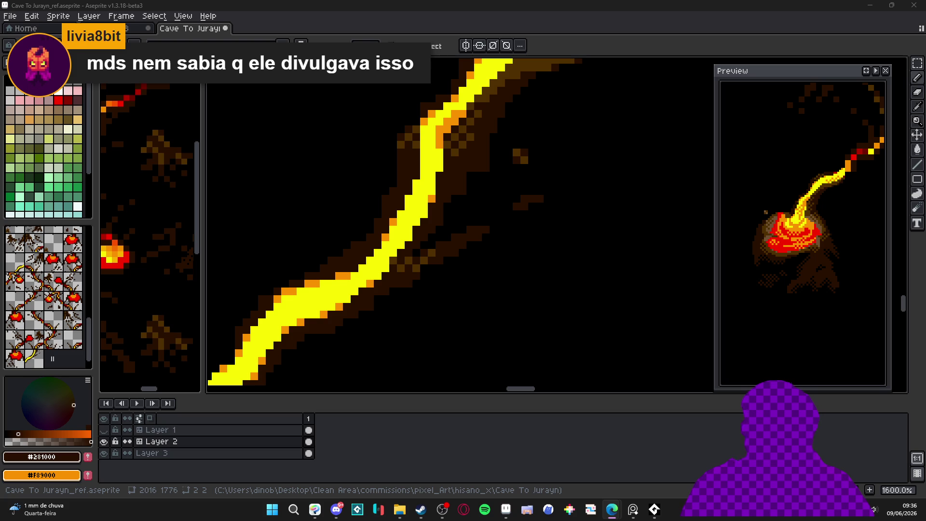
Step: Dither five dark #281000 pixels in a checker along the stream's brown rock edge
scroll(476, 215, "down", 4)
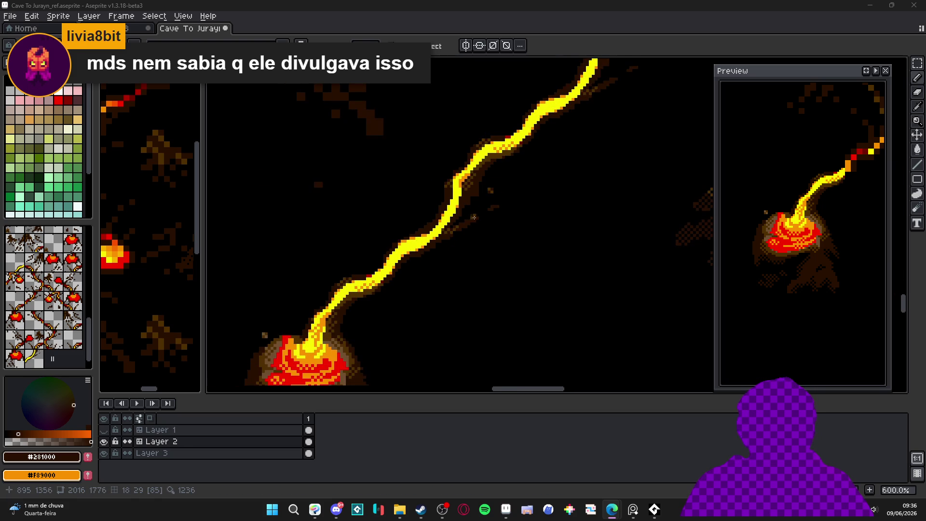
scroll(467, 217, "up", 6)
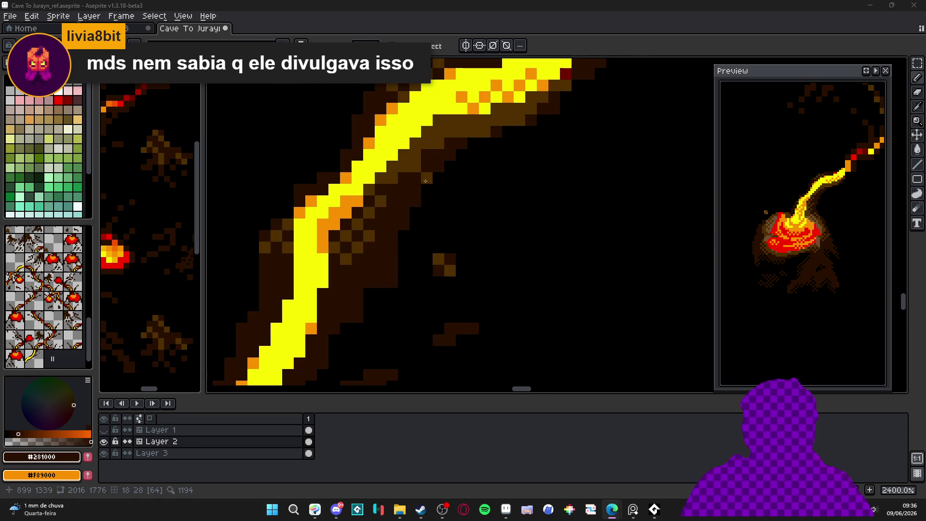
left_click(427, 149)
left_click(460, 137)
left_click(450, 120)
left_click(473, 120)
left_click(483, 132)
scroll(442, 218, "down", 6)
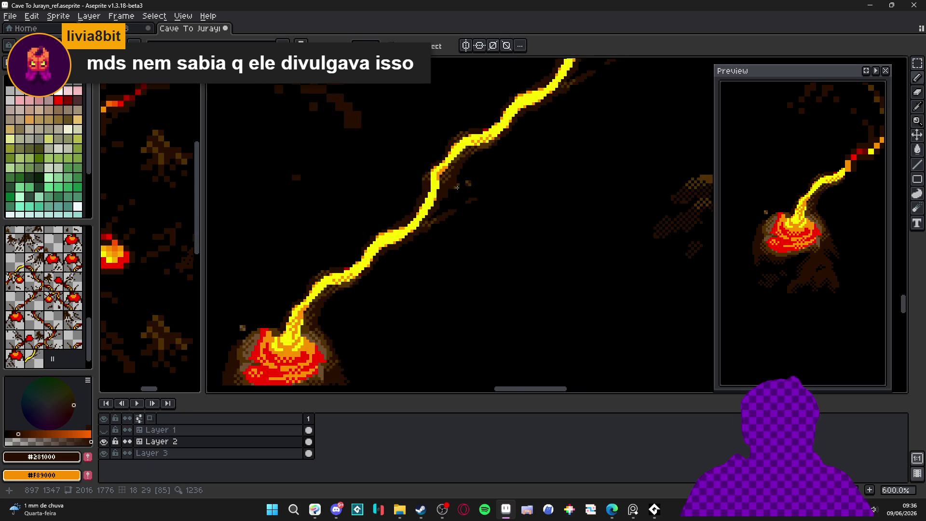
scroll(453, 211, "down", 3)
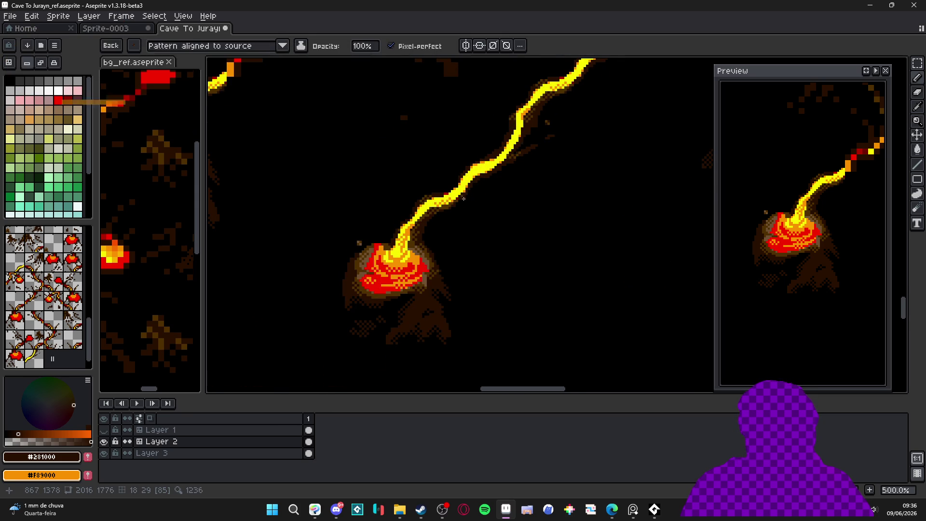
Step: With white as the main colour and lava yellow as the second, add white highlight pixels along the streak
left_click(58, 90)
scroll(443, 157, "up", 7)
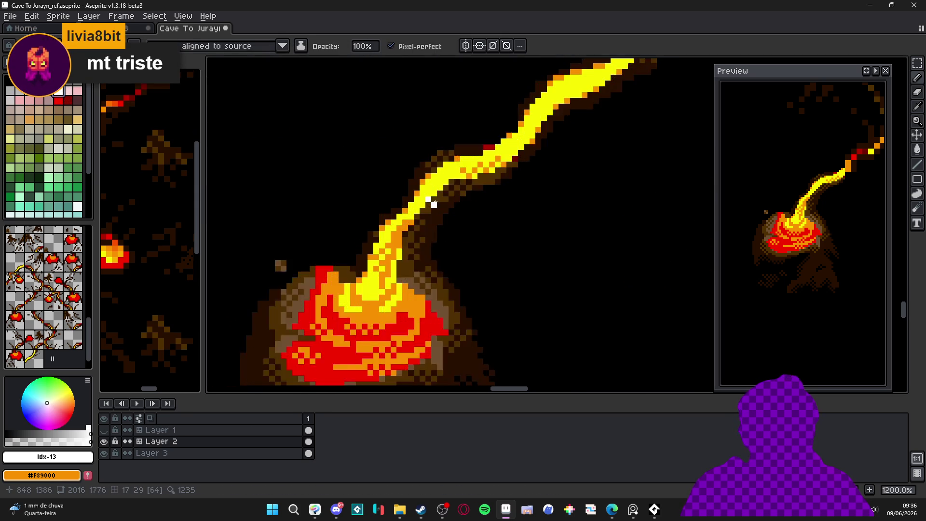
key("alt")
right_click(443, 157, "alt")
left_click_drag(441, 155, 429, 165)
left_click(453, 143)
left_click(465, 154)
left_click(465, 131)
left_click(452, 166)
left_click(441, 178)
left_click(417, 178)
scroll(431, 182, "down", 4)
scroll(466, 212, "up", 4)
Step: Paint a white diagonal highlight and a checkered white pattern across the yellow streak
left_click(498, 184)
left_click(486, 195)
left_click(474, 206)
left_click(462, 218)
left_click(462, 195)
left_click(451, 207)
left_click(474, 184)
left_click(509, 195)
left_click(497, 207)
left_click(509, 172)
left_click(521, 183)
left_click(532, 172)
Step: Frame the streak and pool, then sample black and dark brown #281000 from the canvas
scroll(531, 193, "down", 7)
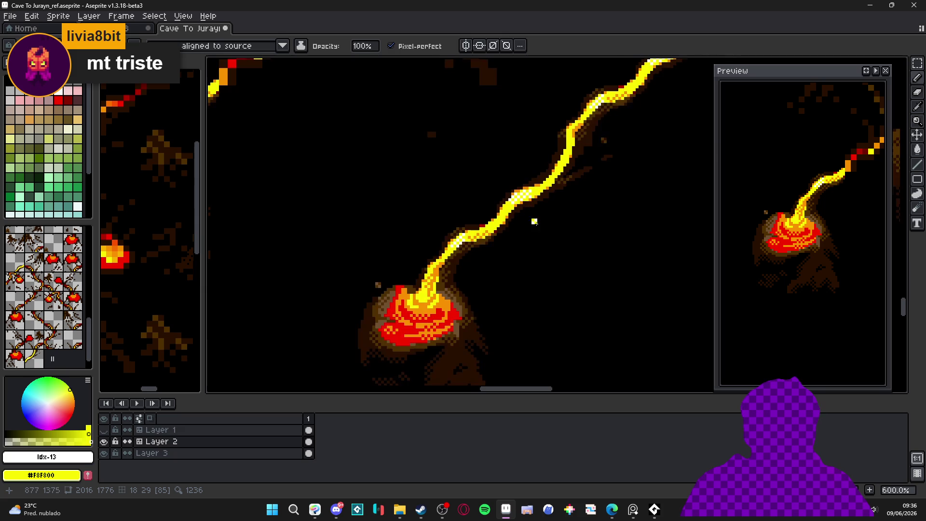
left_click_drag(512, 251, 483, 278)
scroll(484, 279, "down", 3)
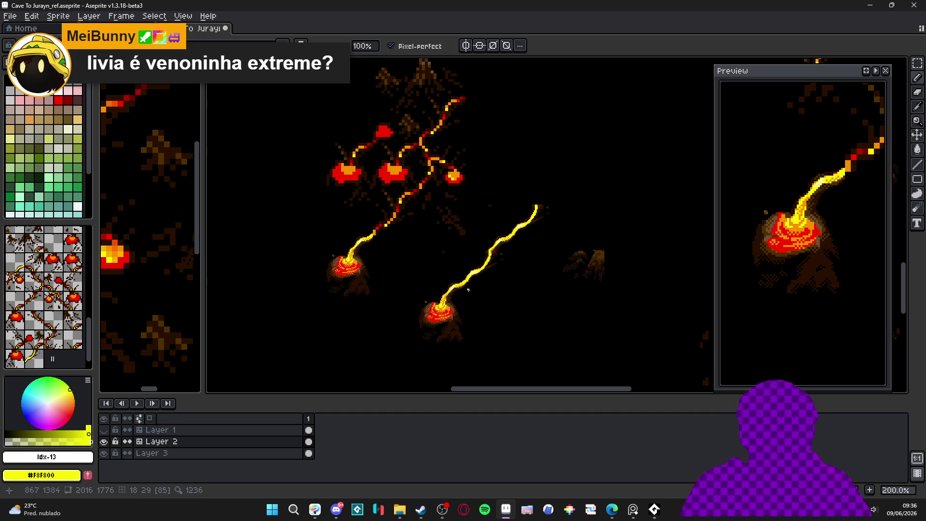
scroll(467, 290, "up", 7)
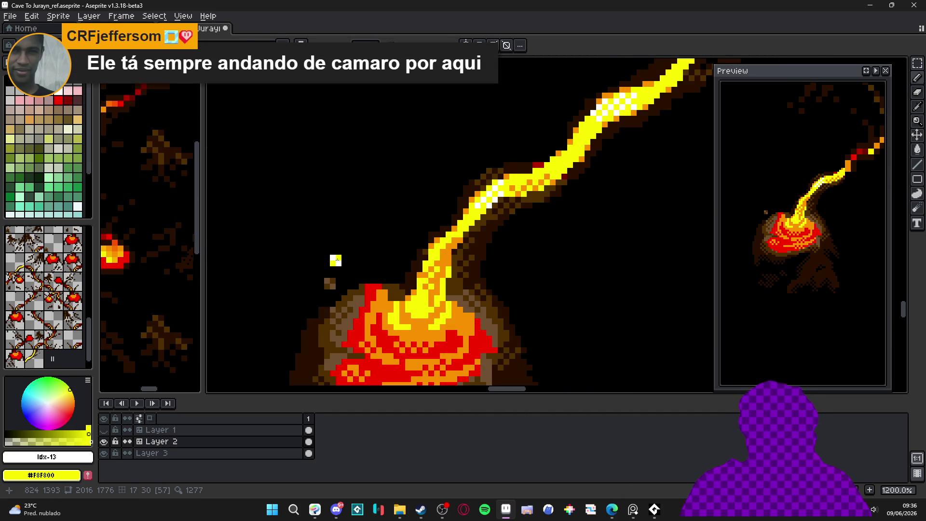
left_click(336, 233, "alt")
right_click(336, 233, "alt")
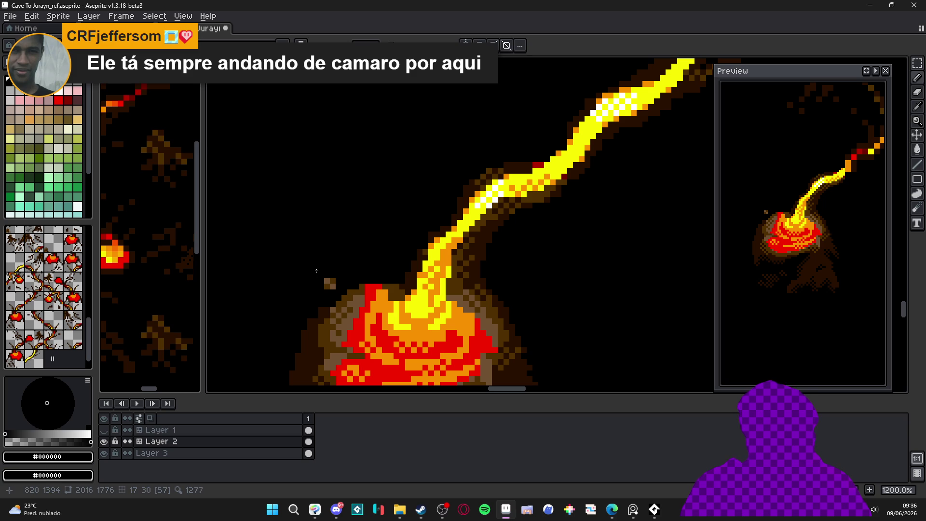
scroll(317, 271, "up", 1)
scroll(318, 273, "up", 1)
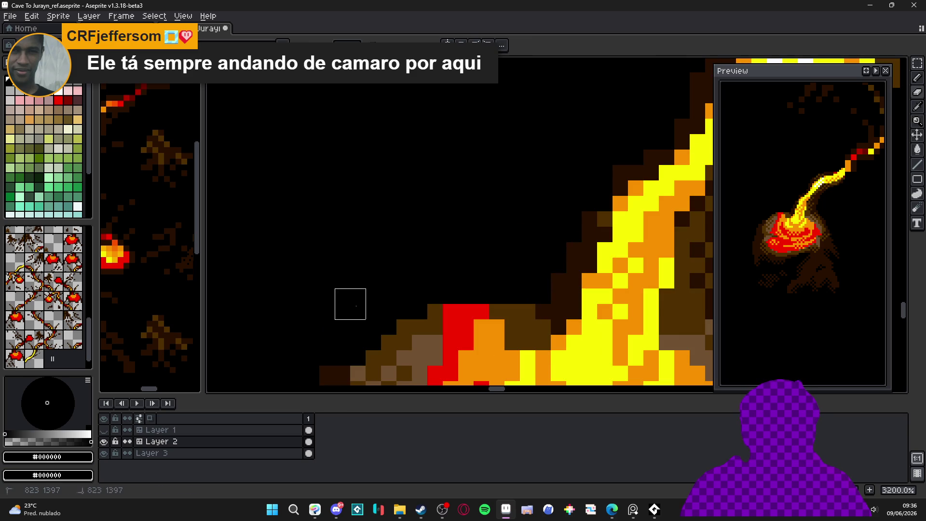
scroll(351, 301, "down", 2)
scroll(354, 300, "down", 5)
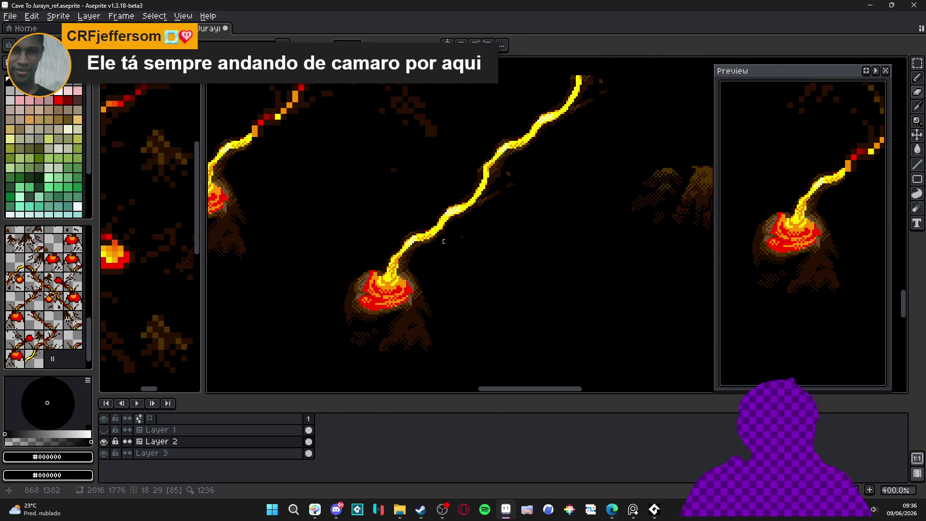
scroll(500, 210, "up", 3)
left_click(492, 192, "alt")
Step: Zoom in and save the cave map with Ctrl+S
scroll(492, 223, "down", 3)
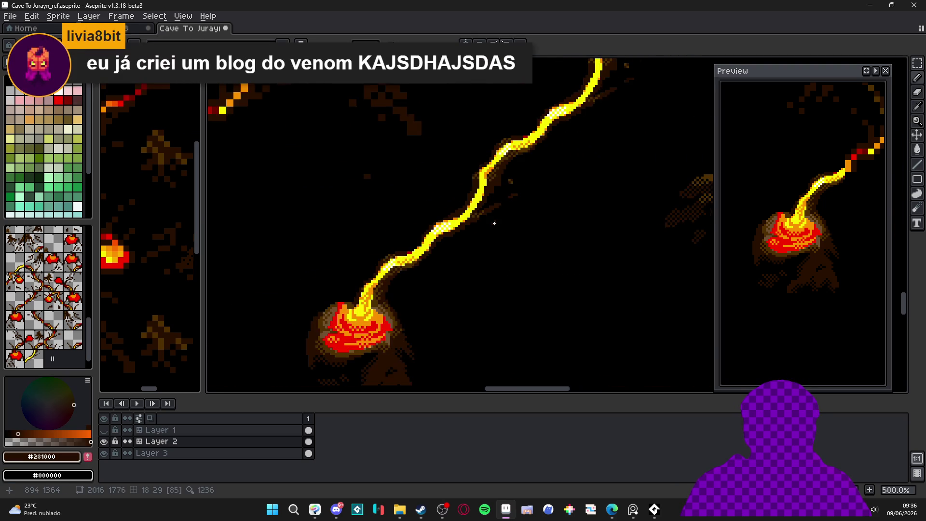
scroll(492, 223, "up", 5)
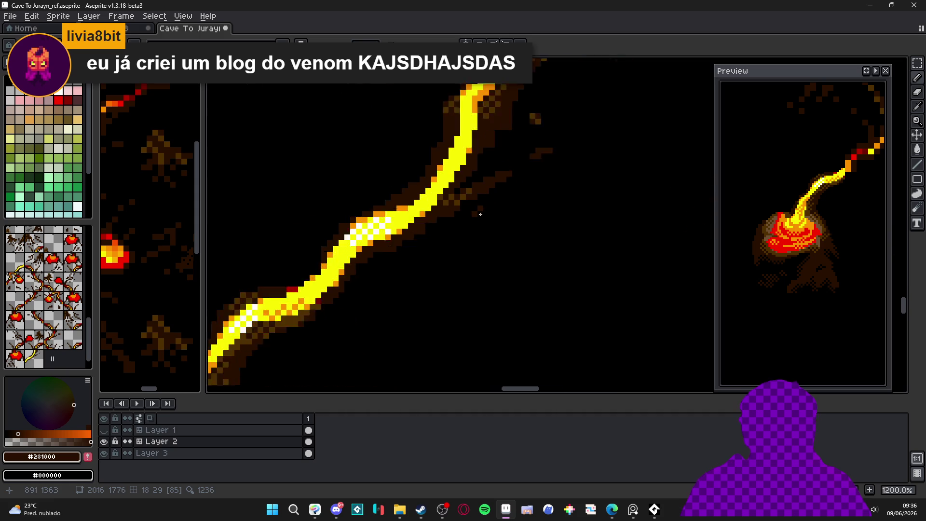
scroll(449, 260, "down", 3)
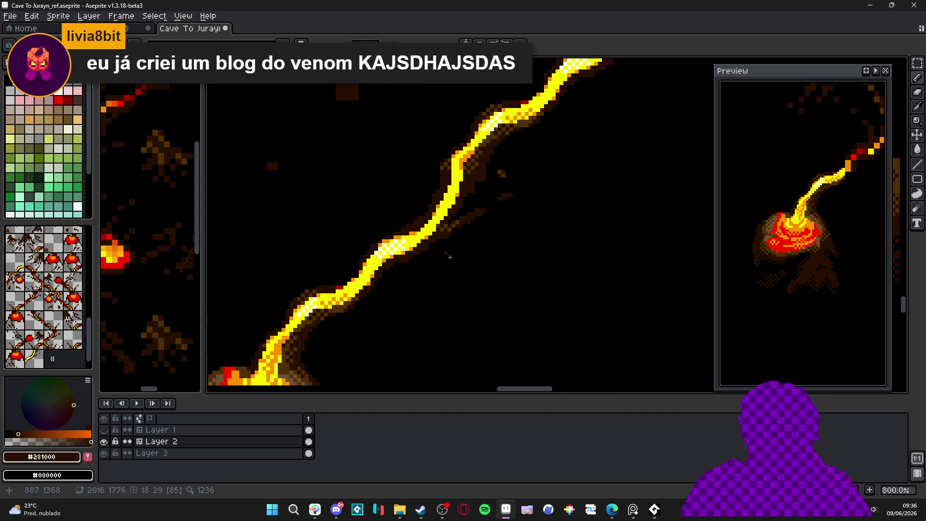
scroll(449, 257, "down", 2)
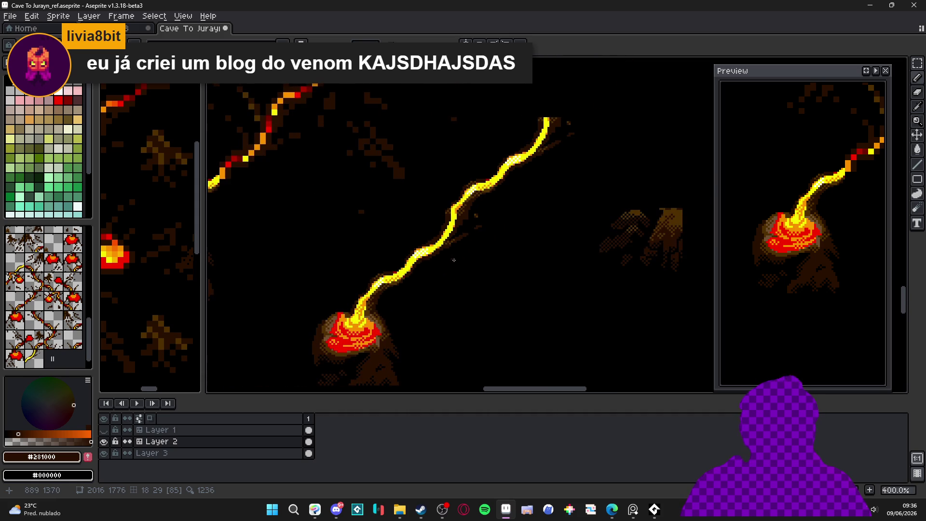
left_click_drag(475, 260, 474, 237)
key("ctrl+s")
Step: Dither dark-brown #281000 rock pixels beside the lava streak, then sample black
scroll(424, 261, "down", 1)
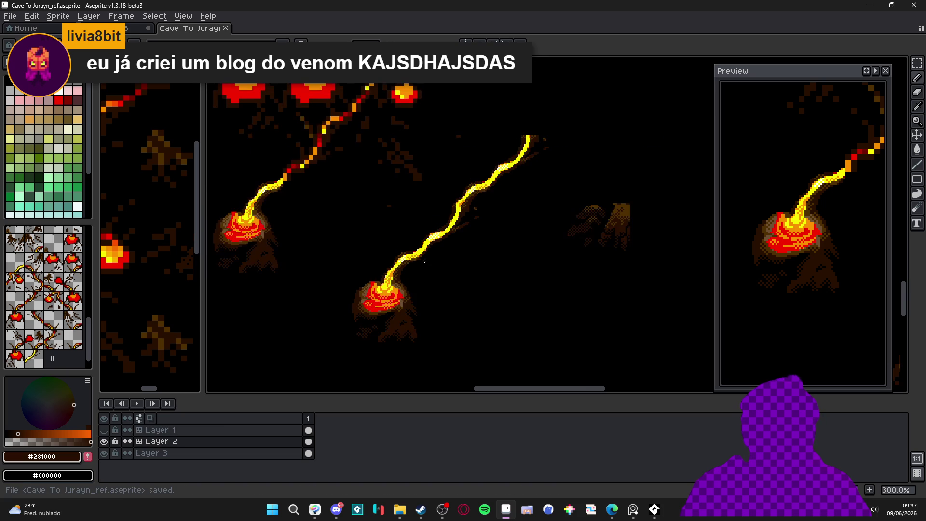
scroll(481, 211, "up", 6)
scroll(481, 210, "up", 2)
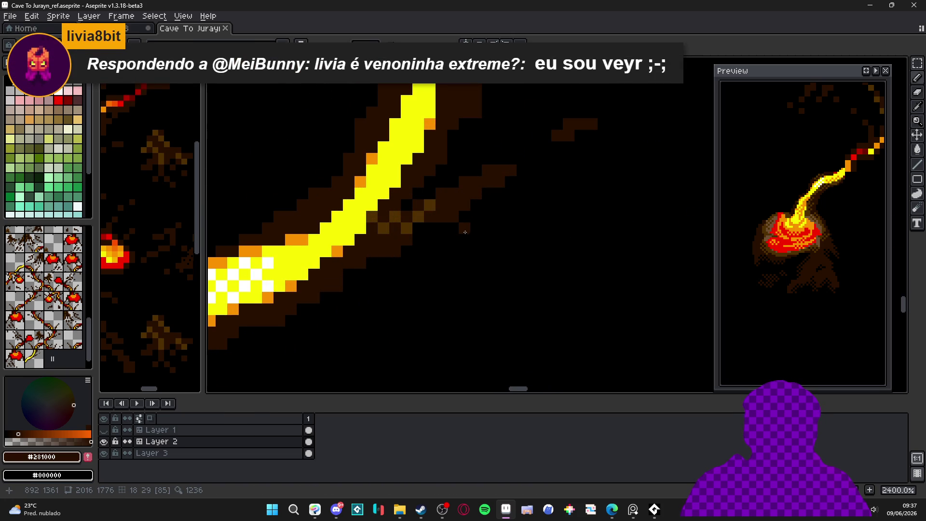
mouse_move(476, 233)
left_mouse_down()
mouse_move(499, 217)
mouse_move(476, 240)
mouse_move(430, 240)
mouse_move(476, 255)
mouse_move(464, 275)
left_mouse_up()
scroll(506, 241, "down", 4)
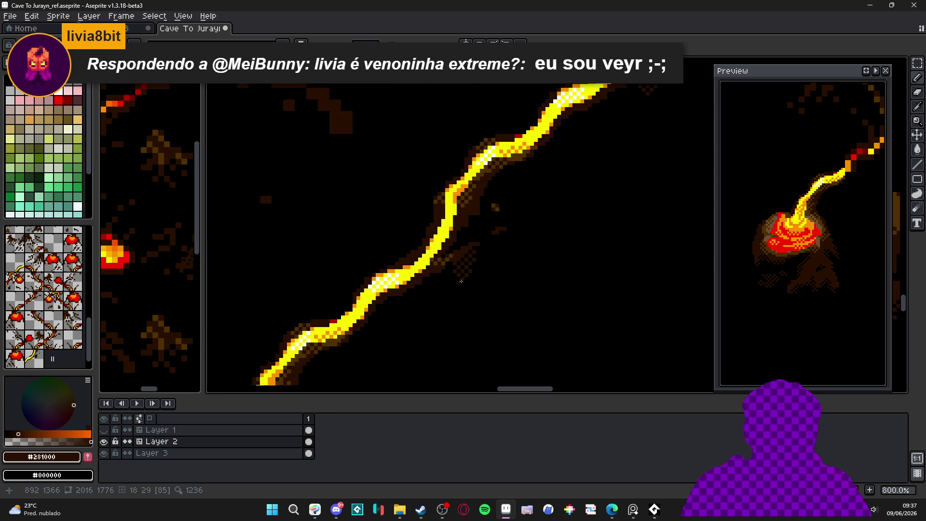
scroll(507, 239, "down", 2)
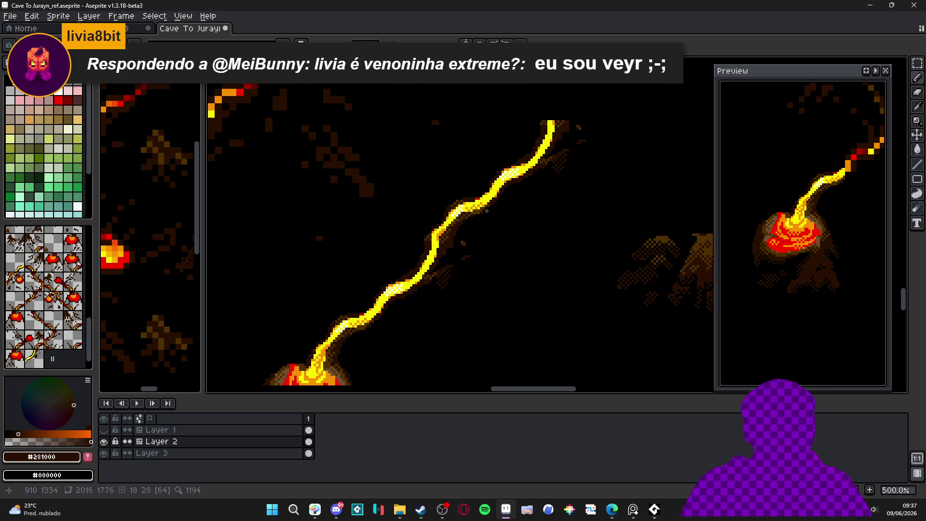
scroll(485, 218, "up", 4)
scroll(515, 240, "down", 1)
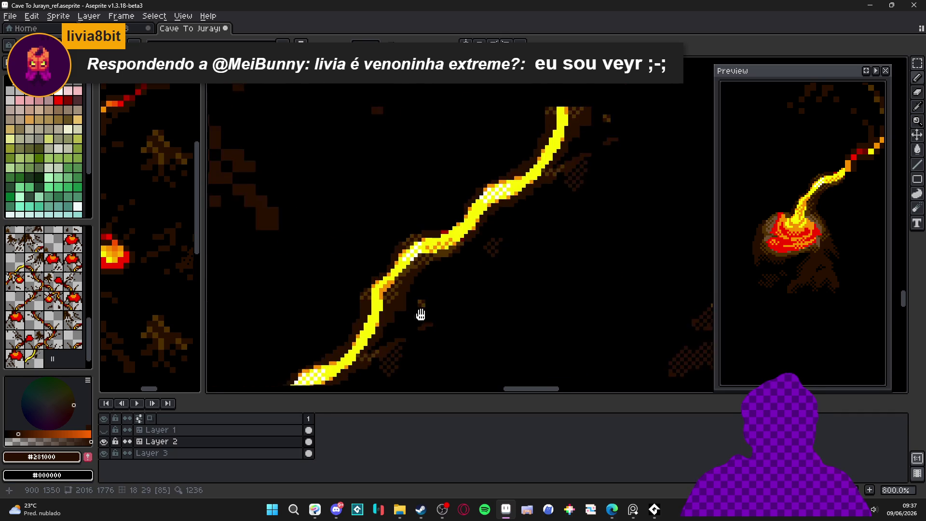
scroll(487, 241, "up", 2)
left_click(465, 245, "alt")
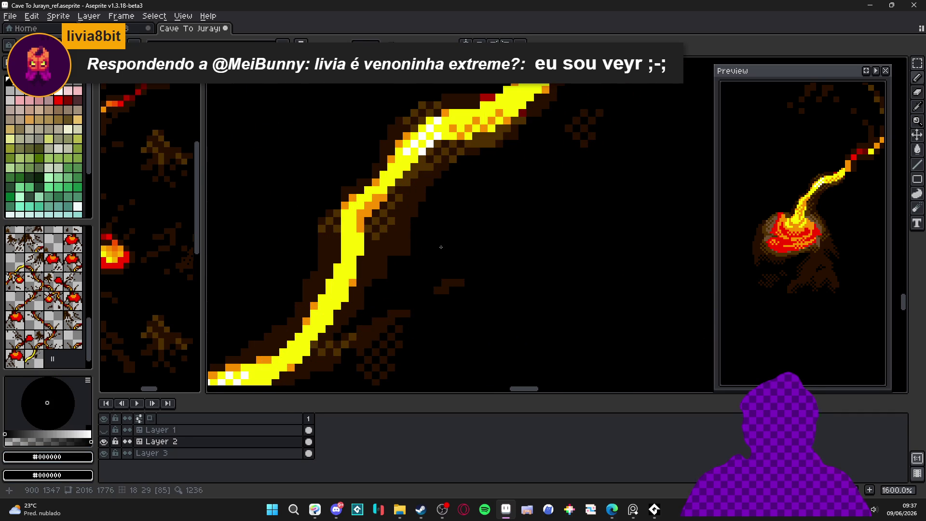
Step: Paint dark brown #281000 over part of the upper yellow lava stream to break it
key("plus")
key("plus")
key("plus")
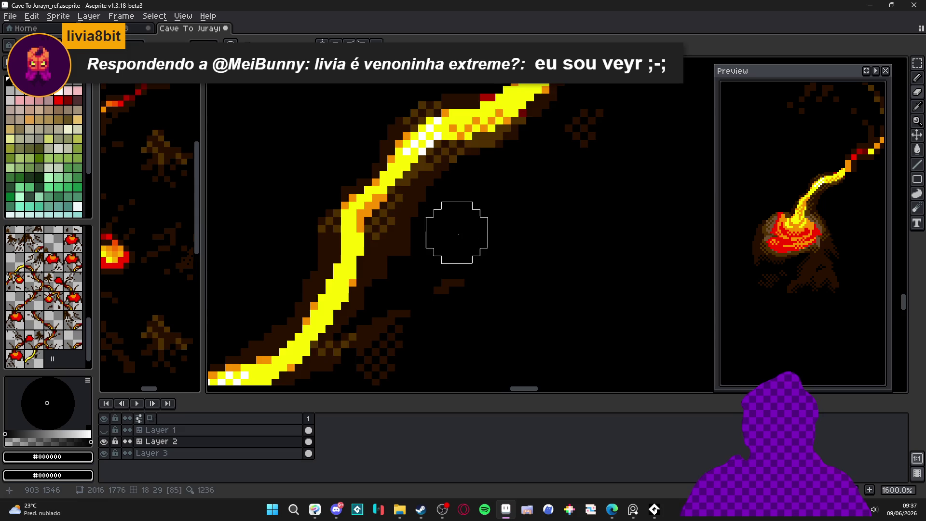
scroll(455, 218, "down", 7)
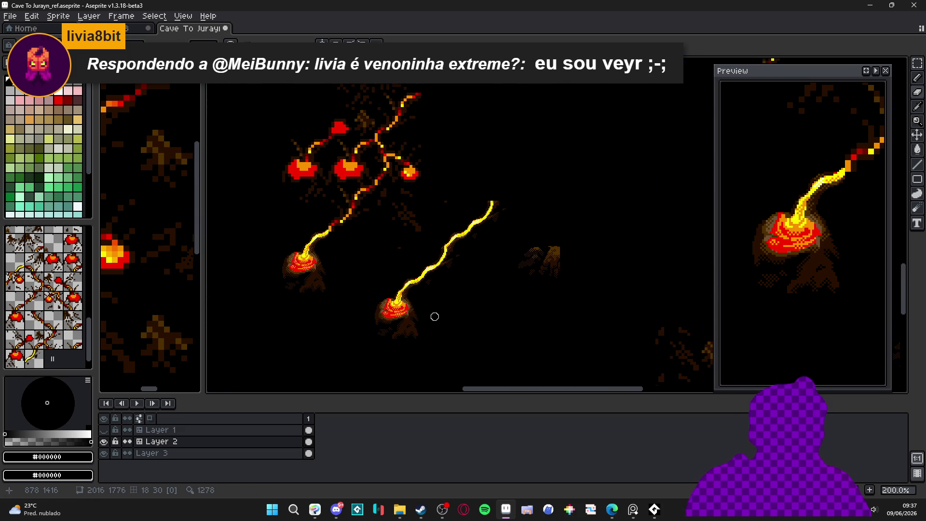
left_click_drag(434, 316, 410, 333)
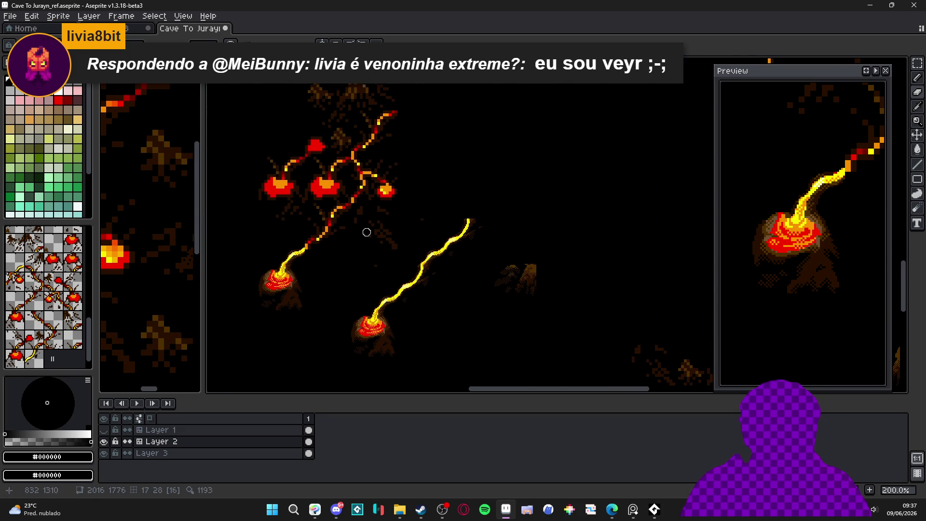
scroll(410, 220, "down", 1)
scroll(420, 239, "up", 2)
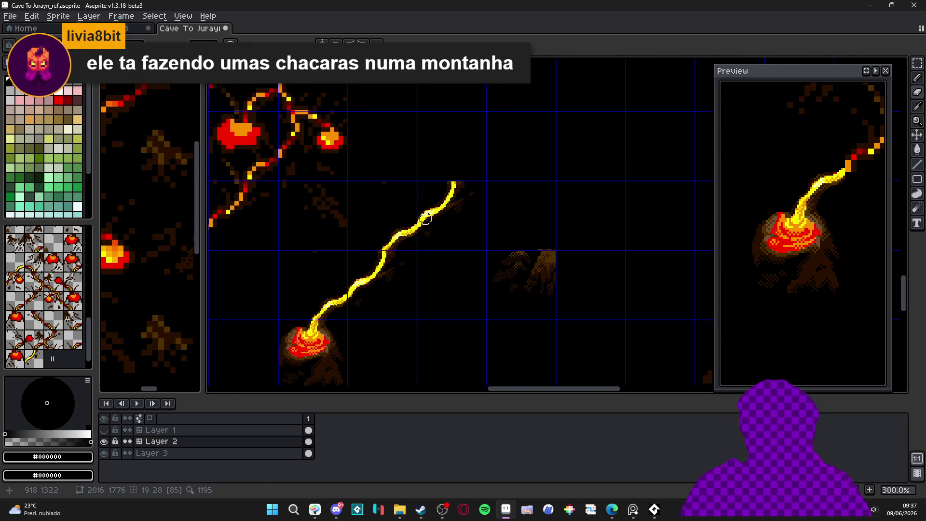
scroll(428, 207, "up", 8)
left_click(437, 165, "alt")
mouse_move(405, 159)
left_mouse_down()
mouse_move(389, 178)
mouse_move(410, 178)
mouse_move(414, 193)
mouse_move(417, 145)
mouse_move(390, 139)
mouse_move(410, 135)
left_mouse_up()
Step: Erase the stray brown pixels above the lava tip back to black
key("e")
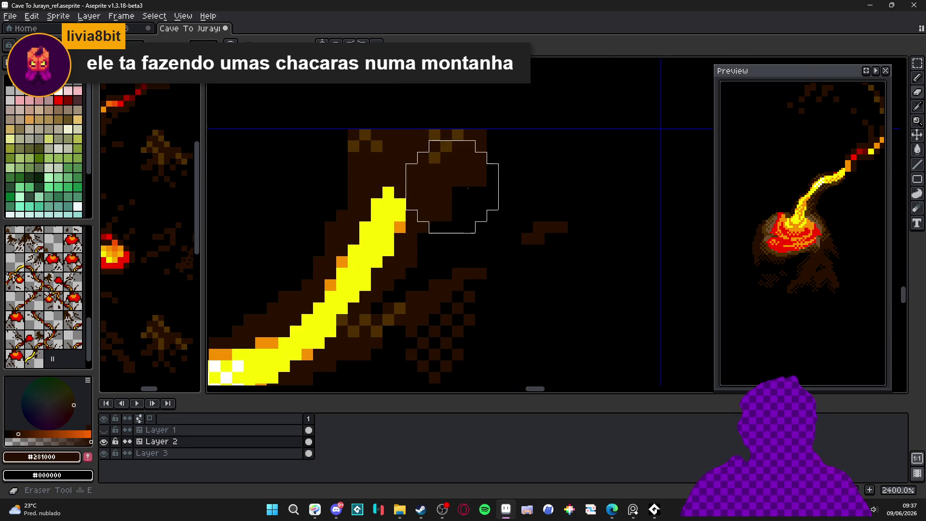
left_click_drag(496, 176, 449, 140)
mouse_move(386, 106)
left_mouse_down()
mouse_move(335, 118)
mouse_move(334, 134)
mouse_move(392, 103)
mouse_move(471, 138)
mouse_move(483, 193)
mouse_move(500, 195)
left_mouse_up()
scroll(479, 194, "down", 6)
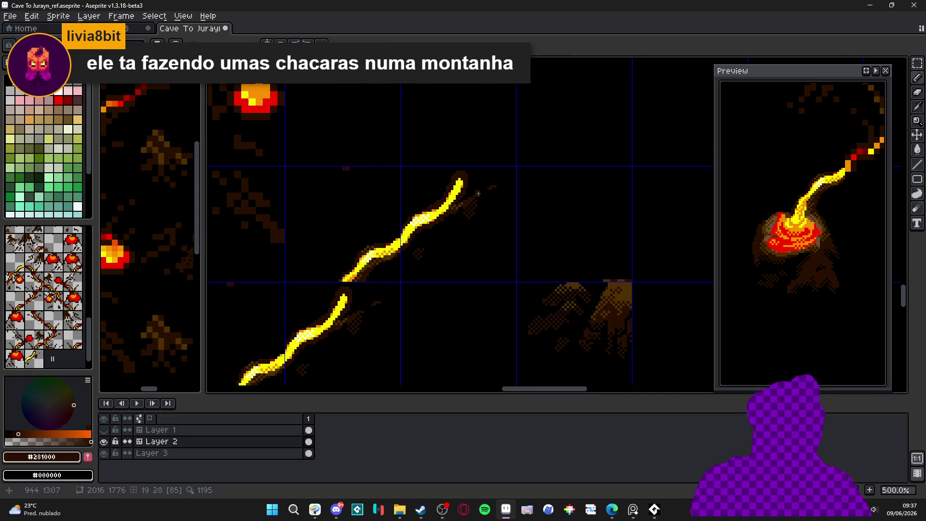
scroll(477, 191, "up", 8)
Step: Recolour the yellow pixels at the lava tip orange #F89000
left_click(450, 174, "alt")
mouse_move(450, 174)
left_mouse_down()
mouse_move(424, 167)
mouse_move(440, 141)
left_mouse_up()
mouse_move(430, 196)
left_mouse_down()
mouse_move(435, 207)
mouse_move(410, 203)
mouse_move(424, 232)
mouse_move(395, 234)
mouse_move(413, 230)
left_mouse_up()
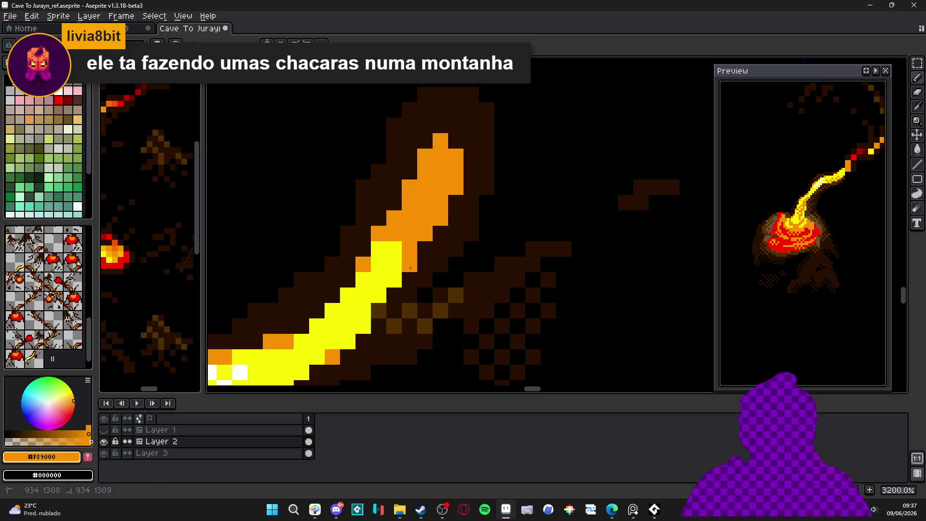
scroll(411, 300, "down", 7)
scroll(410, 300, "down", 3)
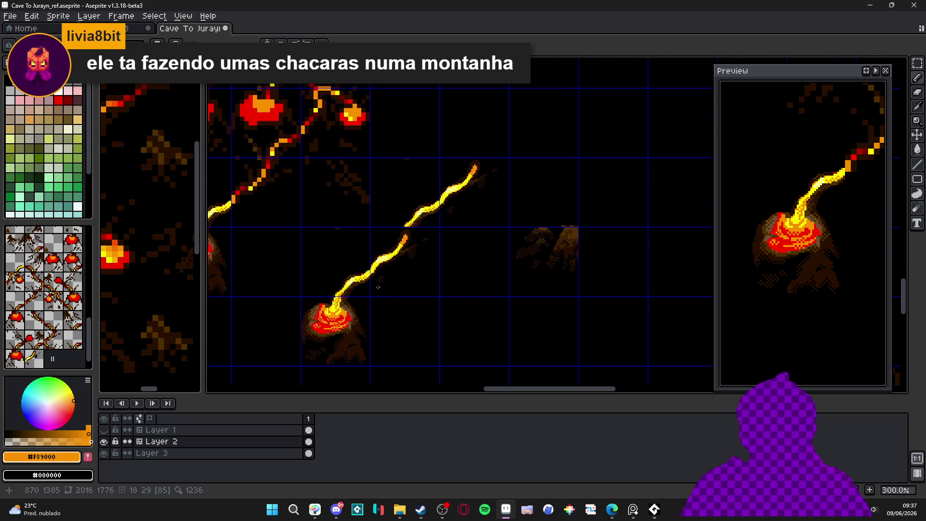
scroll(360, 299, "up", 2)
Step: Sample red and orange from the lava, then undo the last eraser stroke
left_click(346, 332, "alt")
scroll(529, 207, "up", 5)
scroll(373, 266, "down", 2)
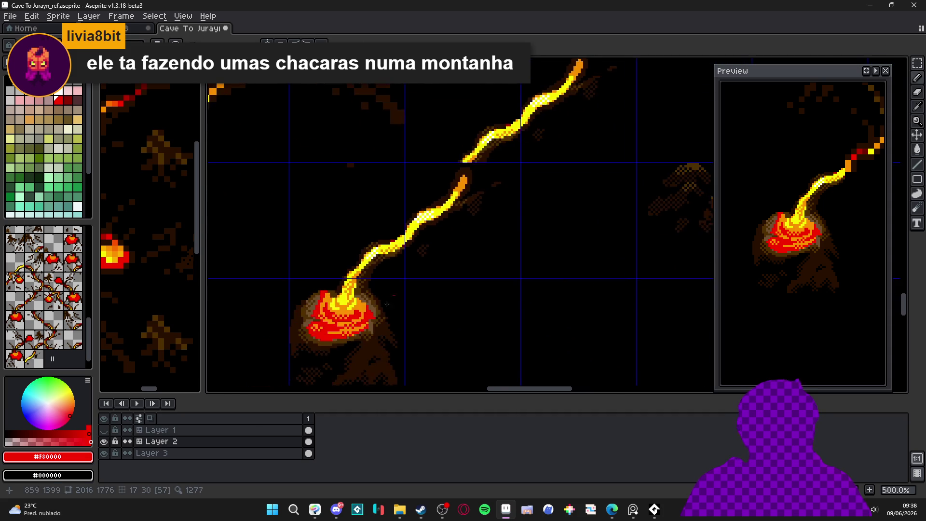
scroll(410, 262, "up", 2)
left_click(437, 260, "alt")
scroll(437, 261, "down", 1)
left_click_drag(437, 260, 375, 250)
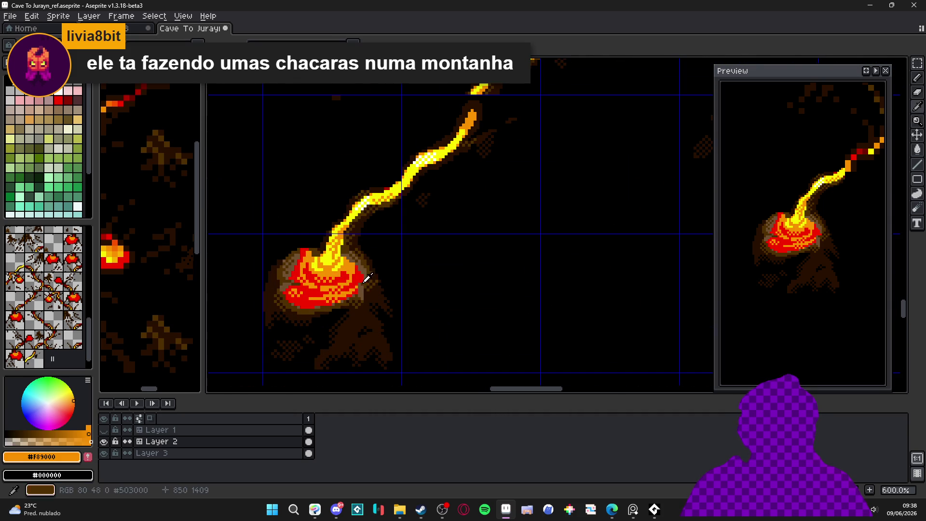
left_click(346, 277, "alt")
scroll(342, 270, "down", 1)
left_click_drag(508, 104, 411, 257)
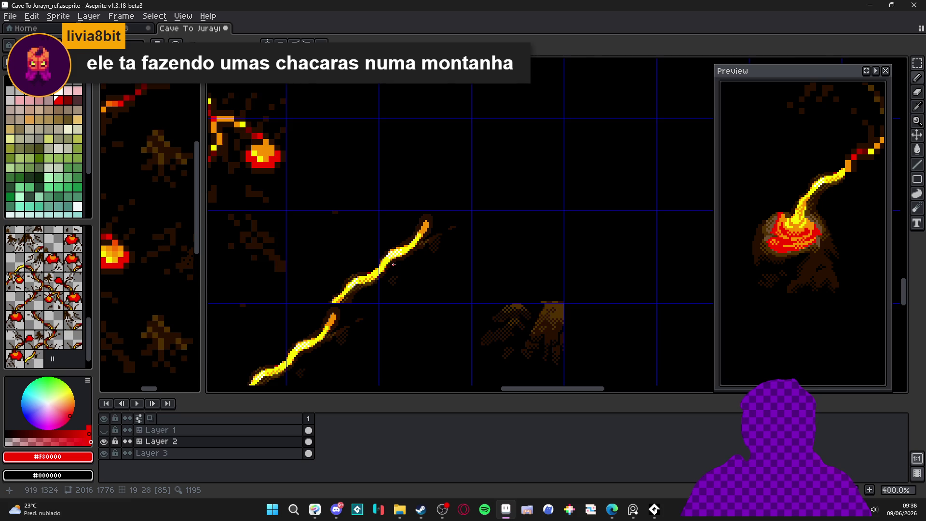
scroll(394, 264, "down", 1)
key("ctrl+z")
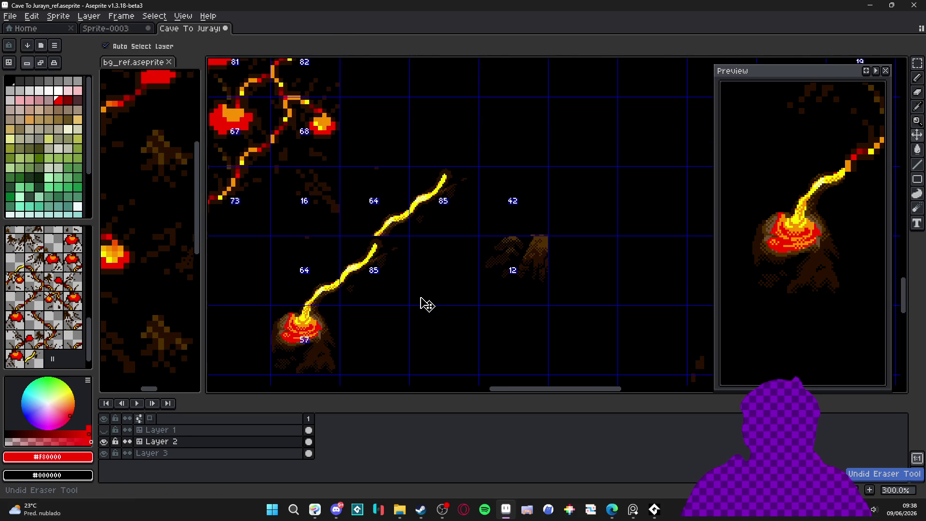
Step: Undo and then redo the last pencil stroke on the lava
key("ctrl+z")
key("ctrl+z")
key("ctrl+z")
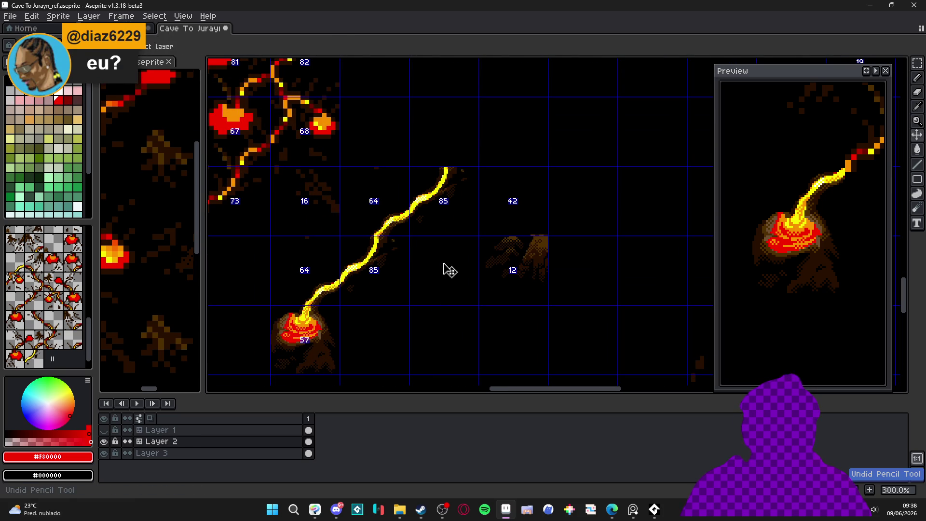
key("ctrl+y")
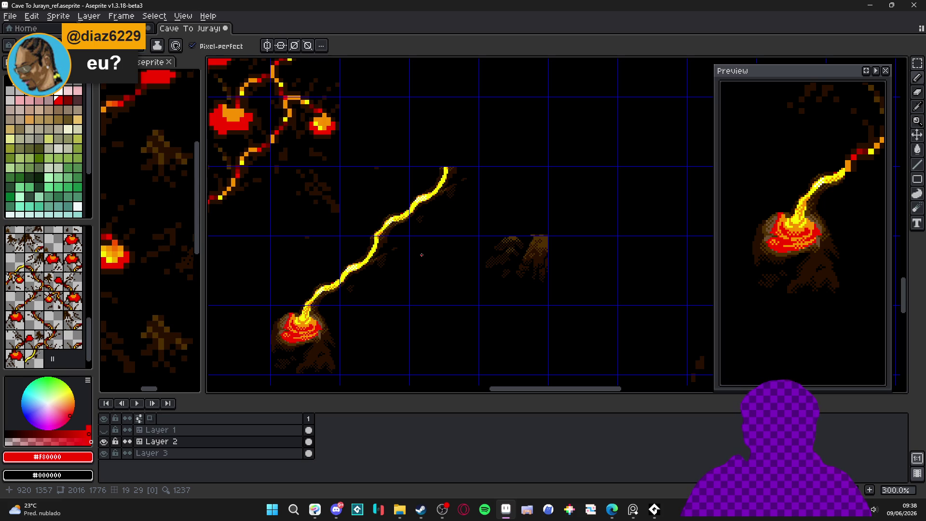
scroll(388, 248, "up", 1)
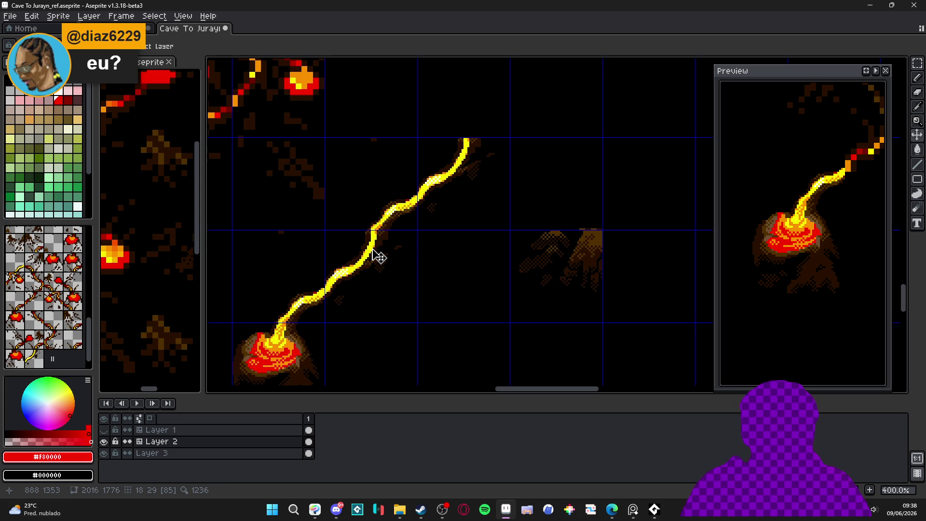
left_click_drag(361, 273, 366, 276)
Step: Switch to the Rectangular Marquee and pan along the upper stream to check it is unbroken
key("m")
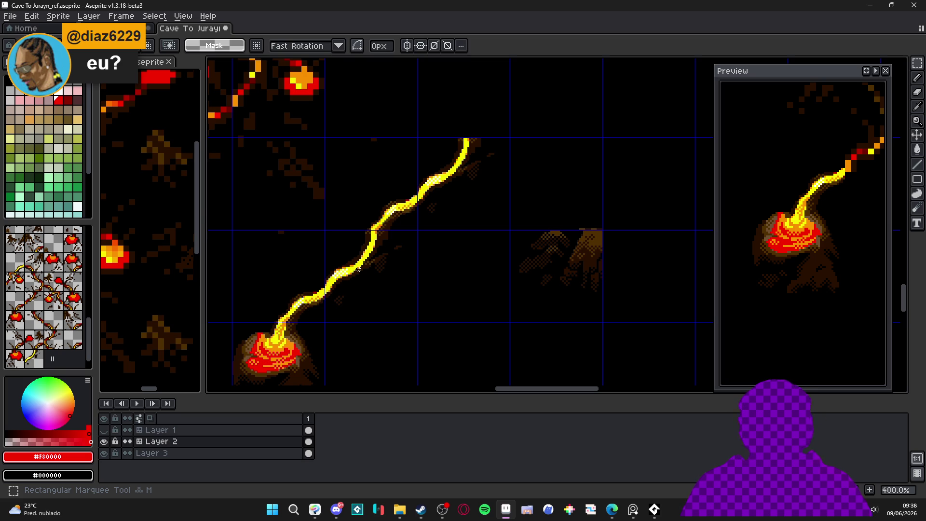
scroll(358, 270, "down", 1)
left_click_drag(358, 270, 375, 219)
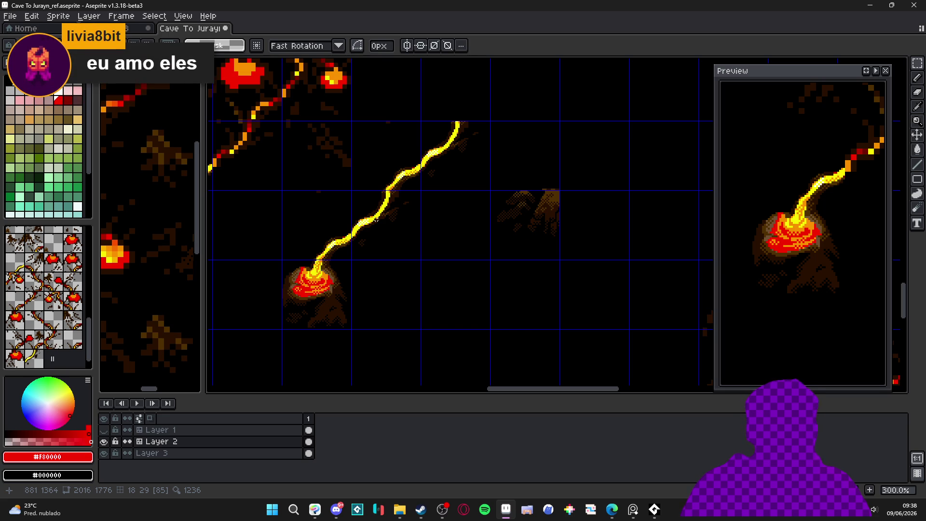
scroll(376, 220, "up", 2)
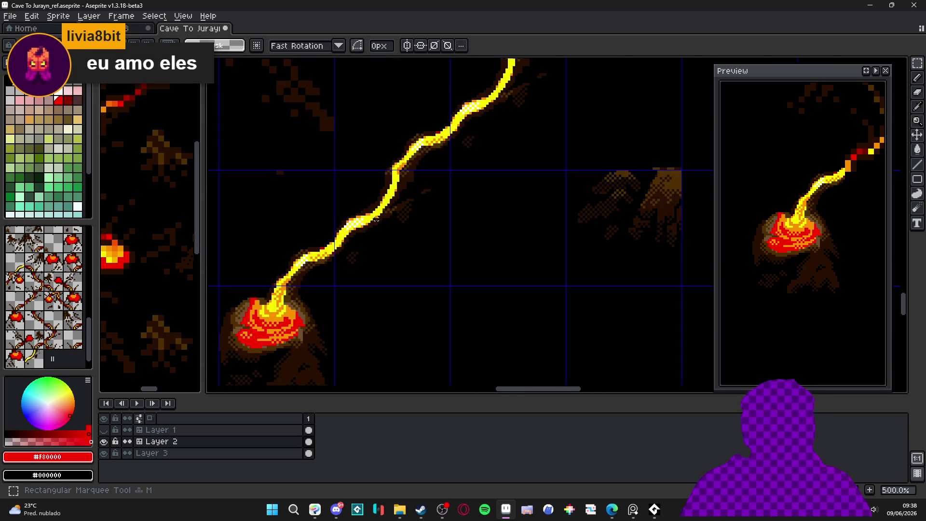
scroll(376, 220, "down", 1)
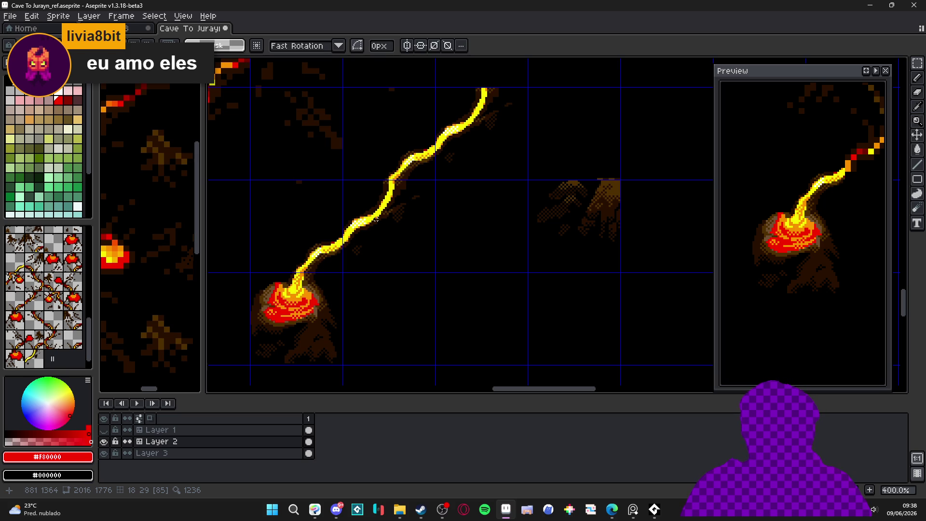
scroll(376, 219, "down", 1)
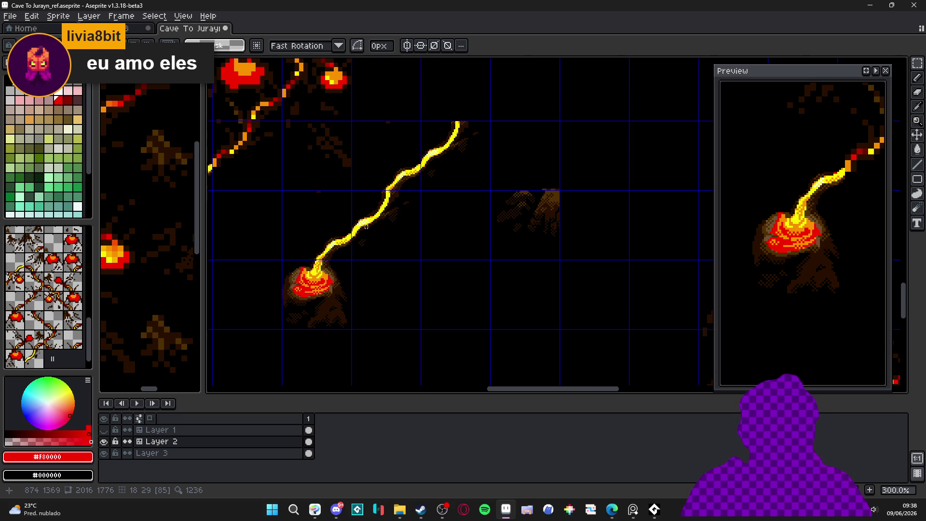
key("ctrl")
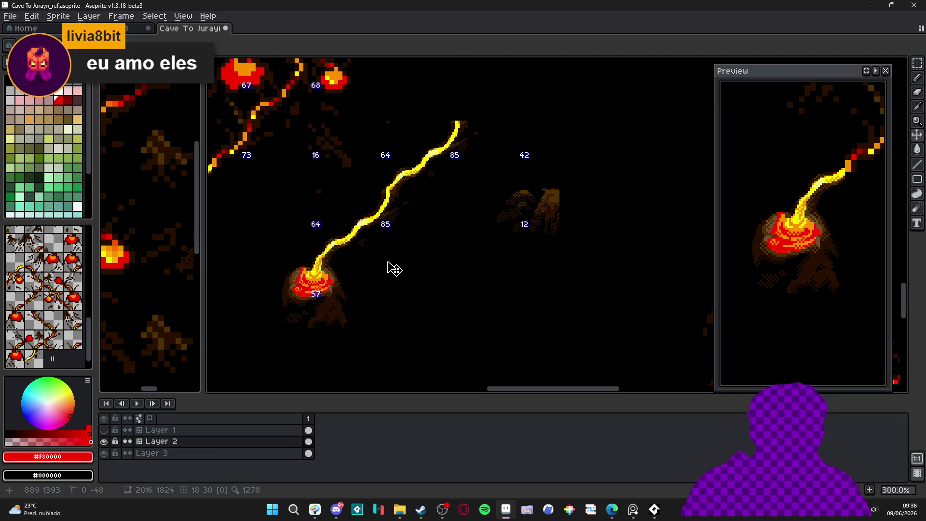
scroll(349, 263, "up", 1)
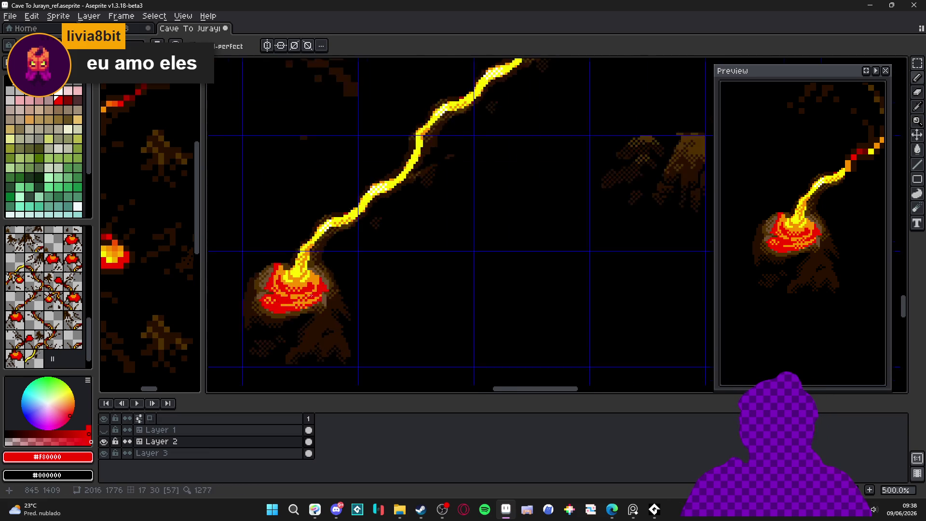
left_click_drag(346, 273, 318, 312)
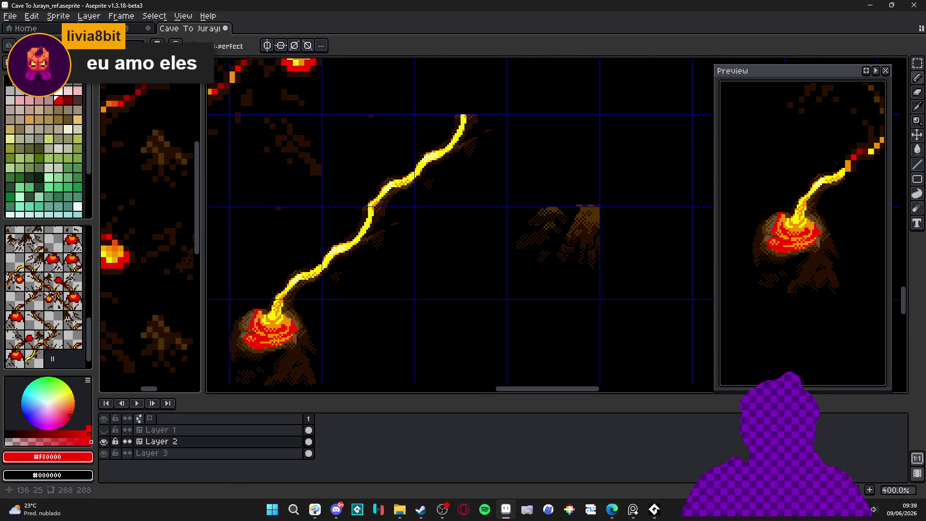
scroll(364, 209, "up", 7)
Step: Rework the stream's top pixels, repainting them dark brown with yellow below the red tip
left_click(464, 109)
mouse_move(453, 130)
left_mouse_down()
mouse_move(463, 116)
mouse_move(452, 119)
mouse_move(453, 97)
mouse_move(448, 109)
mouse_move(482, 120)
mouse_move(436, 178)
mouse_move(442, 206)
left_mouse_up()
key("ctrl+z")
left_click(447, 131)
left_click(424, 121, "alt")
left_click(454, 126, "alt")
Step: Add an orange block one pixel right on the lava line, ringed with orange pixels
left_click(459, 189, "alt")
key("ctrl+z")
left_click(444, 206)
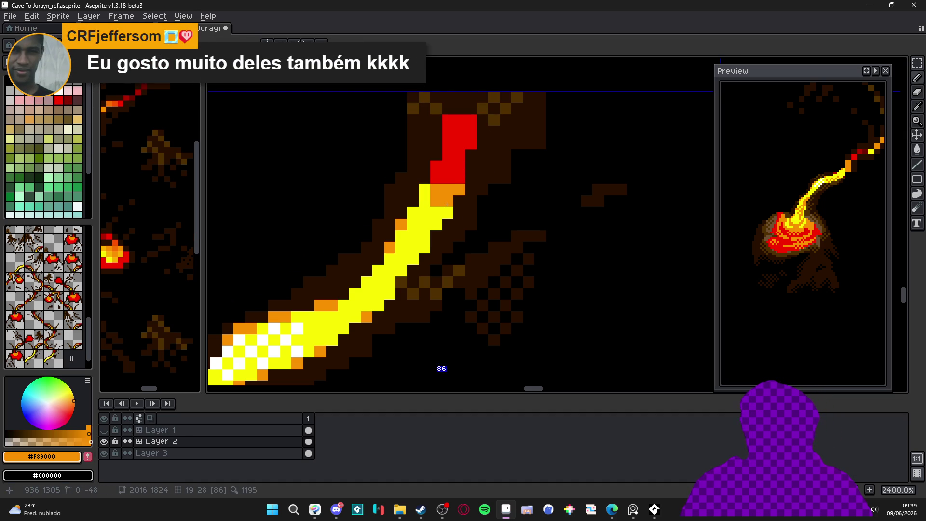
left_click(447, 213)
left_click(424, 190)
left_click(425, 201)
left_click(413, 213)
Step: Shade the stream's right edge with orange pixels, then sample dark brown #281000
left_click(436, 213)
left_click(436, 225)
left_click(424, 213)
left_click(424, 248)
left_click(412, 270)
scroll(405, 246, "down", 3)
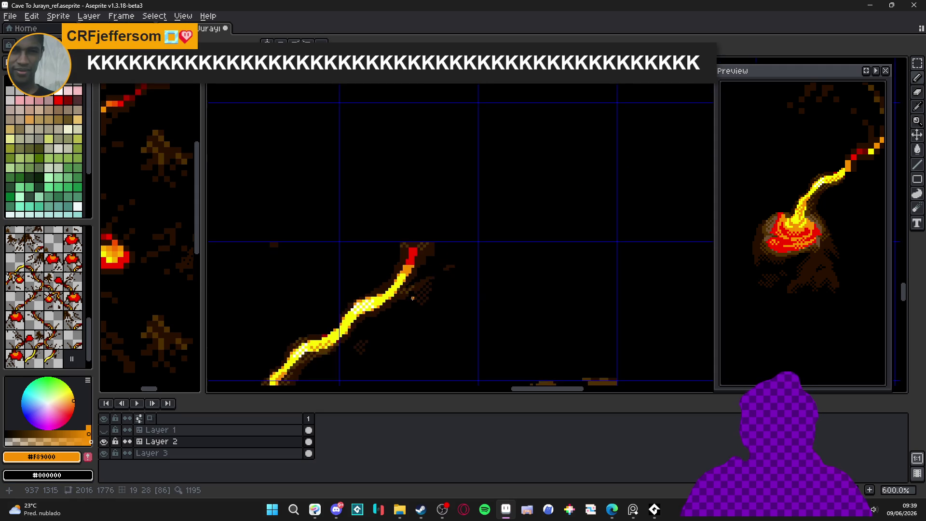
scroll(405, 246, "up", 2)
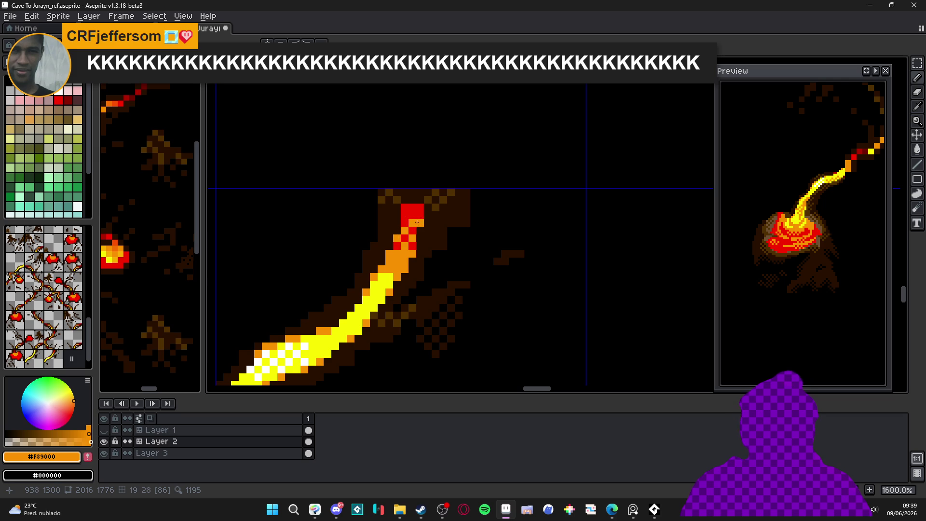
left_click(425, 206, "alt")
scroll(423, 207, "down", 6)
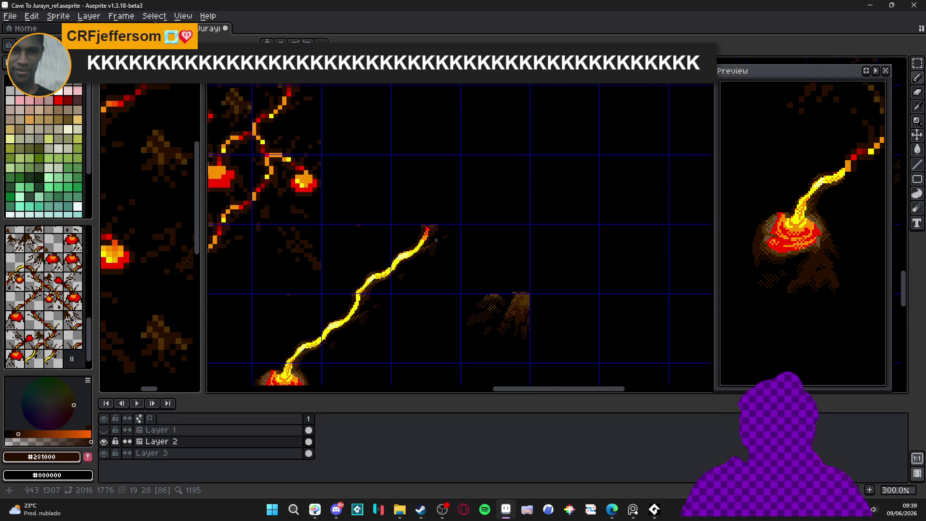
Step: Frame the whole lava stream and save the cave map with Ctrl+S
left_click_drag(436, 240, 455, 215)
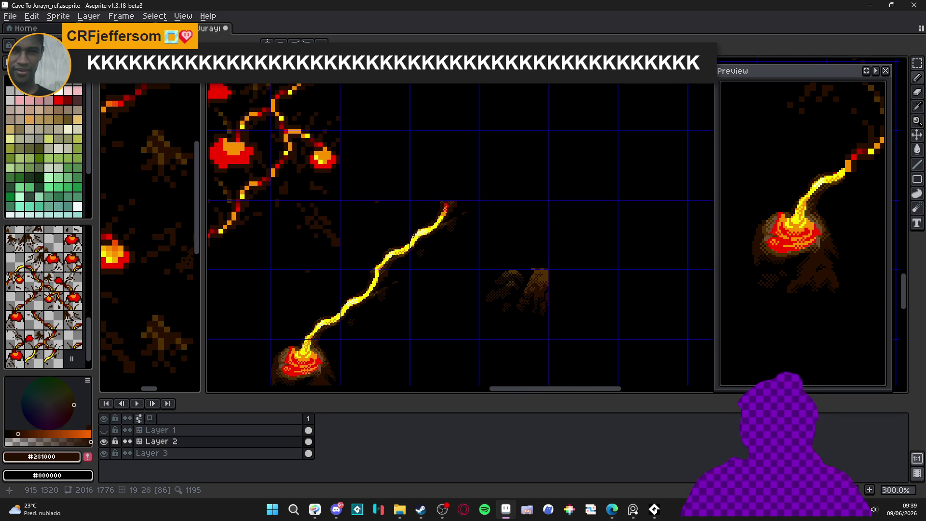
scroll(394, 241, "down", 1)
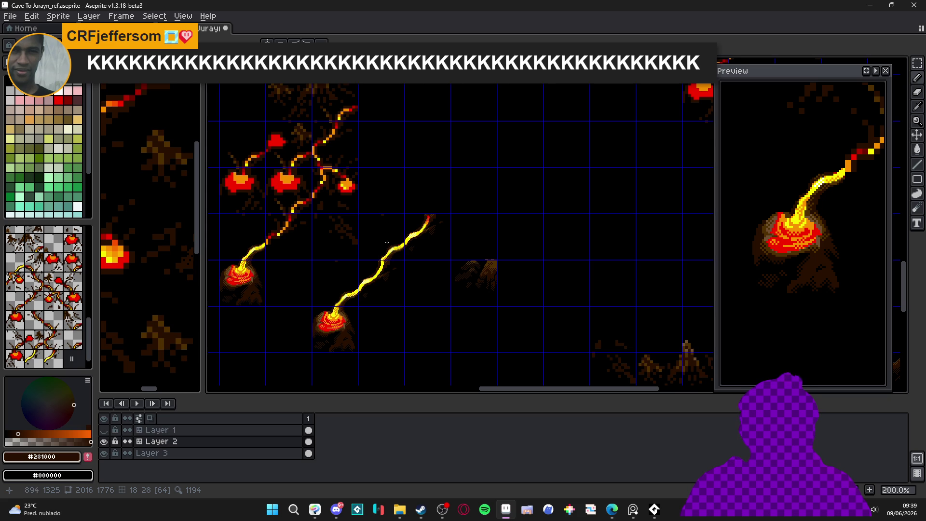
scroll(393, 238, "up", 1)
scroll(388, 234, "down", 1)
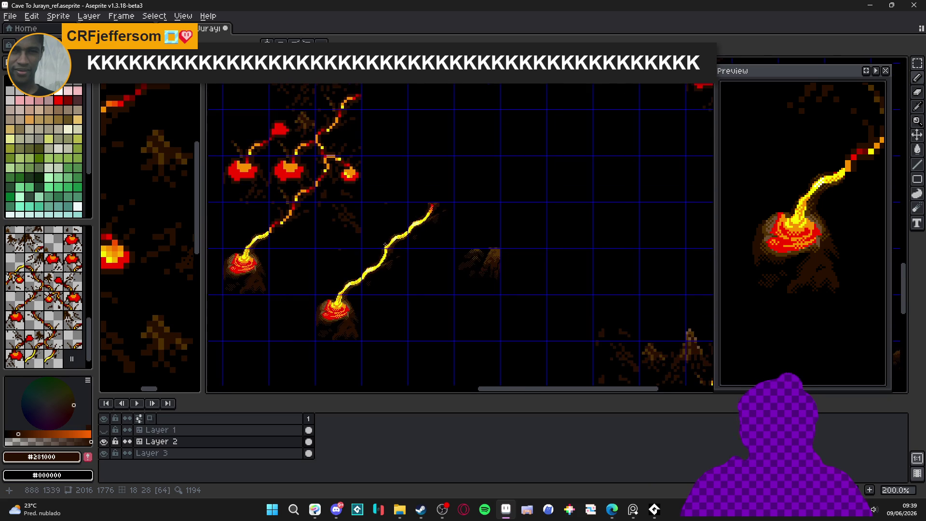
key("ctrl+s")
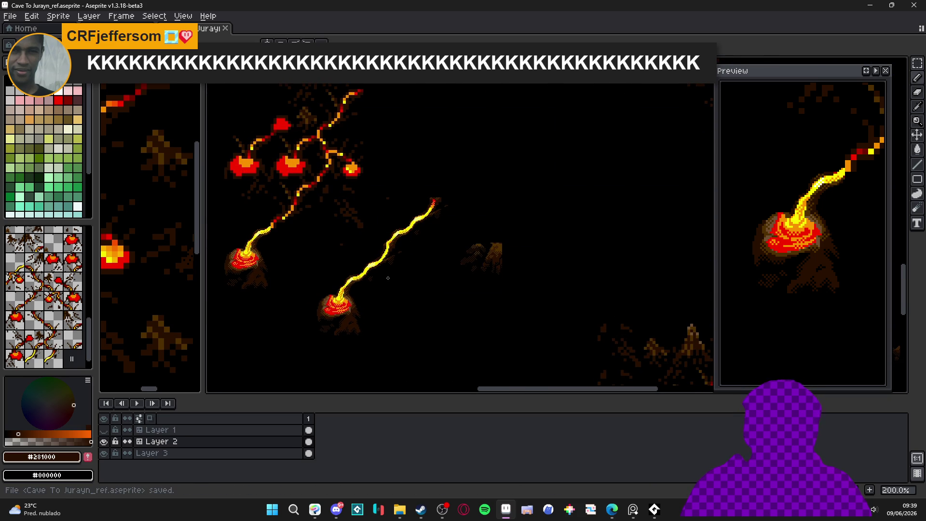
scroll(285, 292, "down", 1)
scroll(325, 246, "up", 1)
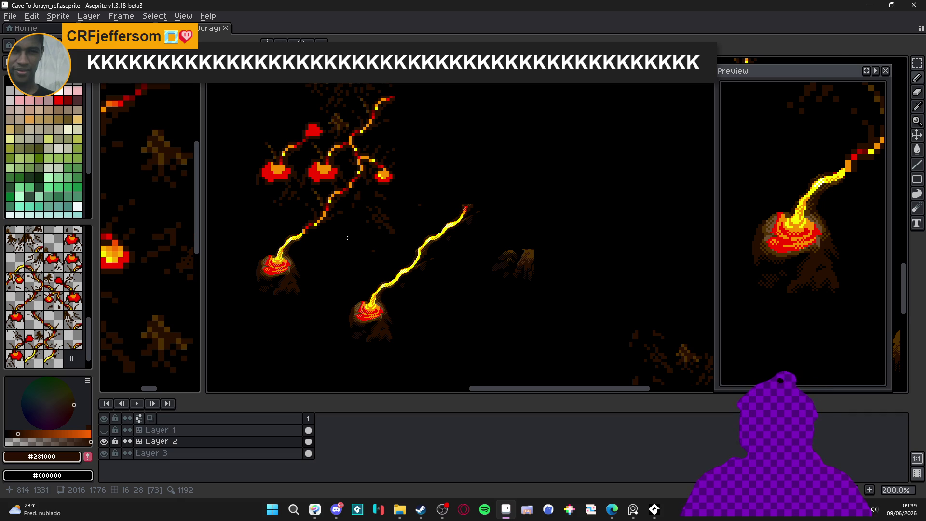
Step: Show the pixel grid and draw a rectangular selection around the lower lava pool
left_click_drag(347, 238, 341, 257)
key("ctrl+apostrophe")
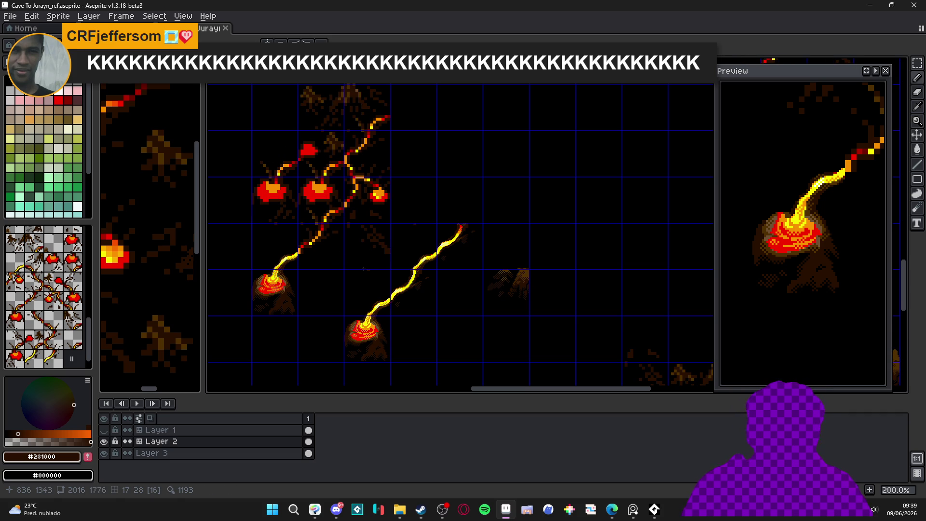
left_click_drag(387, 238, 355, 203)
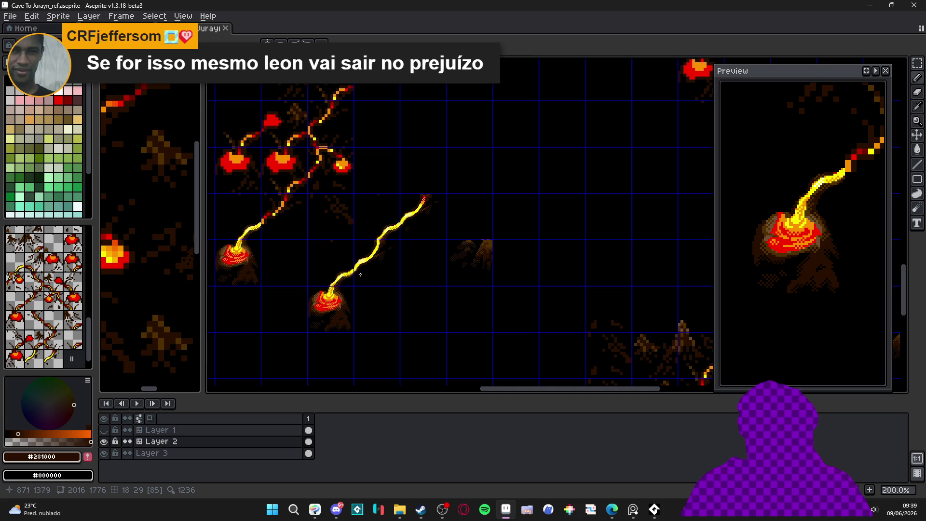
scroll(353, 281, "up", 2)
key("m")
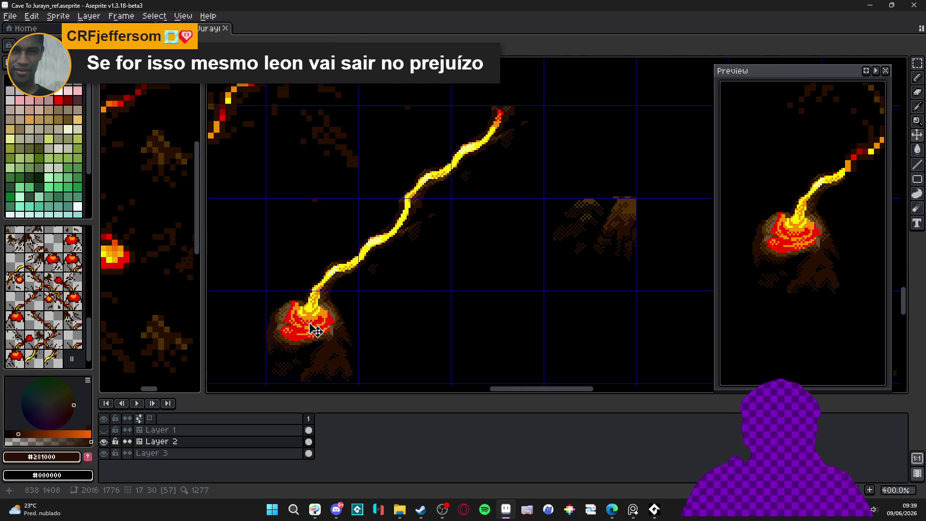
left_click_drag(309, 322, 310, 263)
scroll(310, 262, "down", 1)
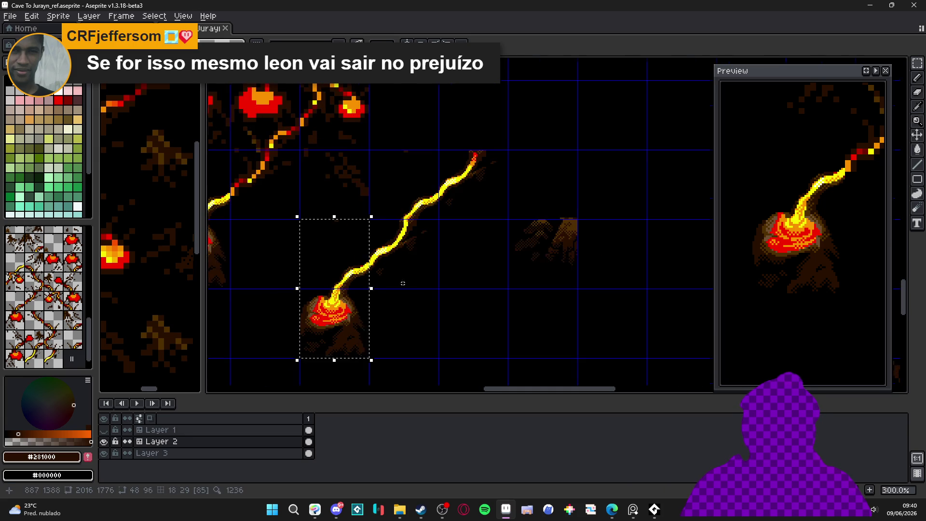
Step: Add the stream to the lava pool selection, copy it, and paste it into Sprite-0003
left_click_drag(388, 284, 460, 296)
key("ctrl+d")
left_click(125, 28)
scroll(372, 185, "up", 1)
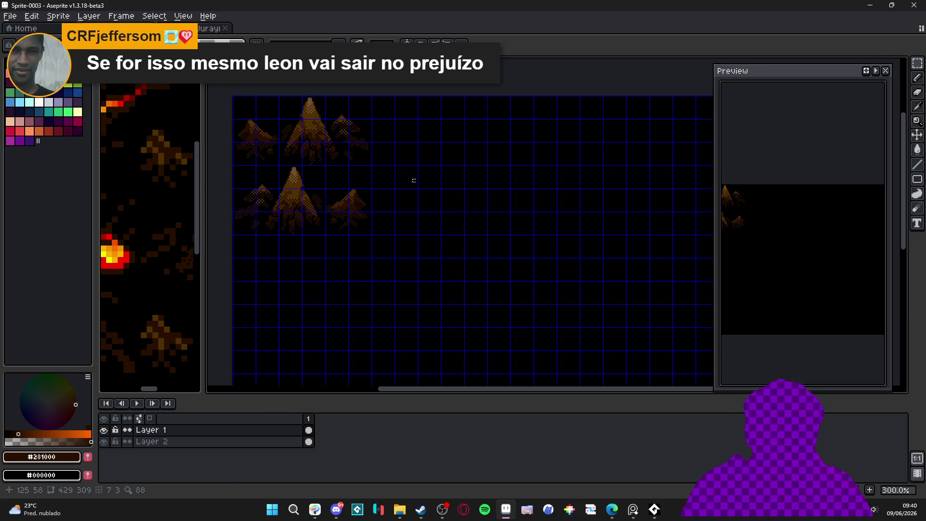
scroll(417, 182, "up", 1)
key("ctrl+v")
Step: Move the pasted lava pool and stream beside the brown rock pieces and commit it
scroll(481, 289, "up", 3)
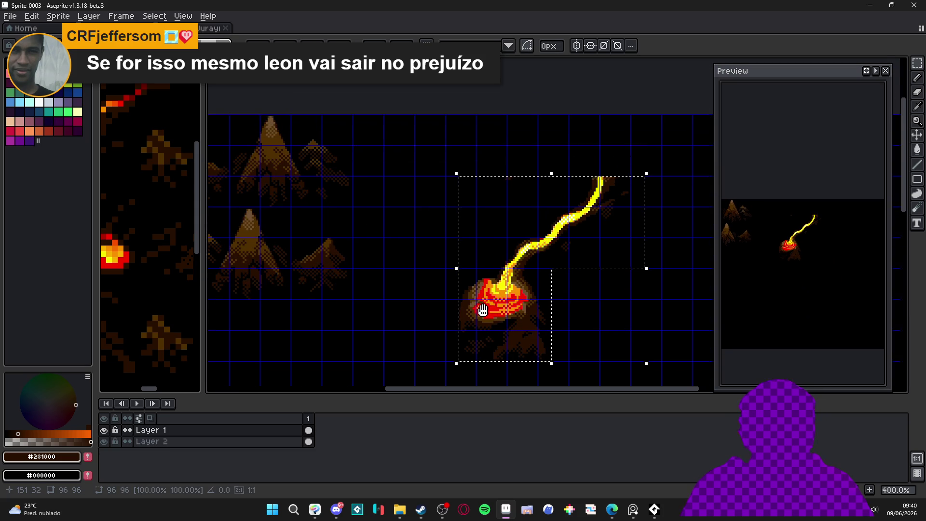
scroll(470, 251, "up", 2)
mouse_move(471, 248)
left_mouse_down()
mouse_move(343, 157)
mouse_move(311, 153)
left_mouse_up()
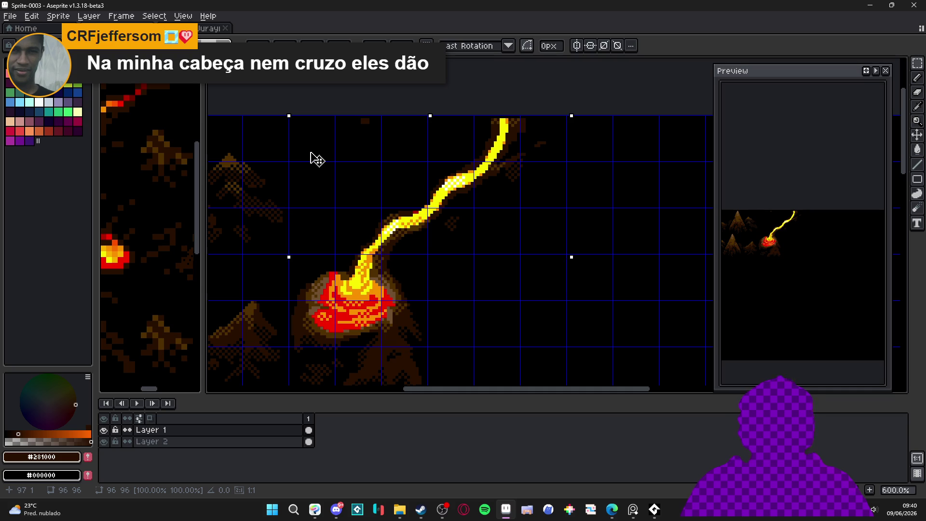
scroll(310, 156, "up", 4)
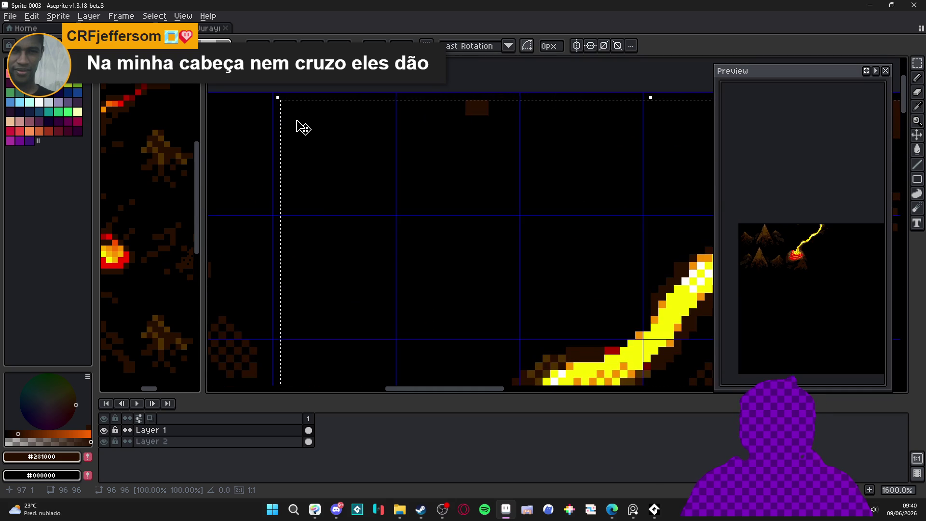
scroll(299, 120, "down", 6)
left_click_drag(348, 211, 360, 206)
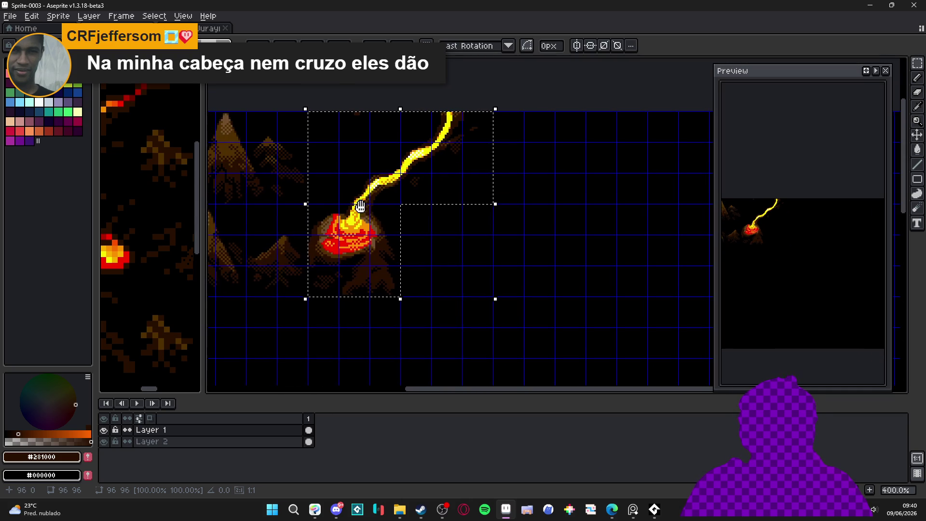
scroll(360, 207, "down", 1)
key("Return")
Step: Hide the pixel grid on the tile sheet and return to the cave map
scroll(460, 199, "down", 1)
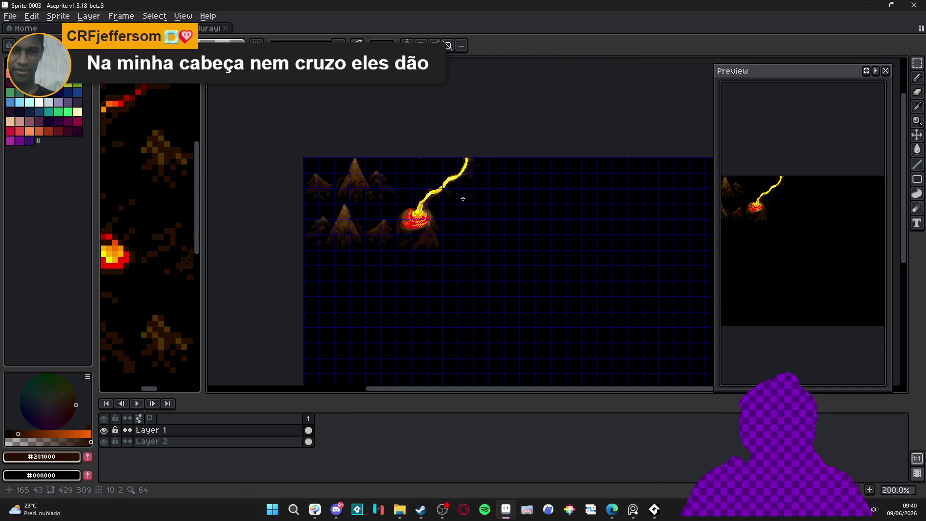
scroll(434, 215, "up", 1)
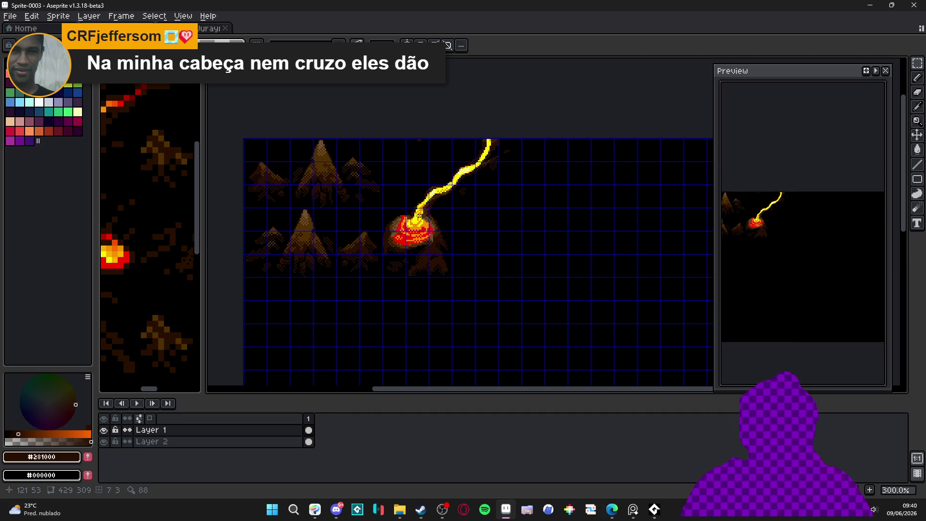
left_click_drag(419, 215, 405, 223)
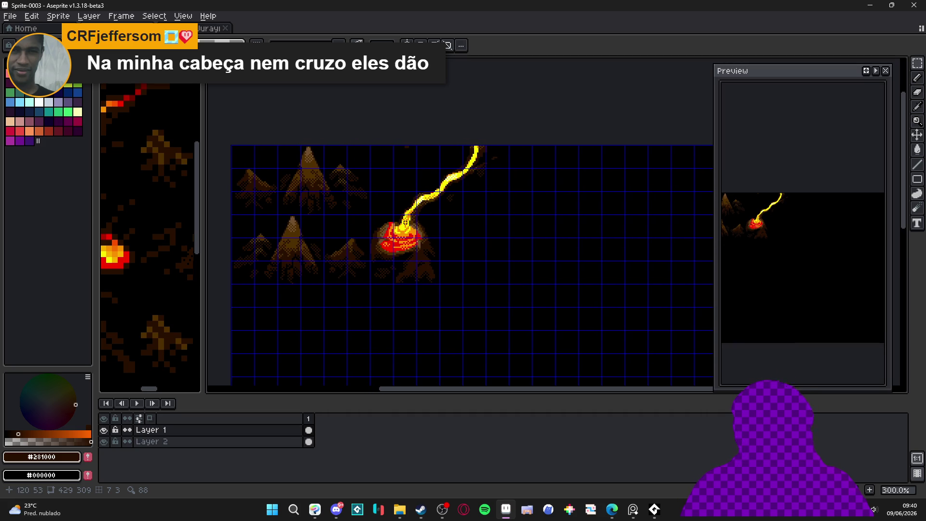
key("ctrl+apostrophe")
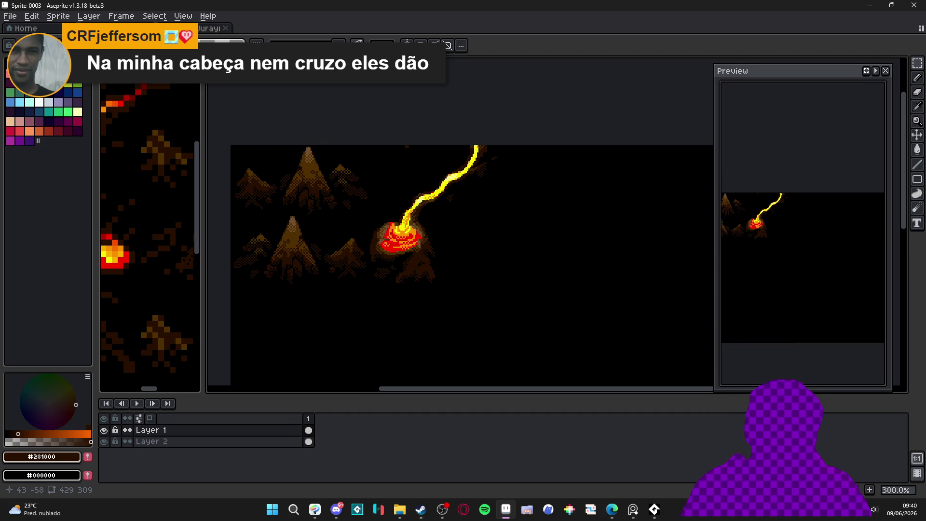
left_click(203, 29)
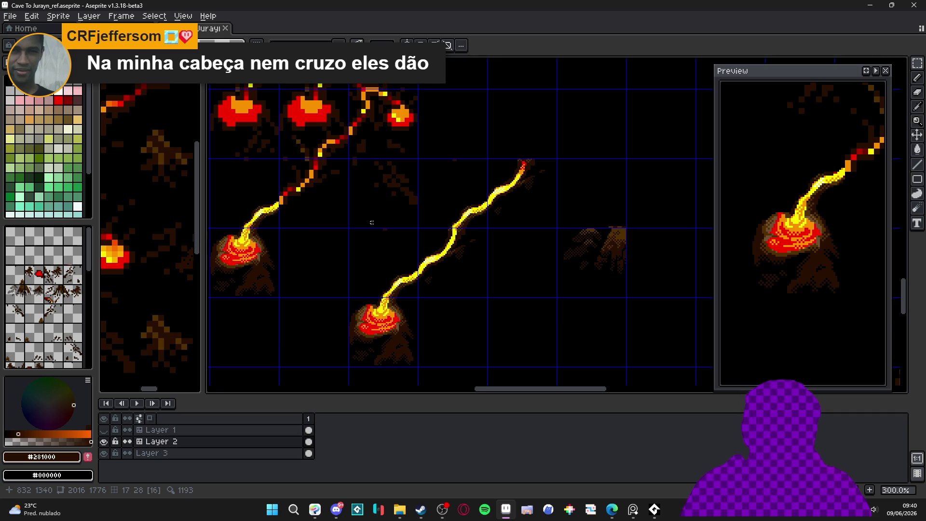
Step: Compare the tile sheet against the cave map, then save the cave map file
scroll(398, 235, "down", 1)
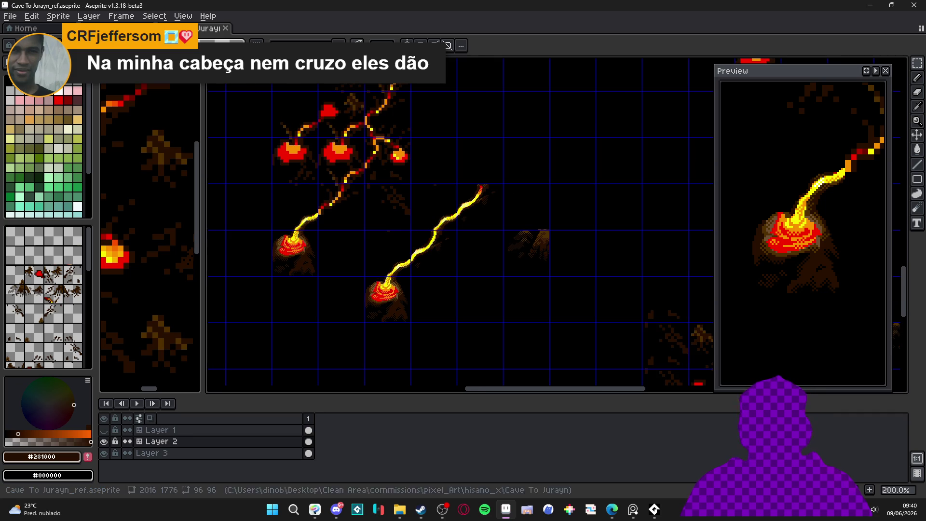
left_click(97, 28)
left_click(203, 29)
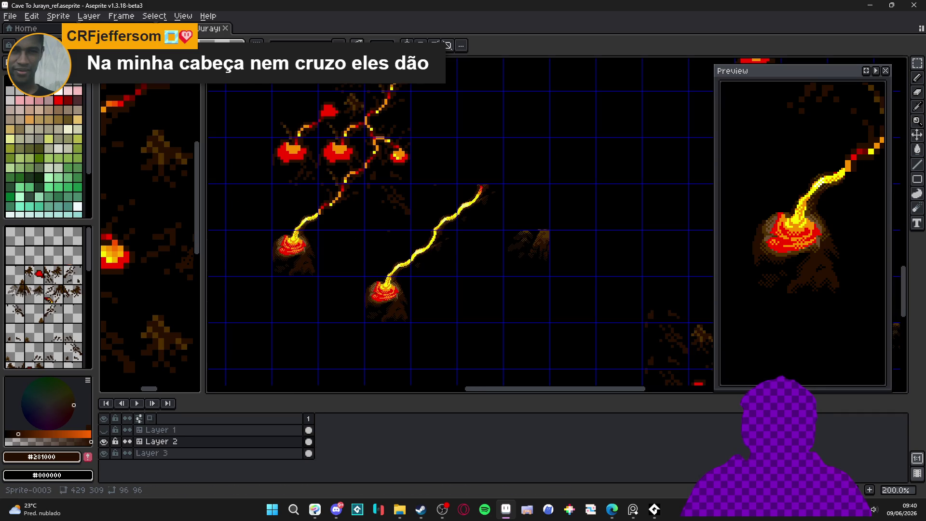
left_click(96, 28)
left_click(203, 29)
left_click(97, 28)
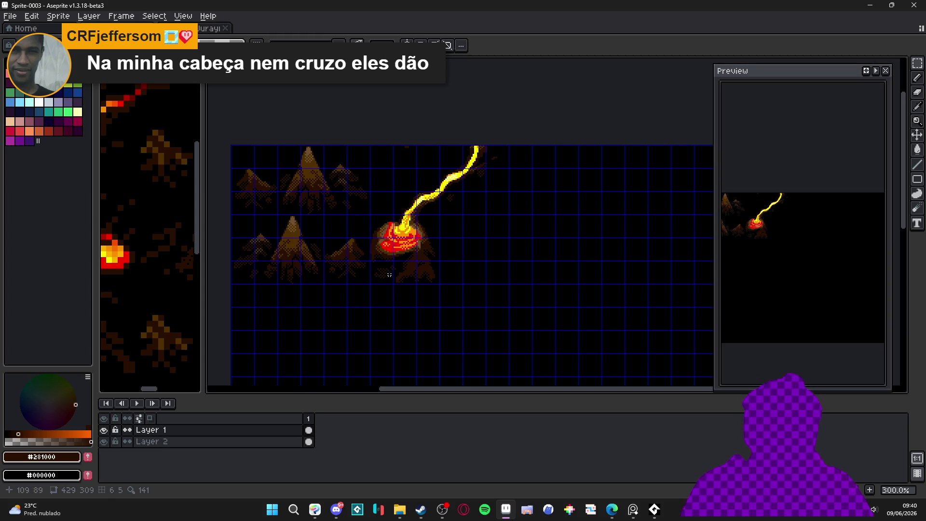
key("ctrl+Tab")
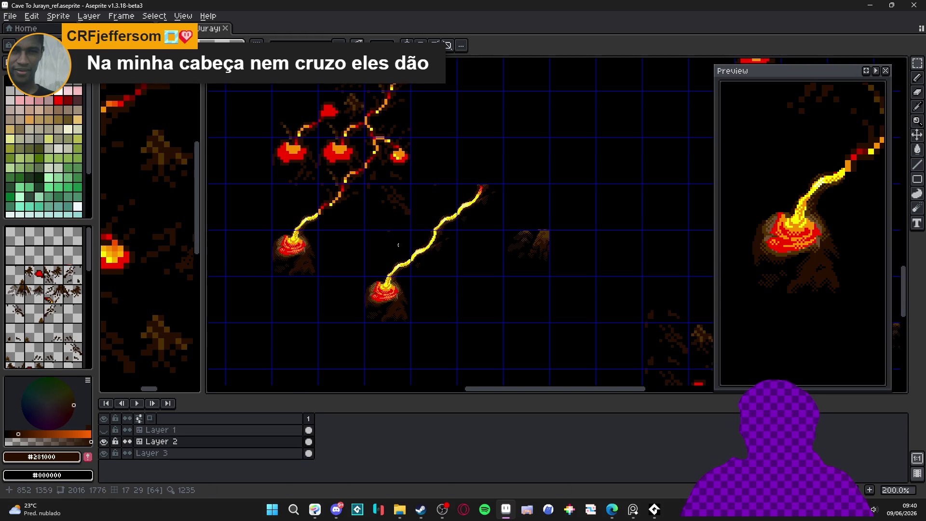
key("ctrl+s")
Step: Inspect the cave map's upper-left lava pools and streams, then bring up the Sprite-0003 tile sheet
scroll(416, 242, "down", 1)
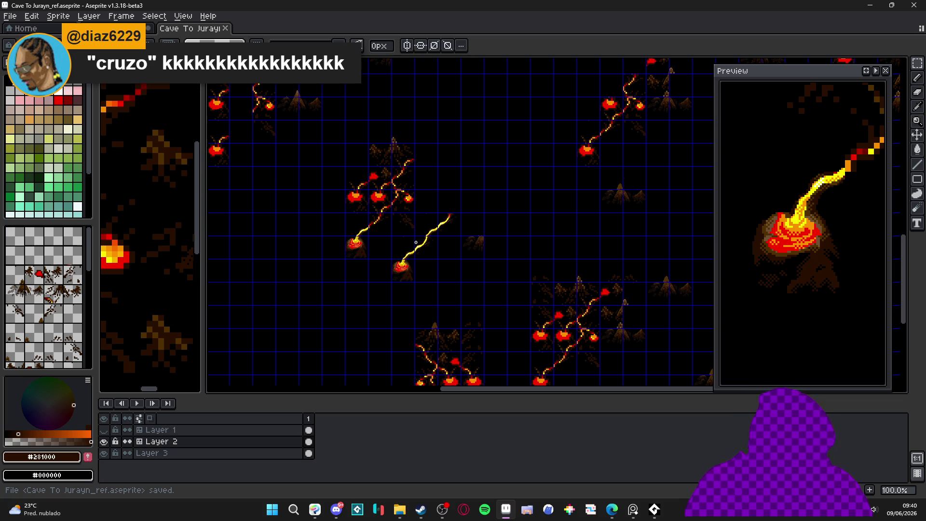
left_click_drag(458, 283, 424, 264)
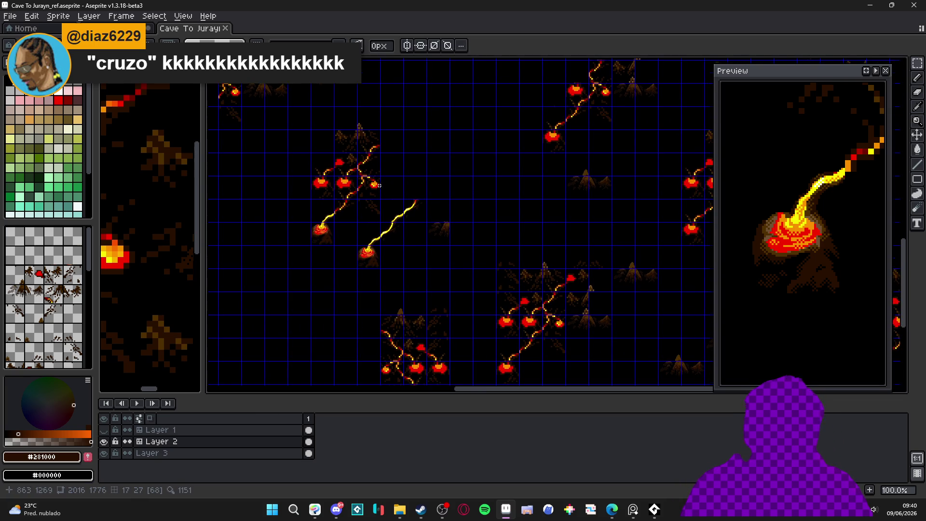
scroll(375, 185, "up", 1)
mouse_move(405, 246)
left_mouse_down()
mouse_move(413, 192)
mouse_move(419, 232)
left_mouse_up()
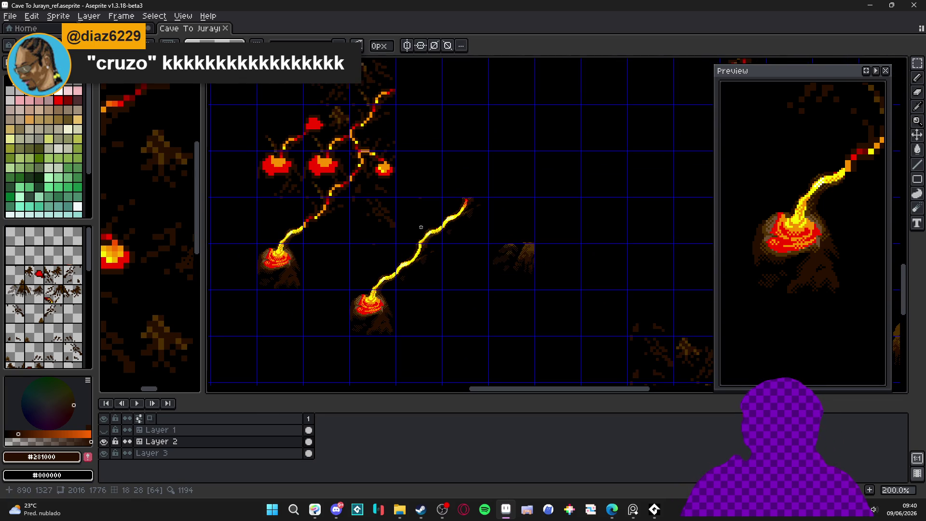
scroll(311, 131, "up", 1)
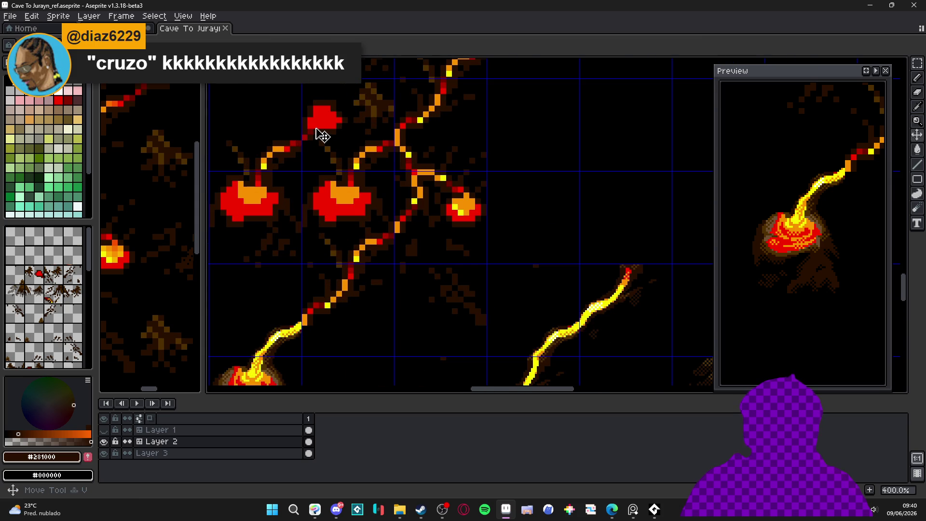
scroll(333, 145, "down", 2)
scroll(390, 178, "down", 1)
scroll(394, 181, "up", 1)
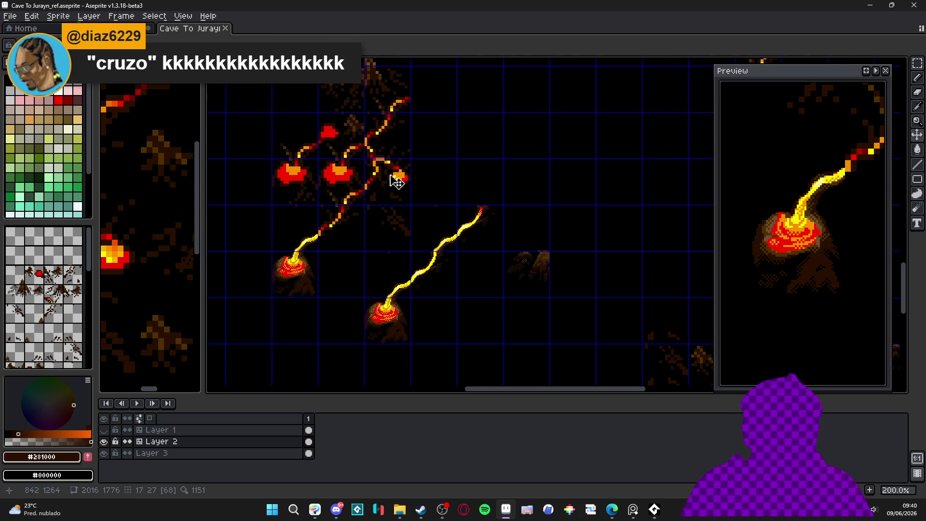
scroll(396, 181, "down", 3)
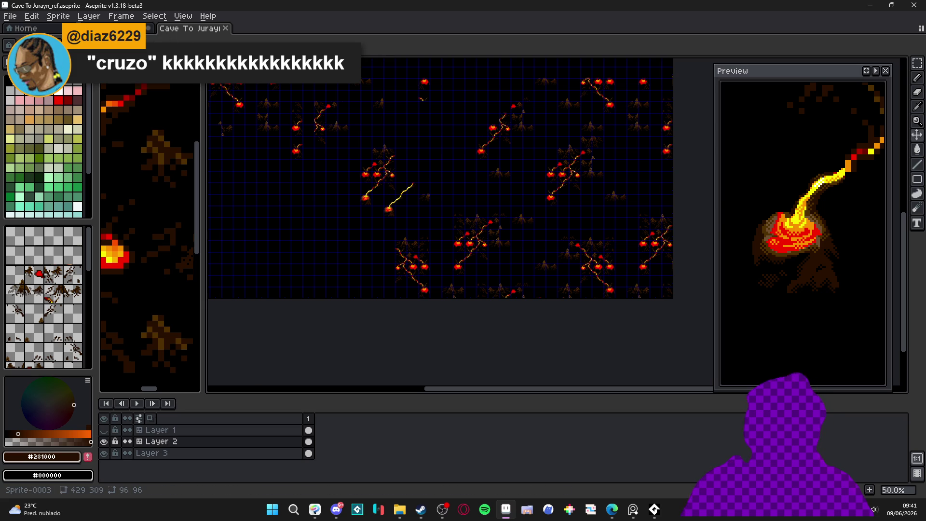
left_click(143, 27)
scroll(388, 217, "down", 1)
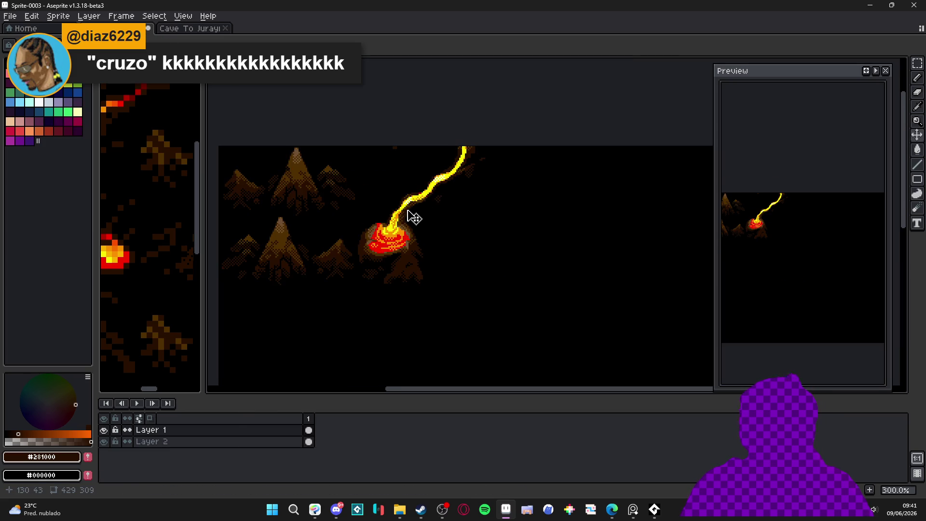
scroll(409, 213, "up", 1)
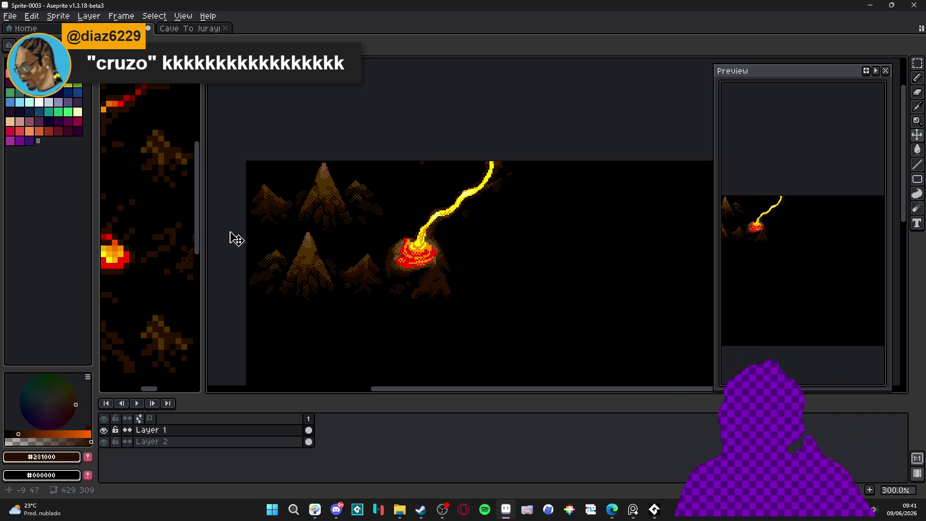
left_click_drag(203, 235, 266, 239)
Step: Look over the bg_ref reference, then show the grid on the Cave To Jurayn map
scroll(230, 241, "down", 2)
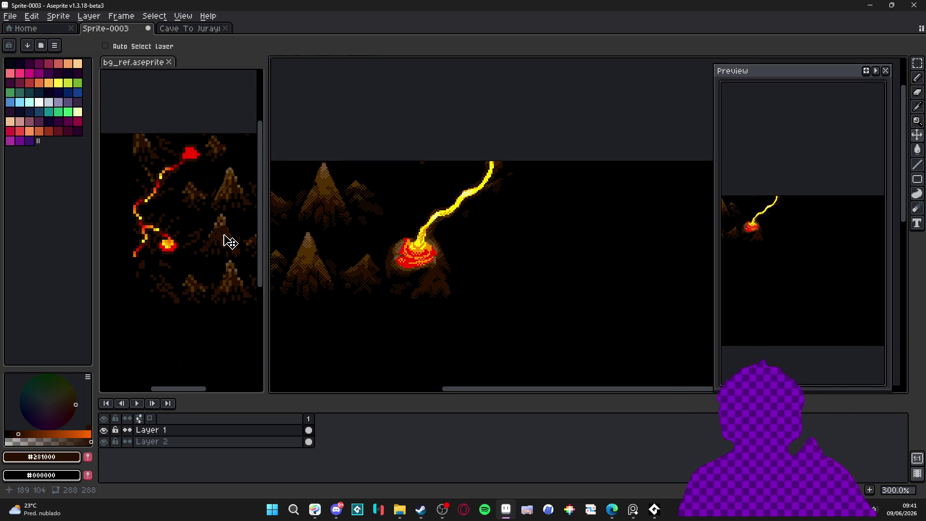
scroll(169, 231, "down", 2)
mouse_move(174, 221)
left_mouse_down()
mouse_move(196, 216)
mouse_move(163, 198)
left_mouse_up()
left_click_drag(438, 215, 458, 226)
left_click(189, 29)
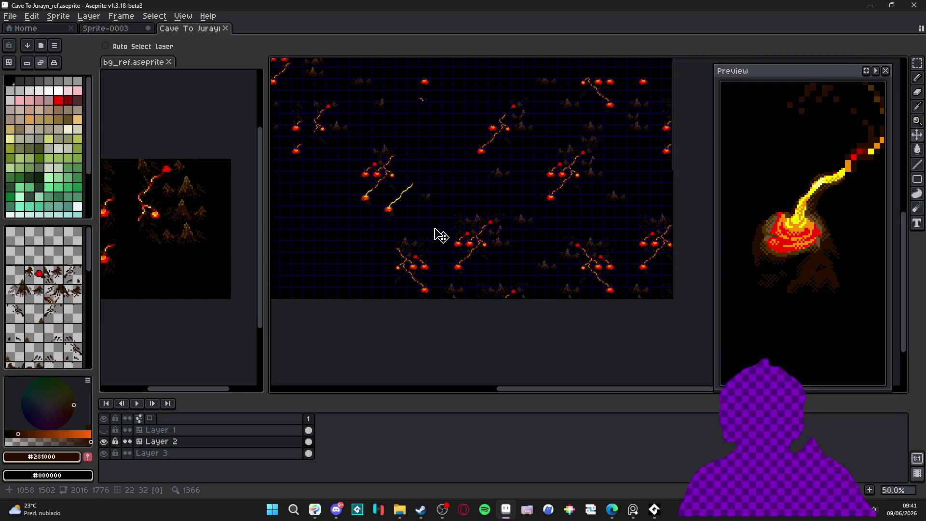
scroll(403, 248, "up", 3)
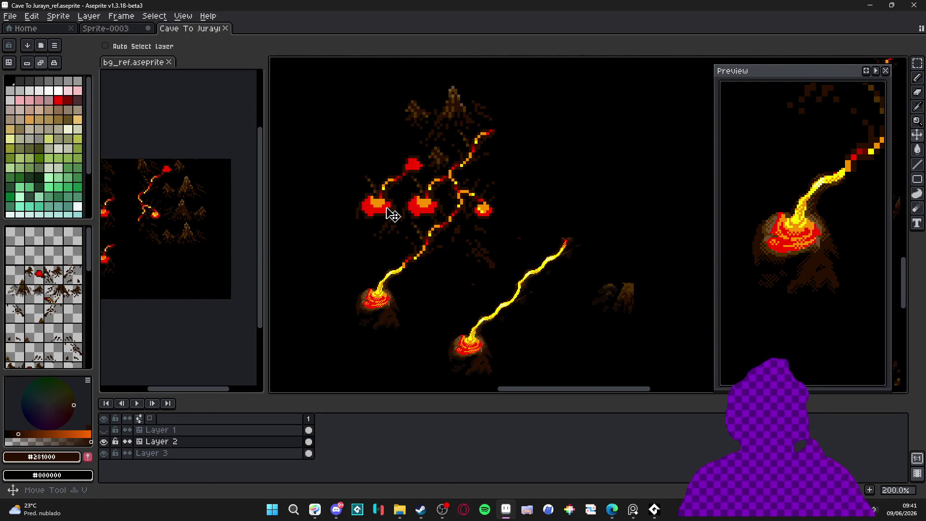
key("ctrl+apostrophe")
Step: Marquee-select the map's leftmost lava pool, then clear the selection
key("m")
left_click_drag(391, 215, 388, 178)
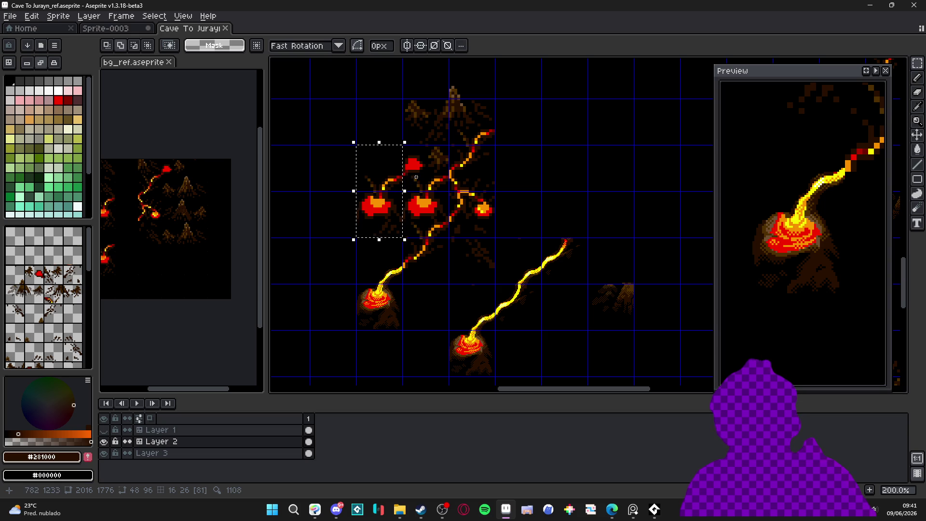
scroll(416, 177, "down", 2)
scroll(392, 191, "up", 2)
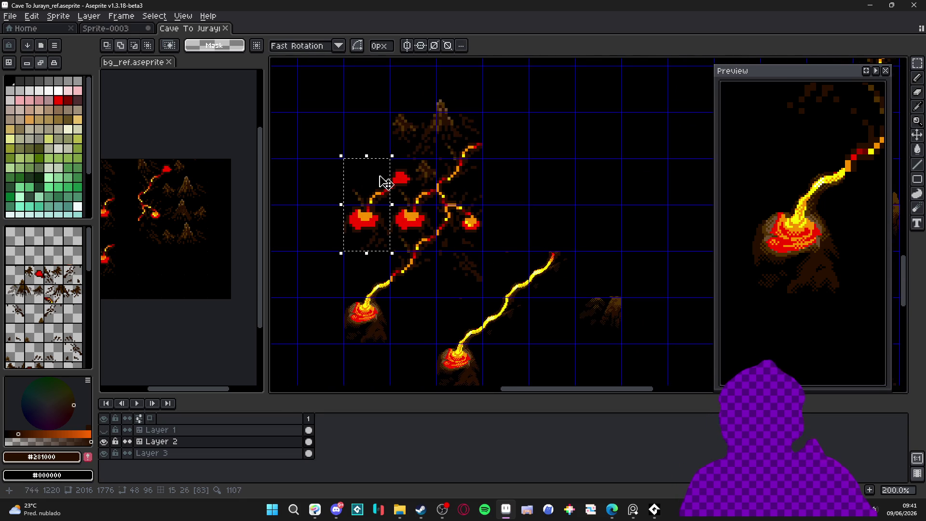
left_click(334, 146)
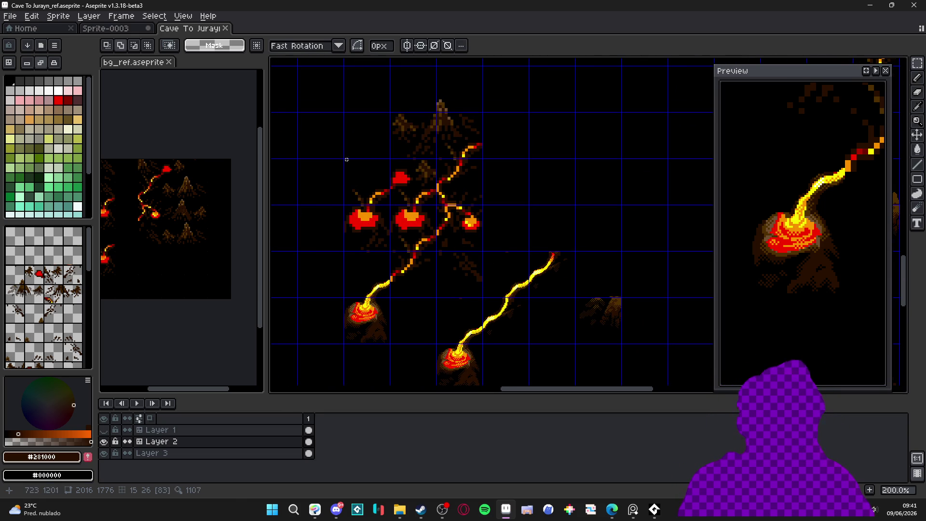
Step: Dock the Cave To Jurayn map in a panel below bg_ref, showing its lava pools
mouse_move(212, 28)
left_mouse_down()
mouse_move(196, 388)
mouse_move(191, 375)
left_mouse_up()
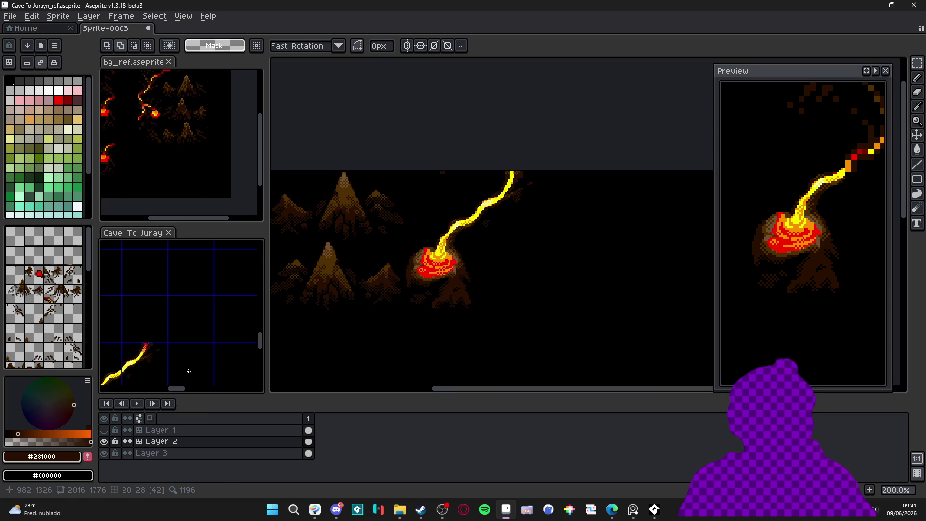
mouse_move(162, 302)
left_mouse_down()
mouse_move(199, 293)
mouse_move(193, 274)
mouse_move(192, 301)
mouse_move(217, 306)
left_mouse_up()
left_click(430, 276)
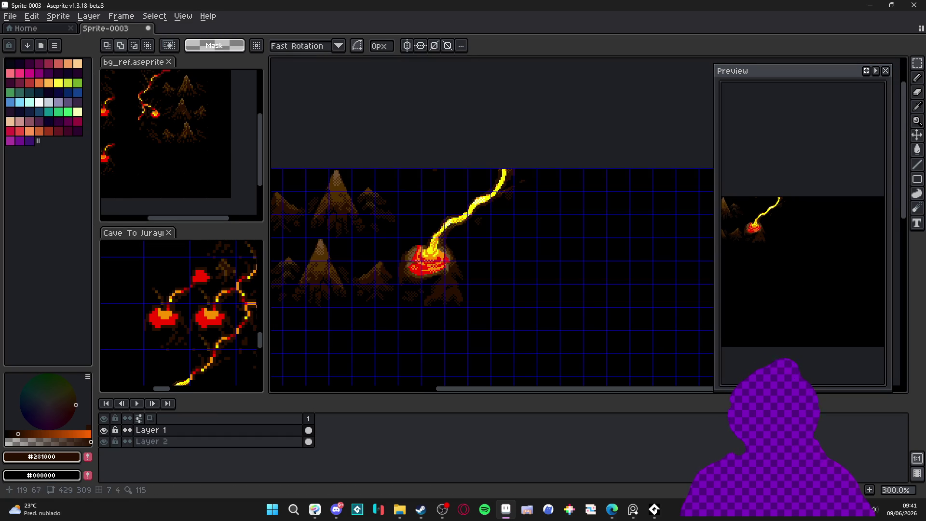
key("v")
Step: Set Sprite-0003's grid width and height to 48 in Grid Settings
left_click(184, 16)
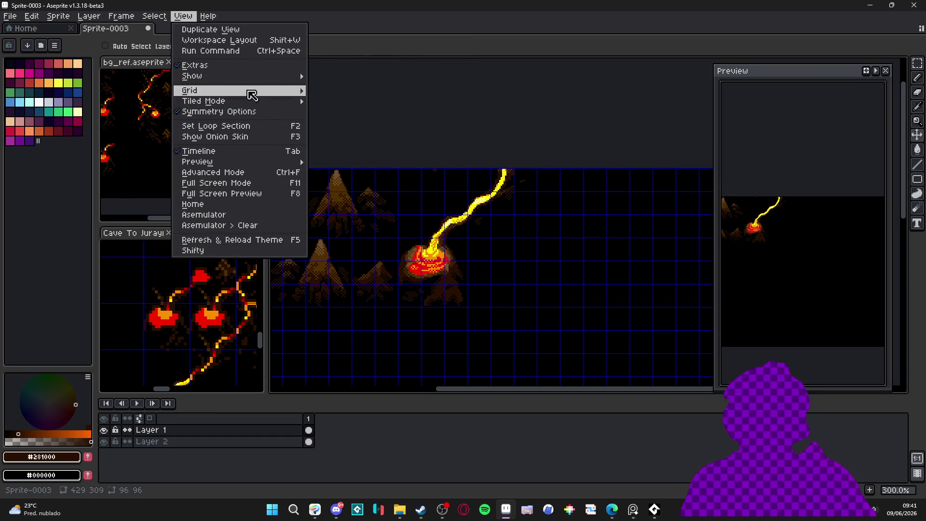
mouse_move(308, 103)
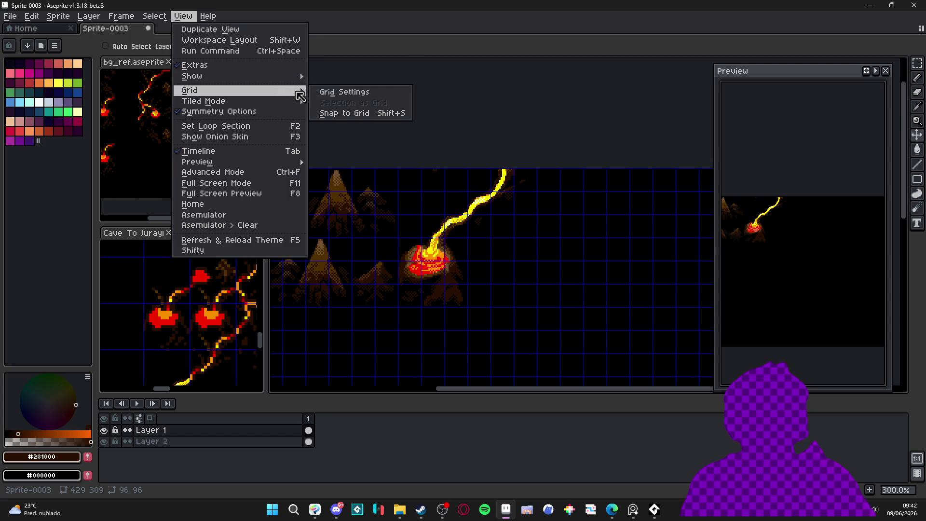
left_click(359, 102)
key("Tab")
key("Tab")
type("48")
key("Tab")
type("48")
key("Return")
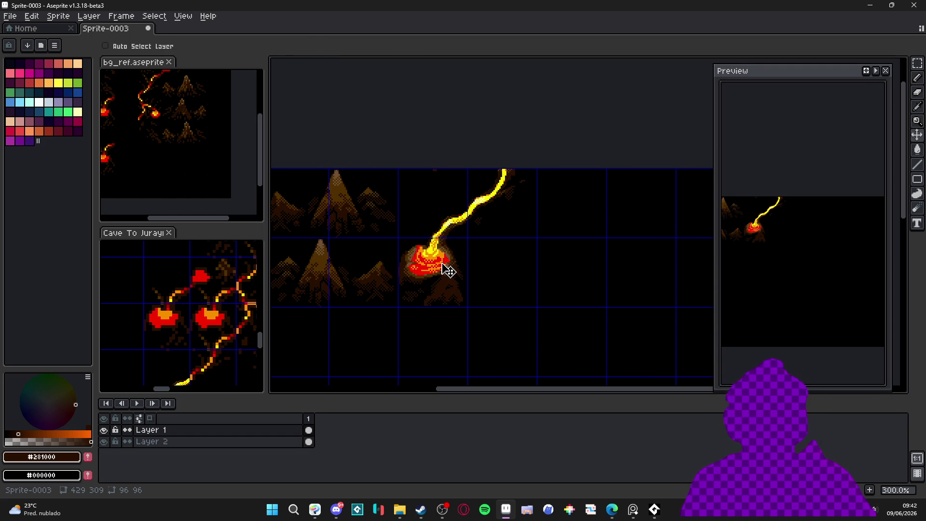
left_click_drag(447, 270, 434, 277)
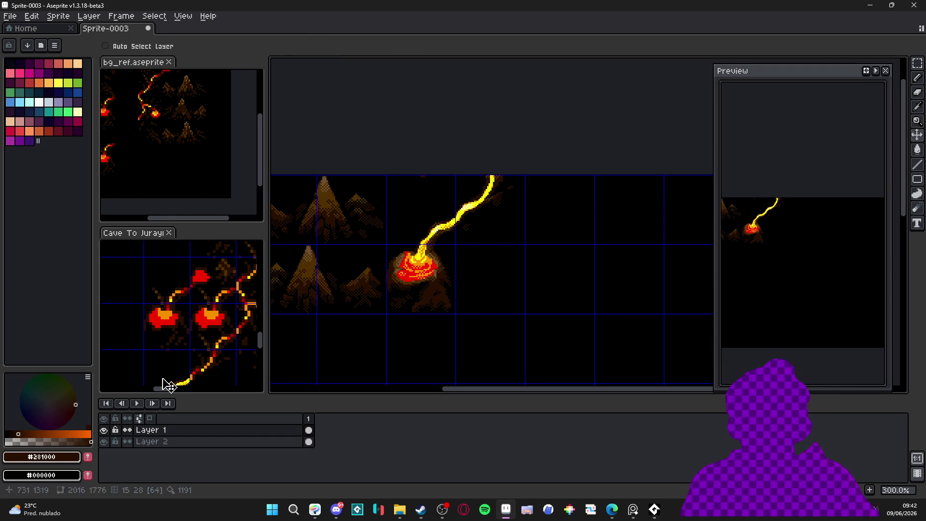
Step: Copy the lava pool cell into two side-by-side empty cells below the original
key("ctrl")
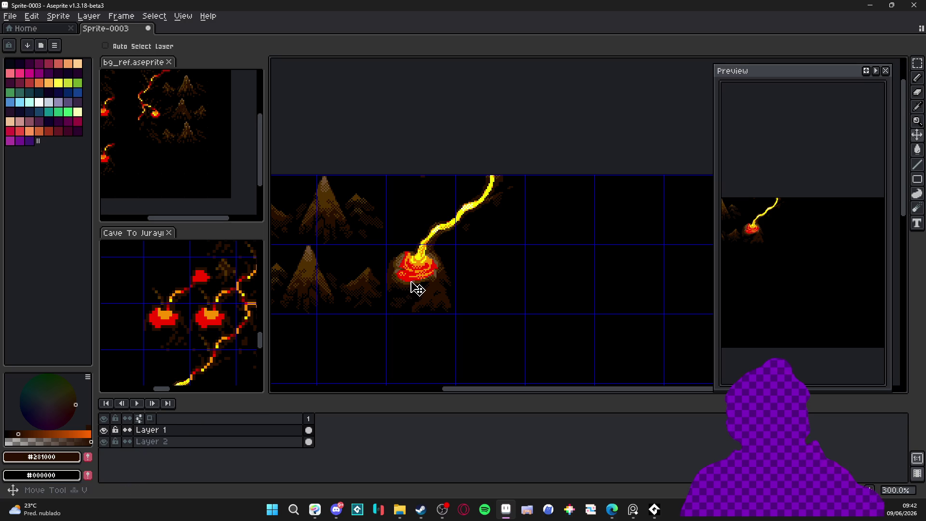
key("m")
left_click_drag(388, 247, 417, 284)
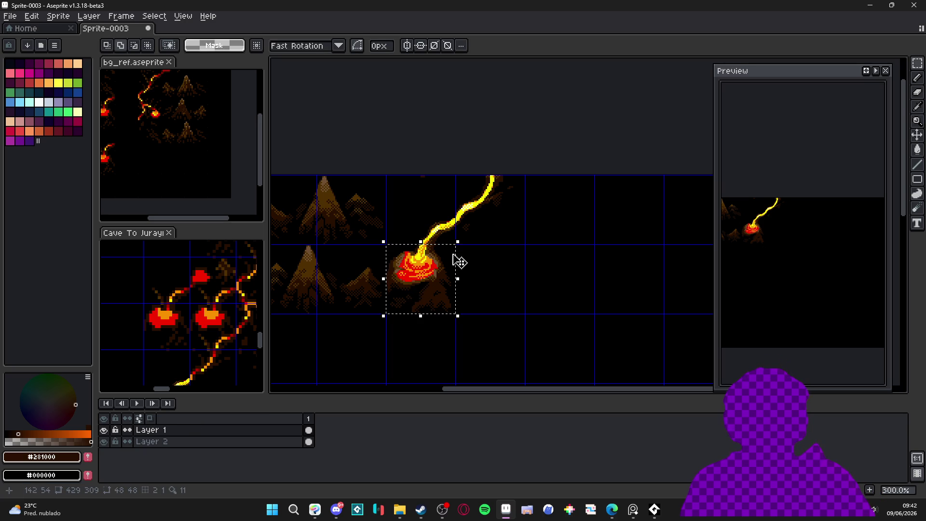
scroll(477, 217, "down", 3)
mouse_move(419, 207)
left_mouse_down()
mouse_move(554, 273)
mouse_move(554, 344)
mouse_move(489, 346)
left_mouse_up()
key("shift+Right")
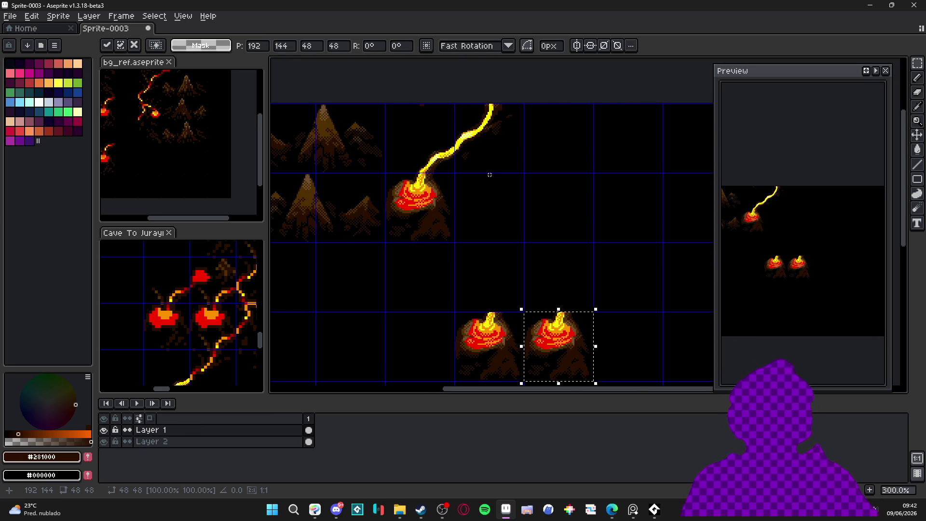
Step: Copy the stream piece above the original and place it above the left new pool
left_click_drag(456, 152, 385, 104)
key("ctrl+c")
key("ctrl+v")
key("shift+Down")
key("shift+Down")
key("shift+Right")
key("shift+Right")
key("shift+Left")
key("shift+Left")
key("shift+Right")
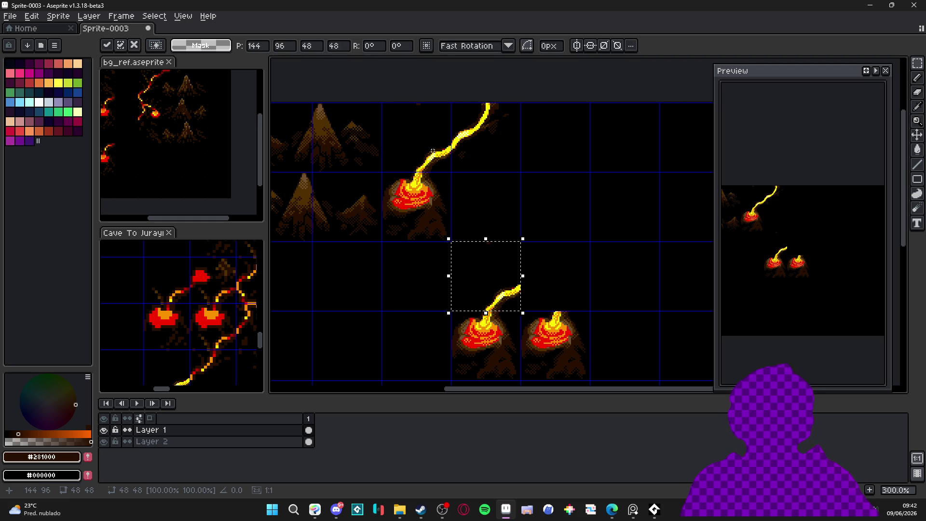
left_click(558, 293)
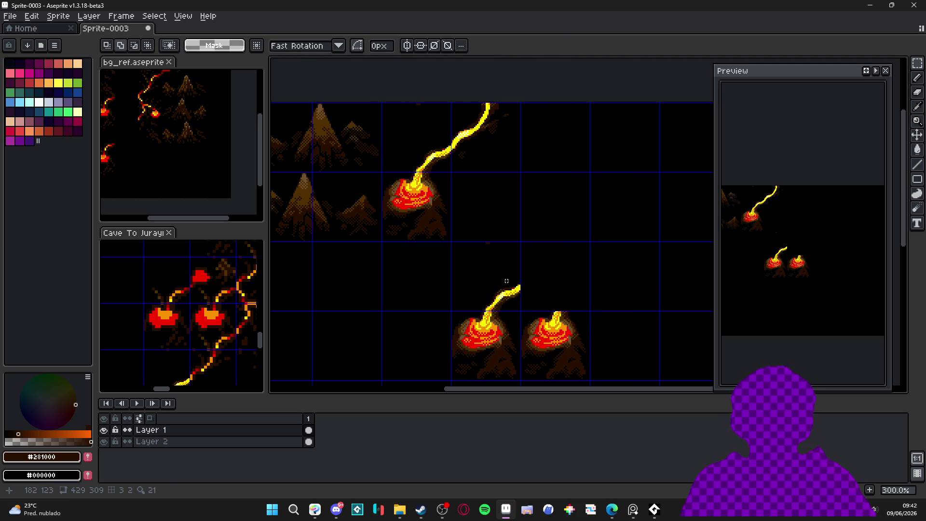
Step: Paste another stream piece above the right new pool and commit it
key("ctrl+v")
key("shift+Right")
key("shift+Right")
key("shift+Down")
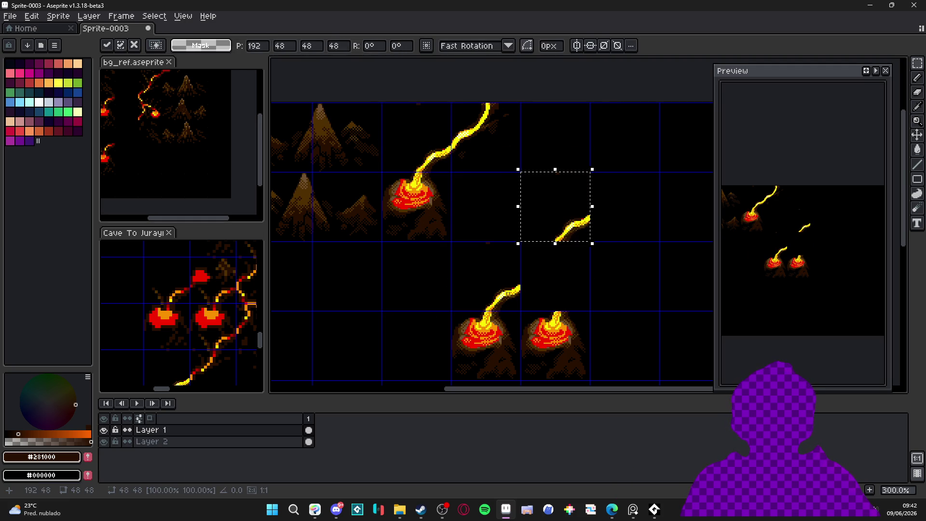
key("shift+Down")
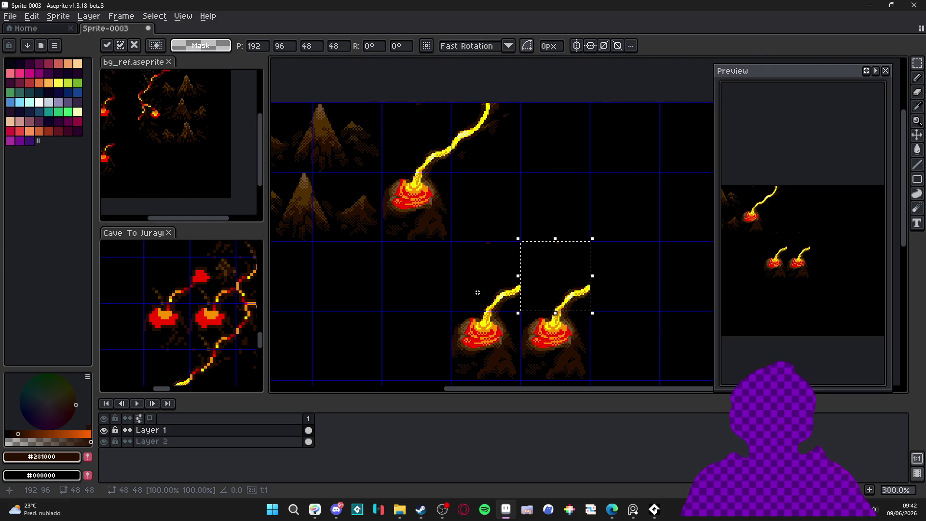
left_click_drag(557, 280, 517, 259)
scroll(521, 260, "down", 1)
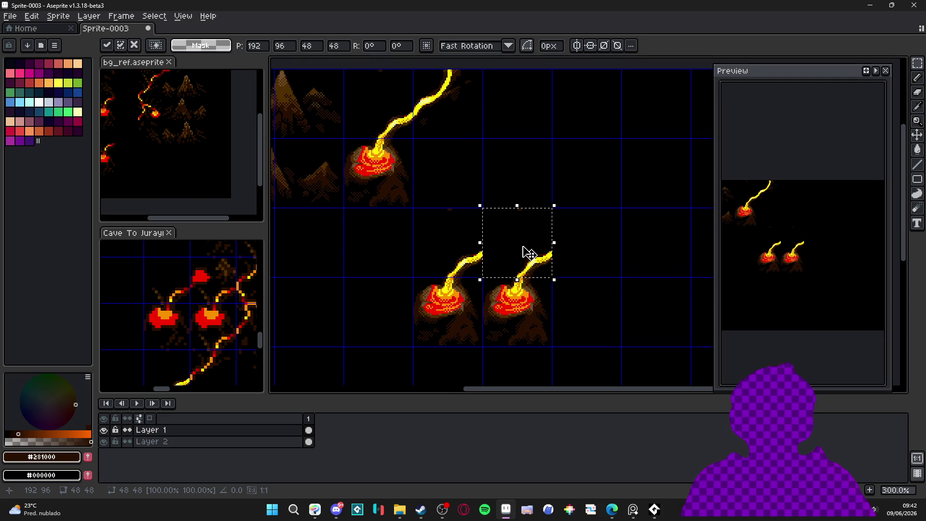
key("Return")
Step: Check the cave map, then select the top lava stream cell on Sprite-0003
scroll(535, 254, "down", 1)
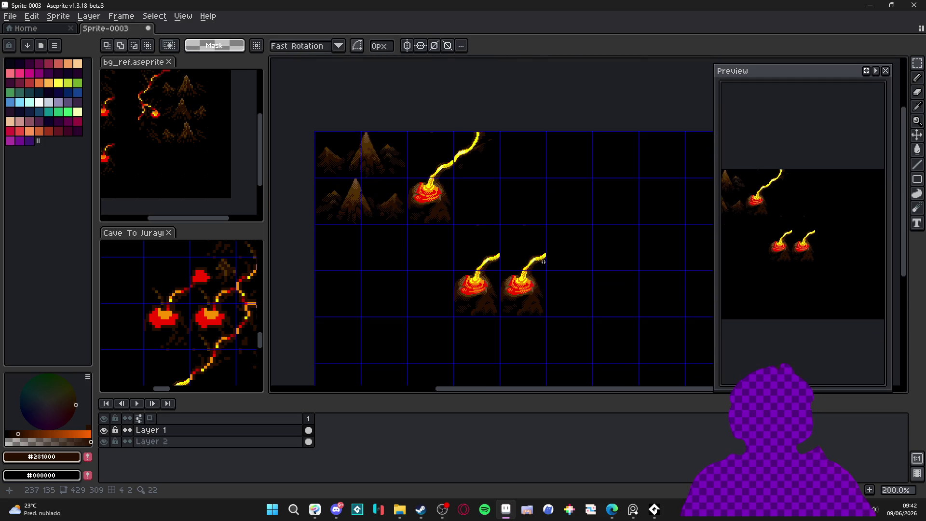
scroll(500, 258, "up", 5)
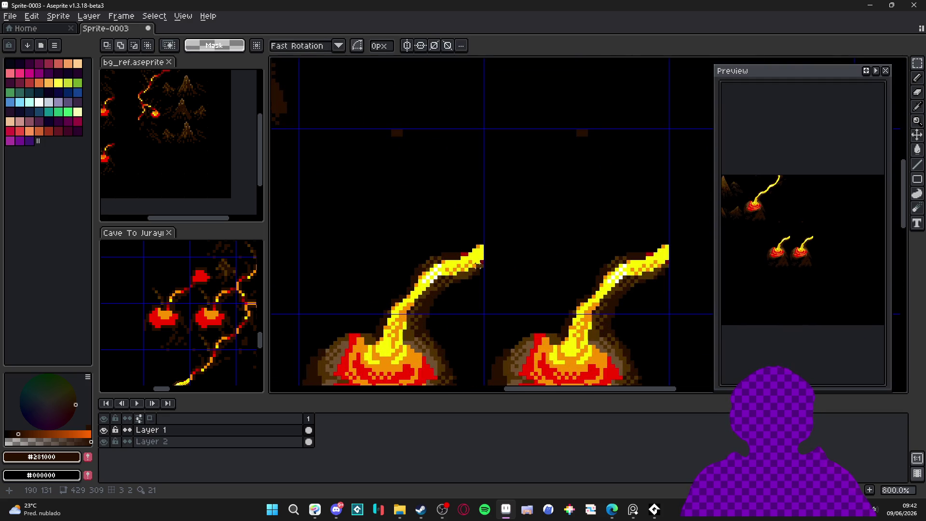
scroll(520, 234, "down", 3)
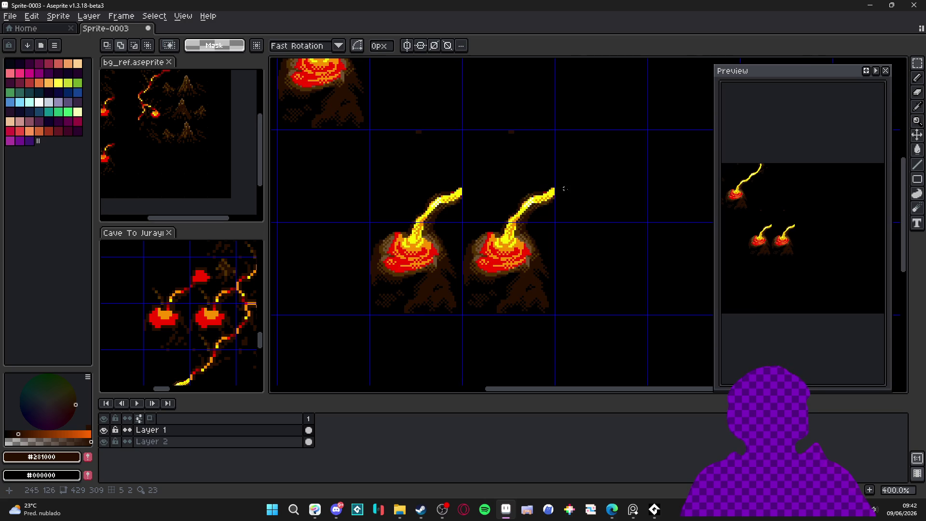
scroll(192, 313, "down", 1)
left_click(231, 299)
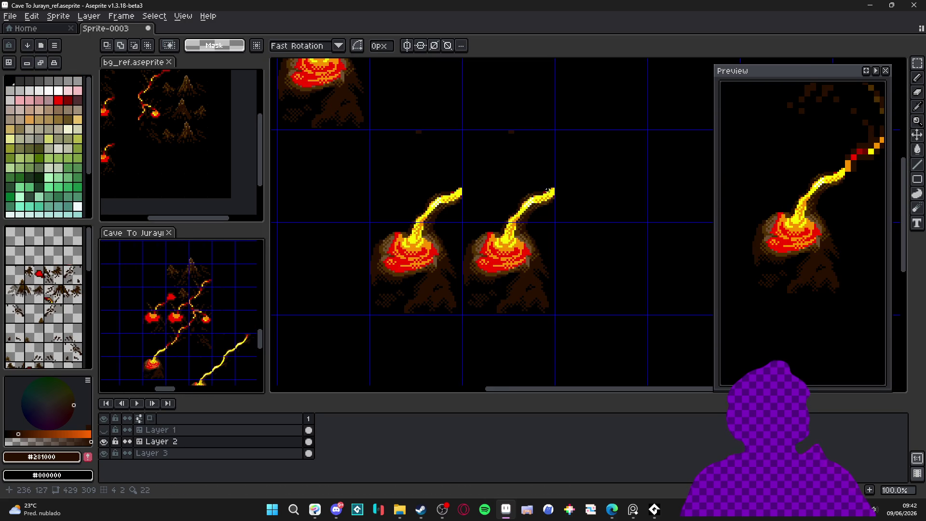
left_click(515, 188)
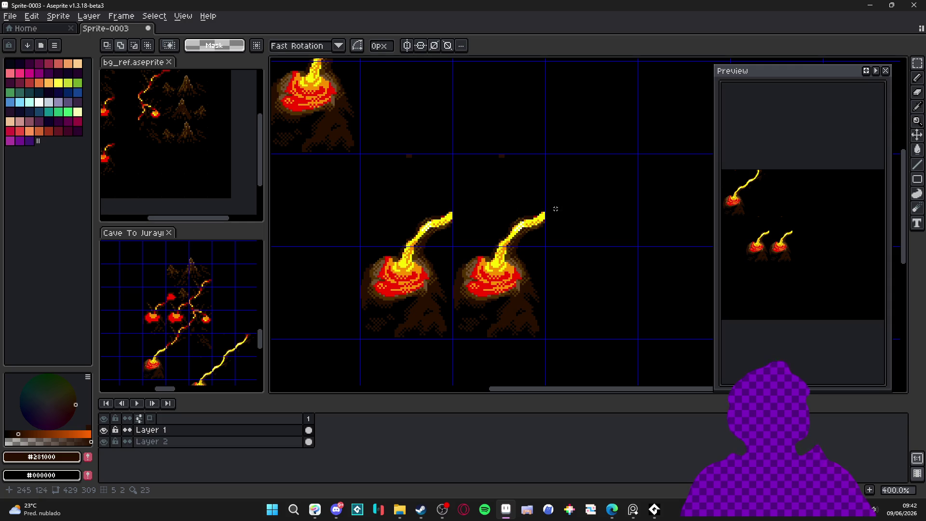
scroll(474, 149, "down", 1)
left_click_drag(416, 110, 455, 149)
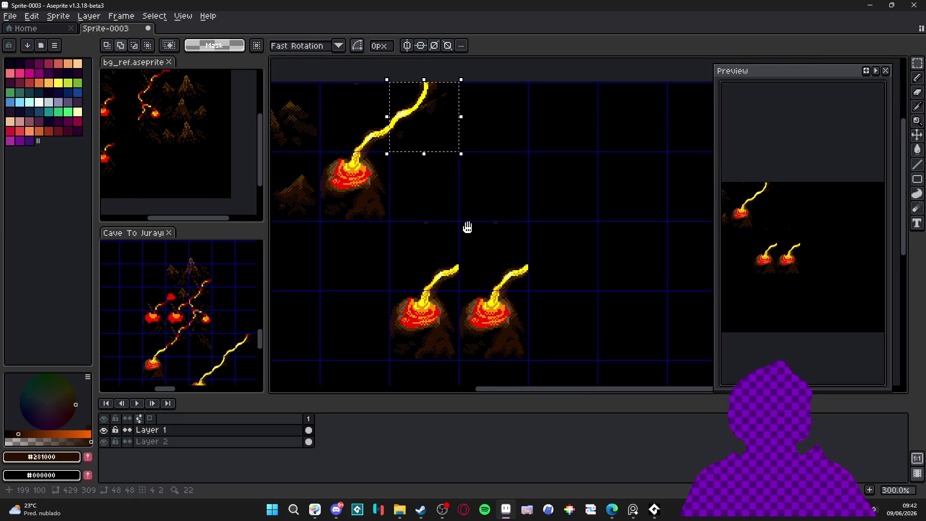
Step: Paste a copy of the top stream above the right pool, making its stream two cells long
key("ctrl+c")
key("ctrl+v")
key("shift+Down")
key("shift+Down")
key("shift+Down")
key("shift+Right")
key("shift+Right")
key("shift+Up")
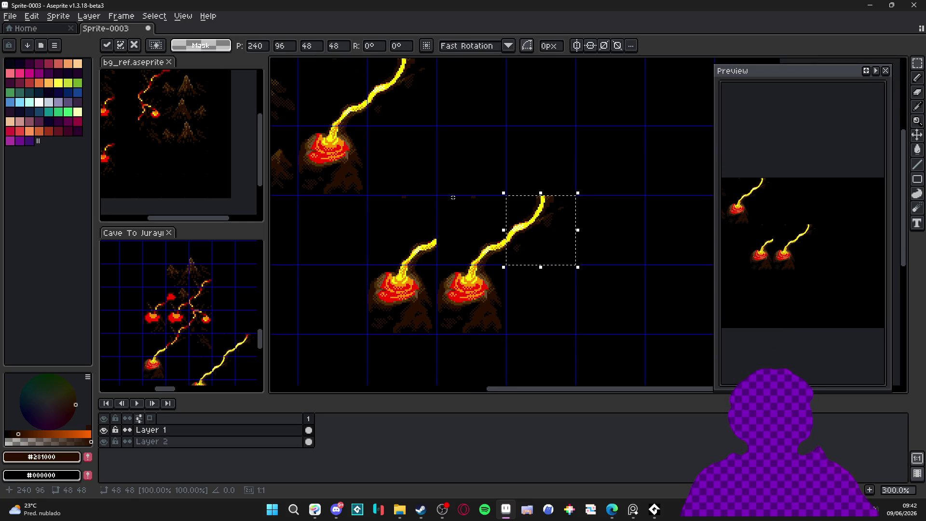
key("Return")
Step: Draw a 2px #F8F800 yellow branch off the right pool's stream, then undo it
key("b")
scroll(527, 228, "up", 2)
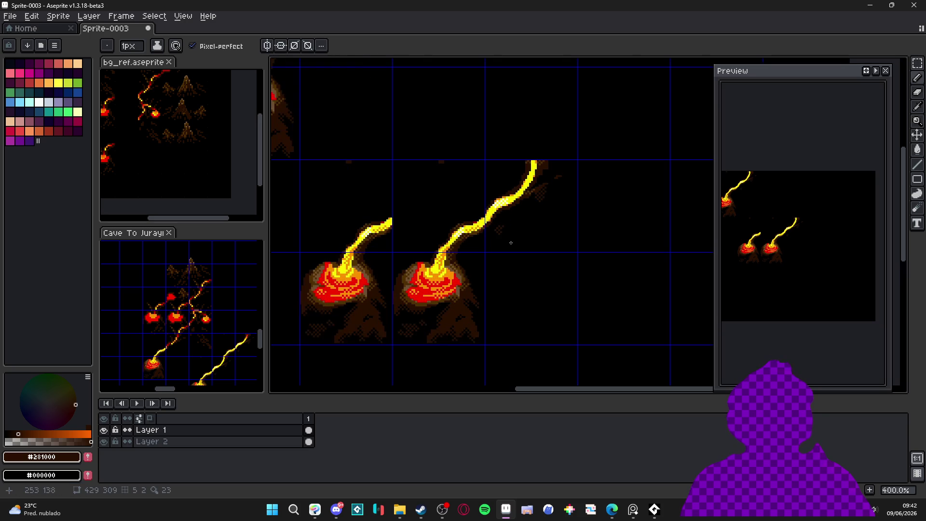
left_click(489, 218, "alt")
key("plus")
key("plus")
left_click_drag(488, 217, 508, 260)
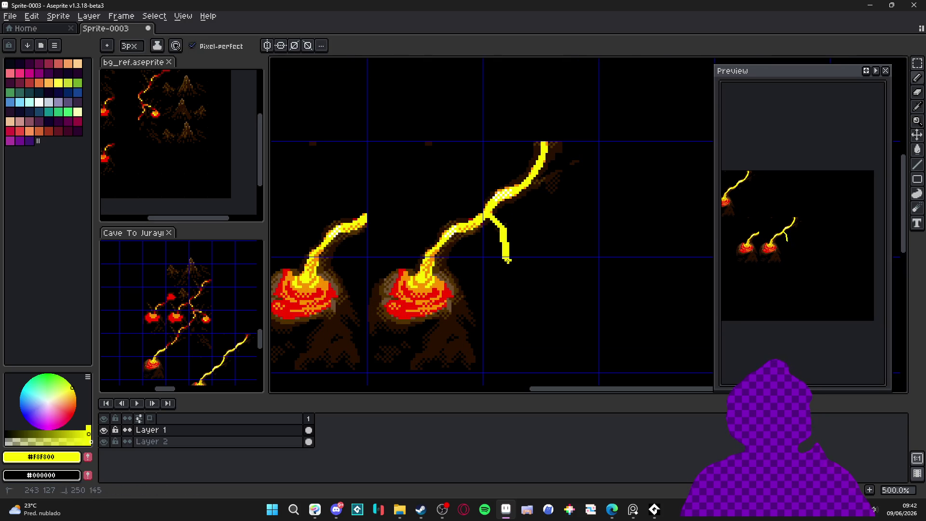
key("ctrl+z")
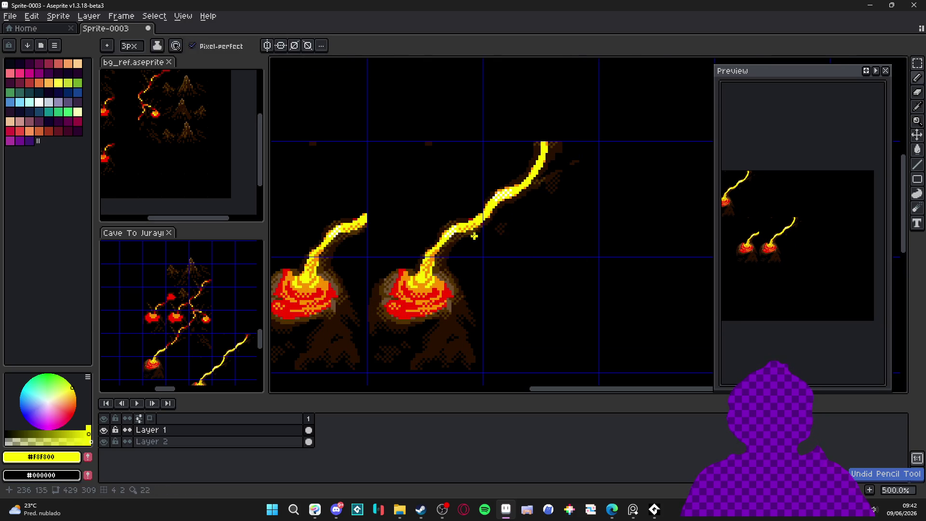
Step: Try a horizontally flipped copy of the upper stream cell, then discard it and deselect
key("m")
left_click_drag(462, 229, 470, 234)
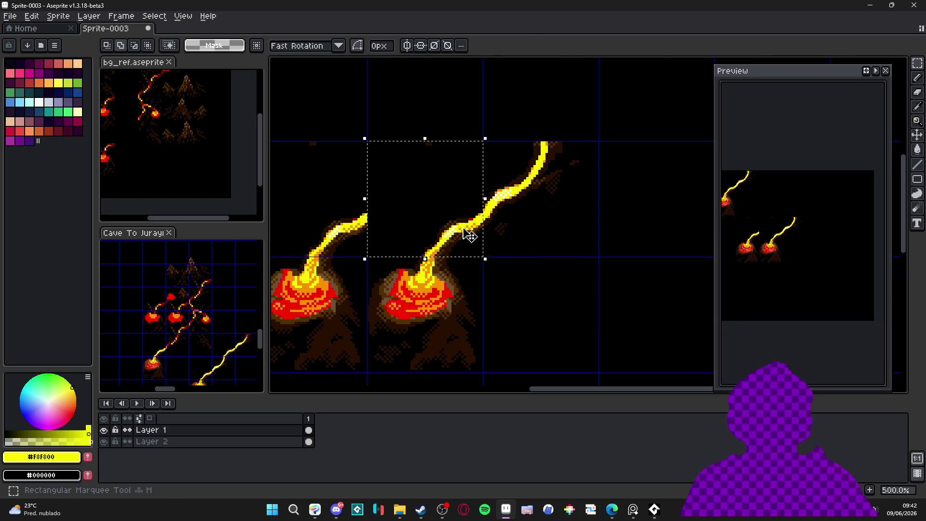
key("ctrl+c")
key("ctrl+v")
key("shift+h")
key("shift+Right")
key("shift+Down")
key("shift+Up")
key("shift+Down")
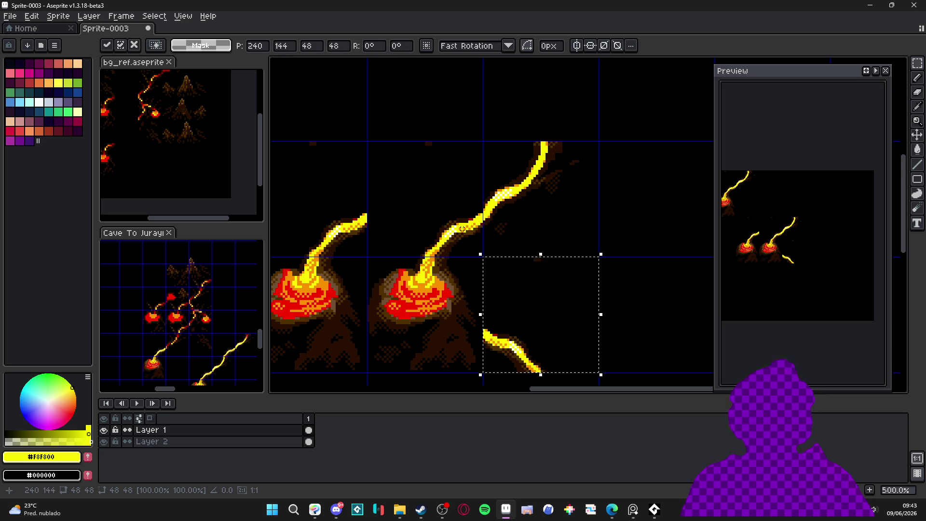
key("Escape")
key("ctrl+d")
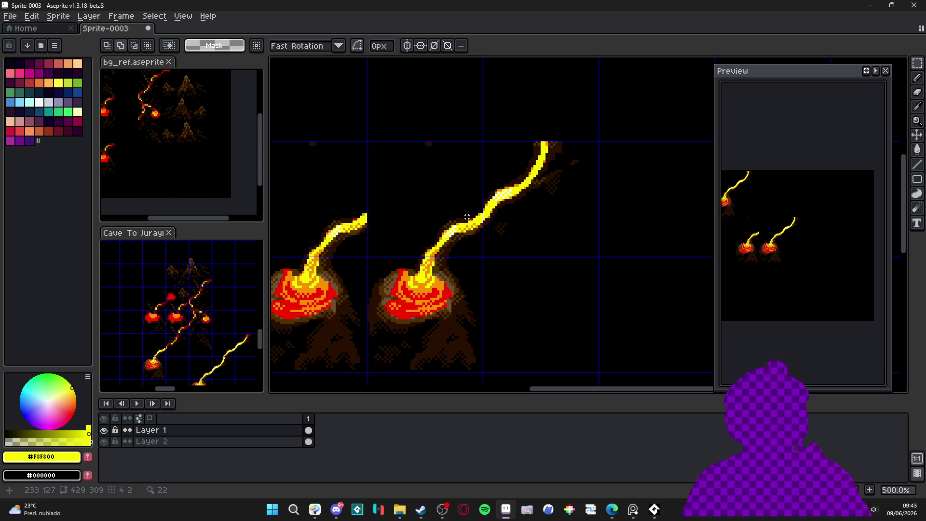
Step: Zoom out on the sheet and make the Cave To Jurayn reference the active document
scroll(498, 210, "down", 3)
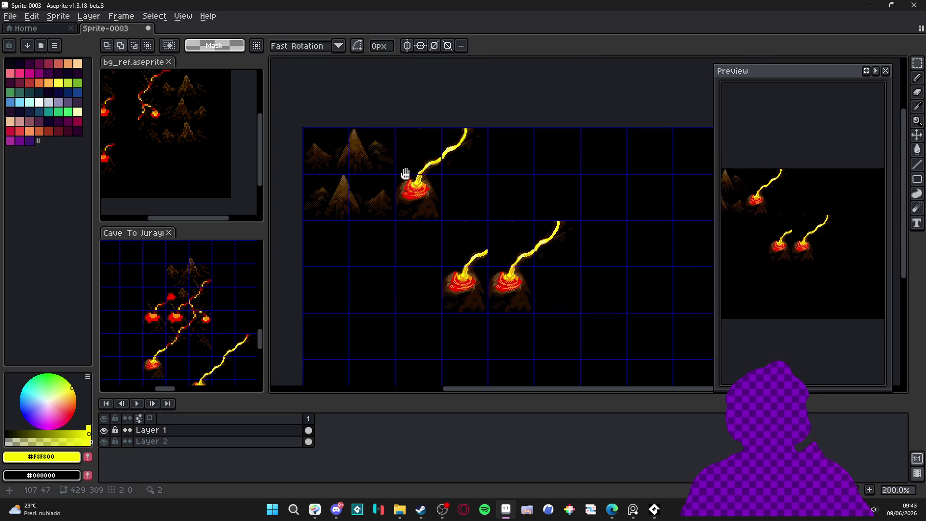
scroll(453, 143, "up", 1)
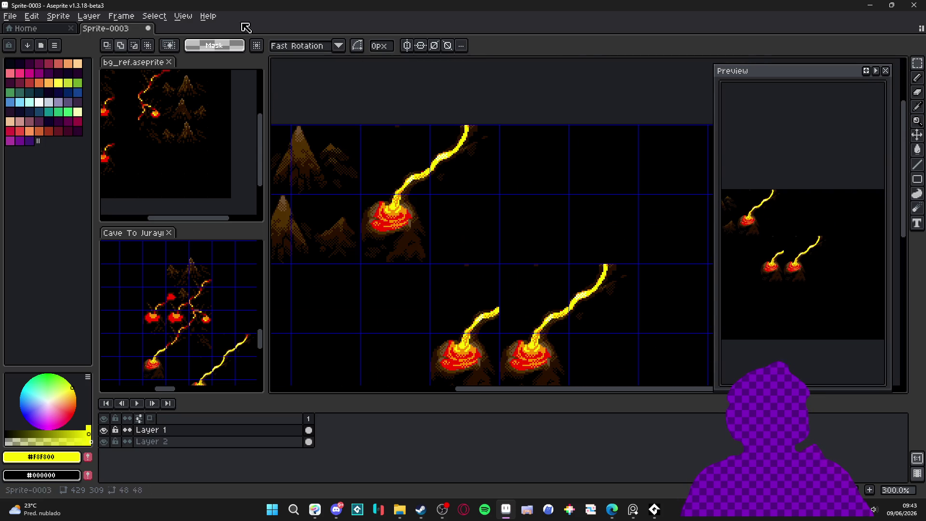
key("minus")
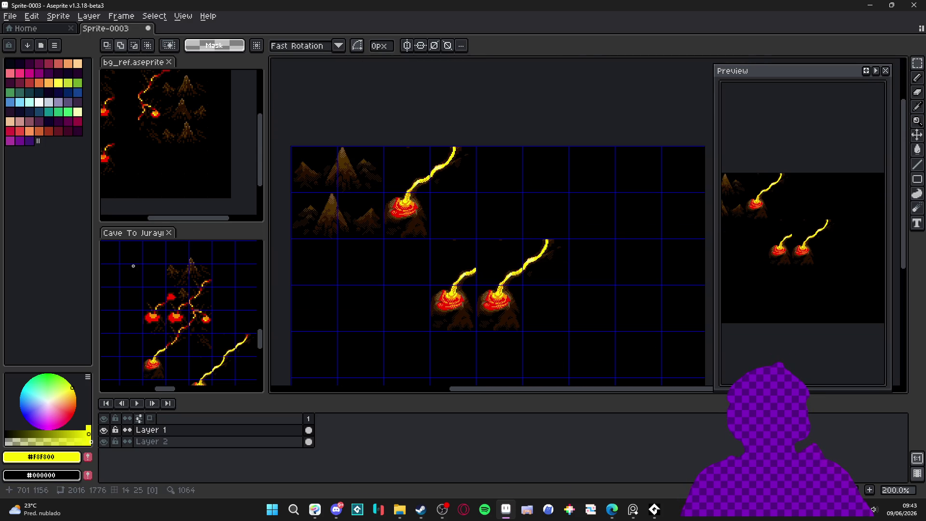
left_click(145, 64)
left_click(153, 236)
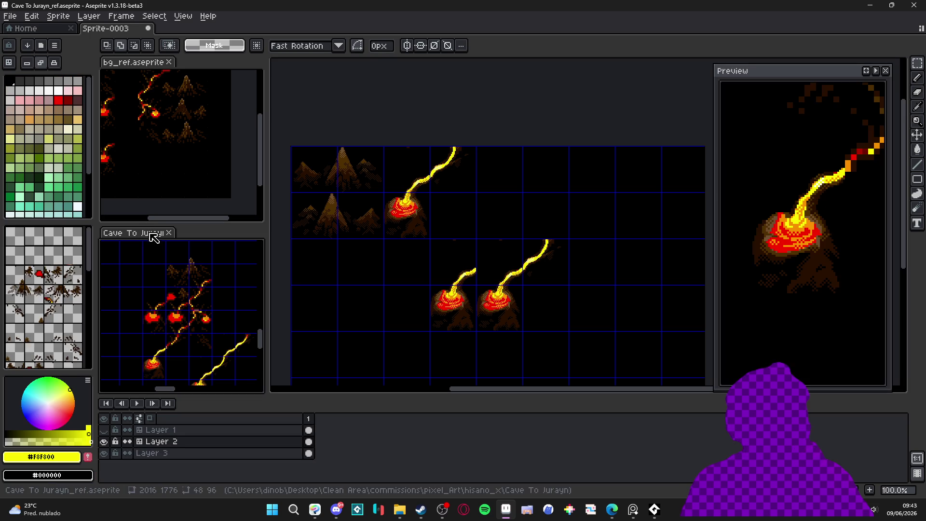
Step: Bring Cave To Jurayn into the main view and copy its red-tipped lava stream end
mouse_move(141, 239)
left_mouse_down()
mouse_move(343, 72)
mouse_move(441, 51)
mouse_move(474, 29)
left_mouse_up()
scroll(488, 277, "up", 4)
key("v")
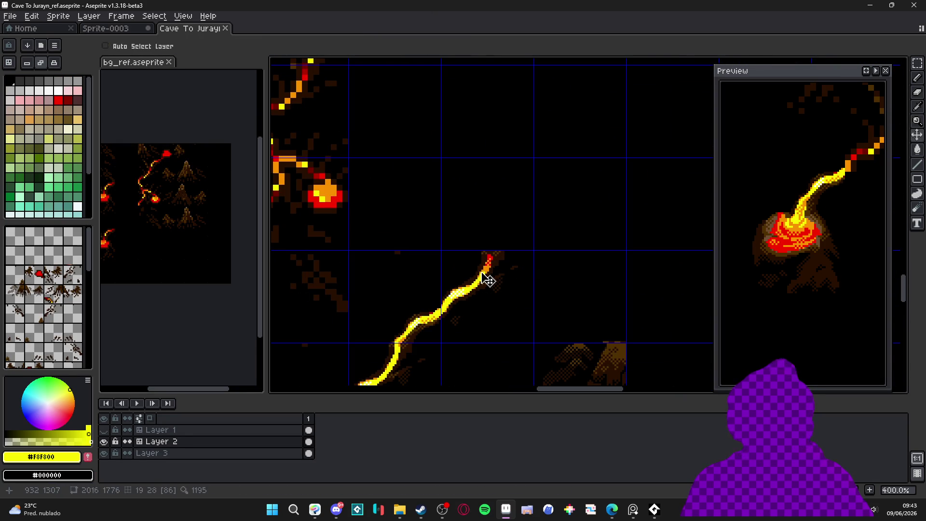
key("m")
left_click_drag(488, 279, 482, 270)
Step: Paste the lava tip into Sprite-0003 and drop it beside the upper volcano
left_click(106, 28)
scroll(596, 271, "up", 3)
left_click_drag(580, 248, 506, 182)
scroll(505, 171, "up", 4)
scroll(506, 175, "down", 5)
scroll(515, 161, "up", 1)
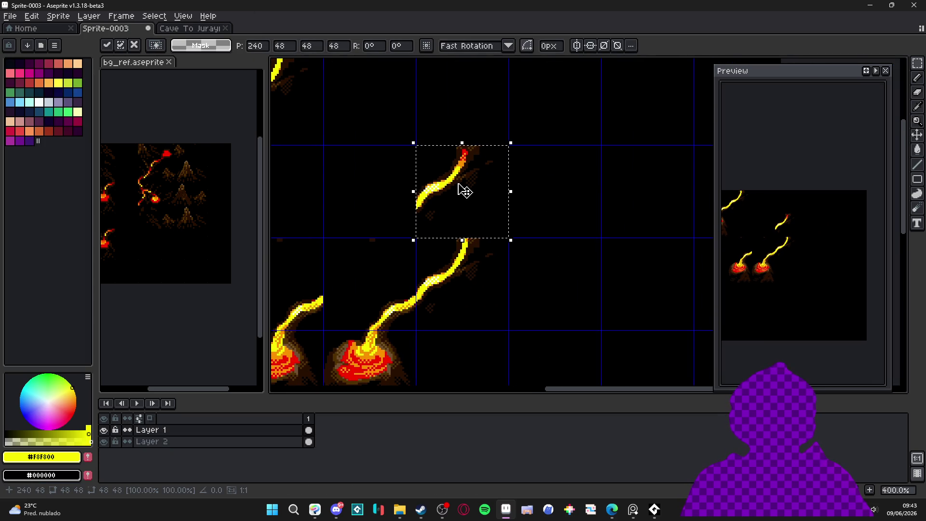
mouse_move(454, 198)
left_mouse_down()
mouse_move(579, 295)
mouse_move(480, 193)
mouse_move(385, 286)
left_mouse_up()
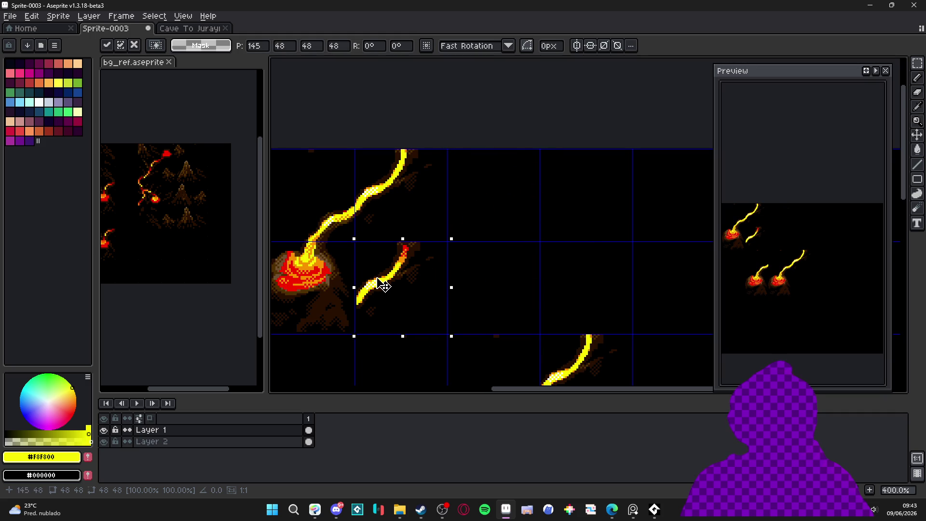
scroll(384, 286, "up", 3)
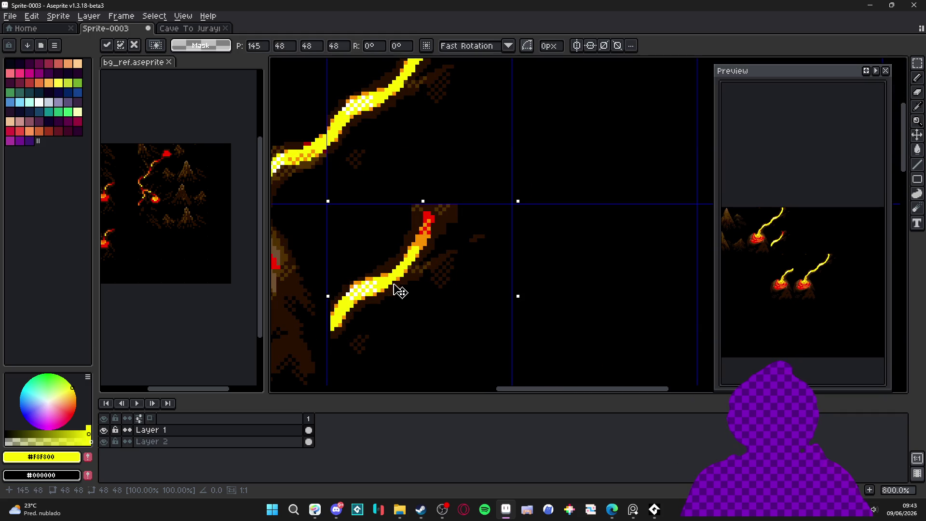
left_click_drag(394, 285, 392, 286)
scroll(413, 304, "down", 2)
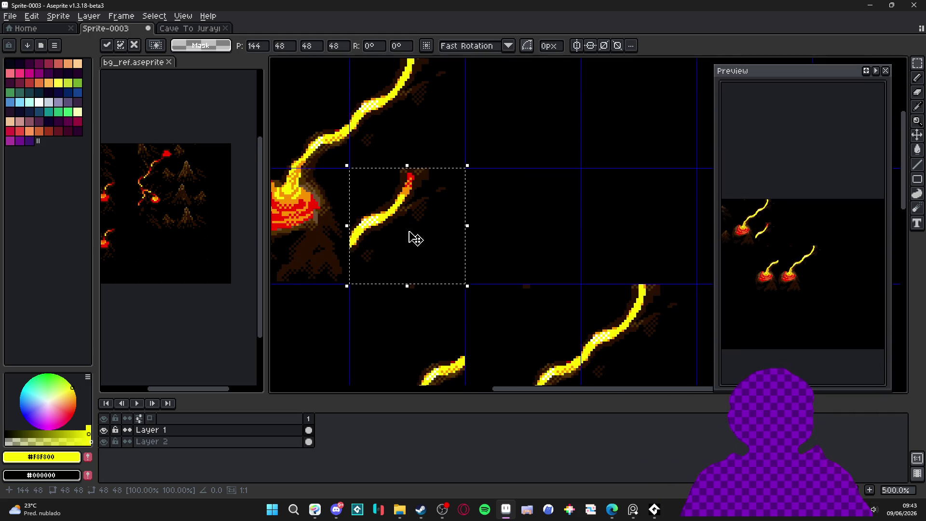
key("ctrl+d")
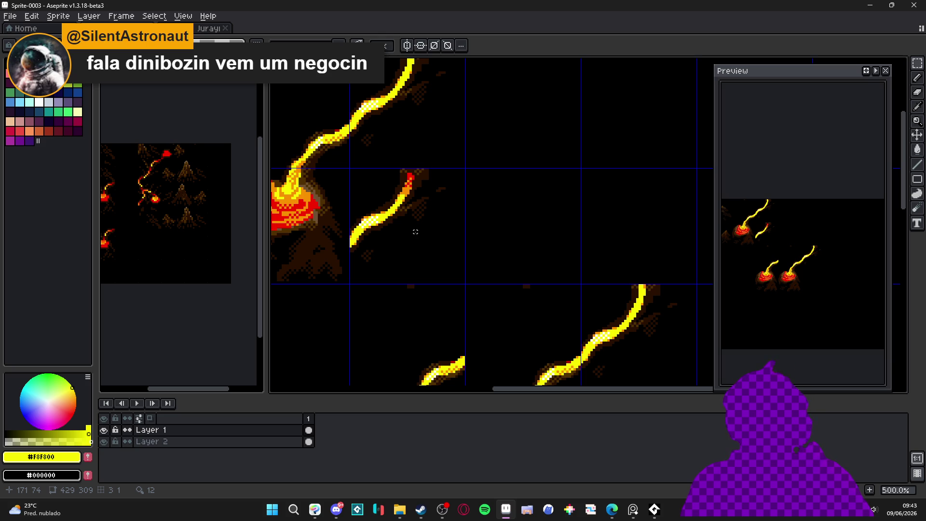
Step: Make bg_ref.aseprite the active document
scroll(415, 232, "down", 3)
scroll(497, 256, "up", 1)
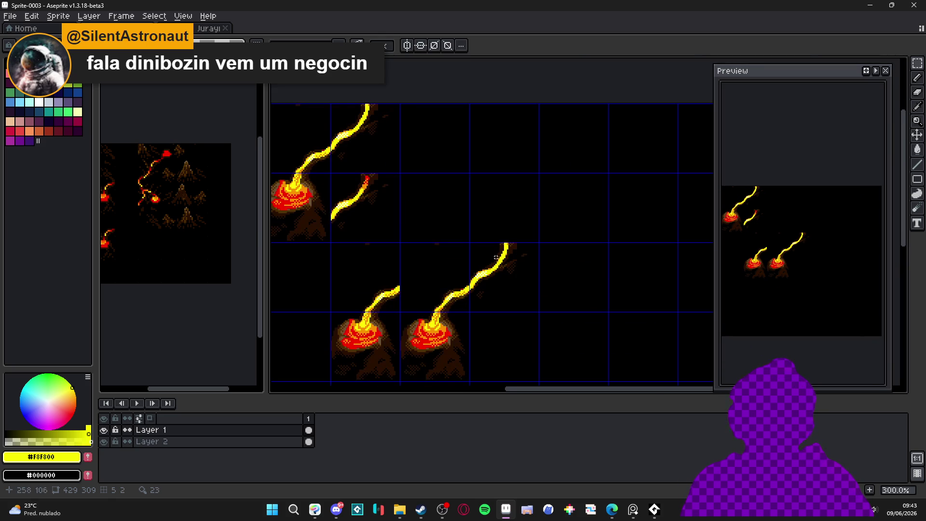
scroll(478, 248, "up", 1)
scroll(333, 222, "down", 1)
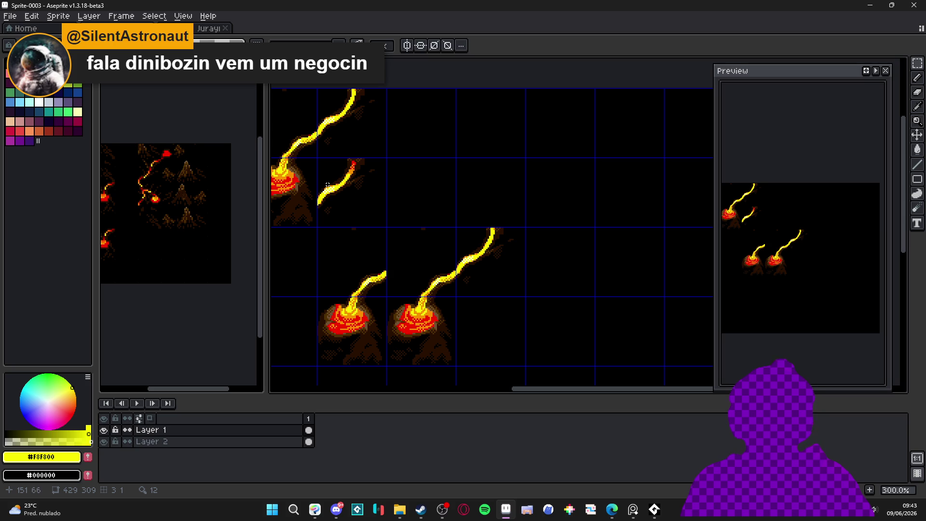
left_click(170, 213)
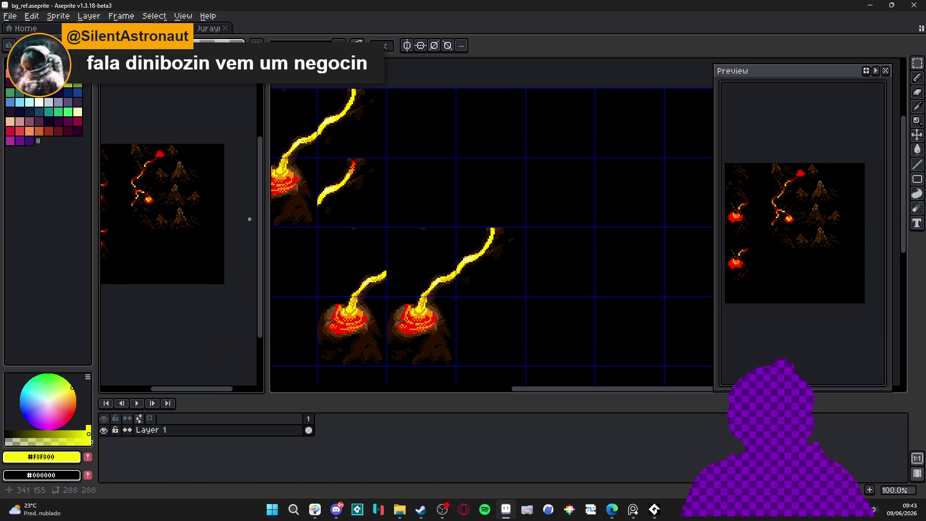
Step: Dock Cave To Jurayn below bg_ref and view the lower volcano streams in Sprite-0003
left_click(392, 239)
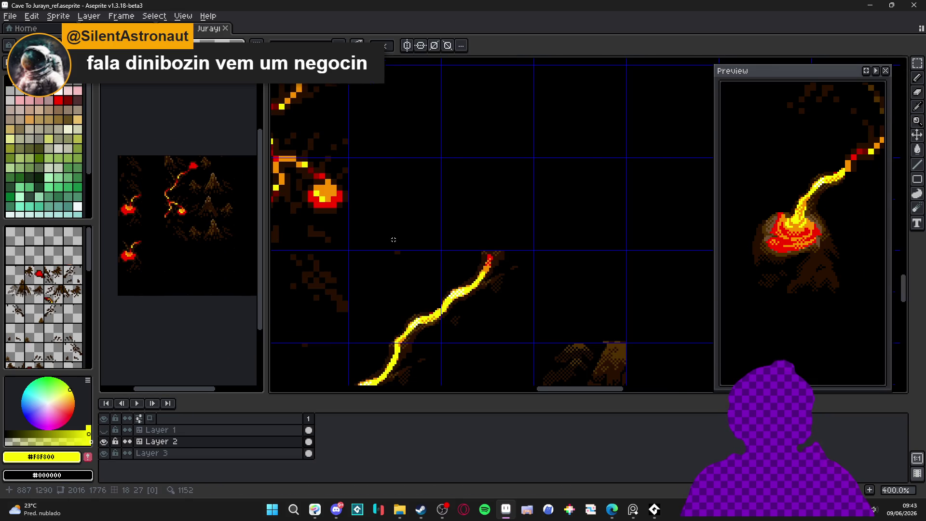
left_click_drag(208, 28, 183, 344)
left_click(423, 290)
scroll(456, 256, "up", 3)
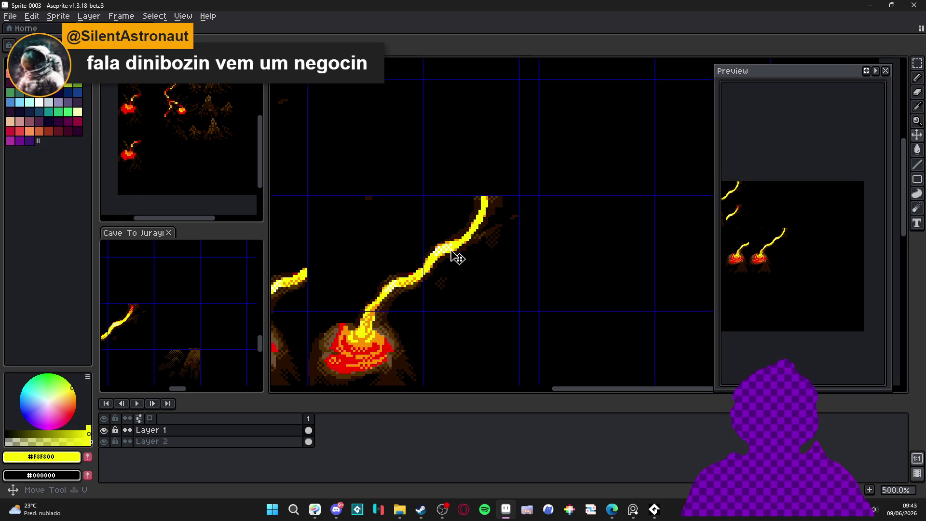
left_click_drag(456, 256, 522, 261)
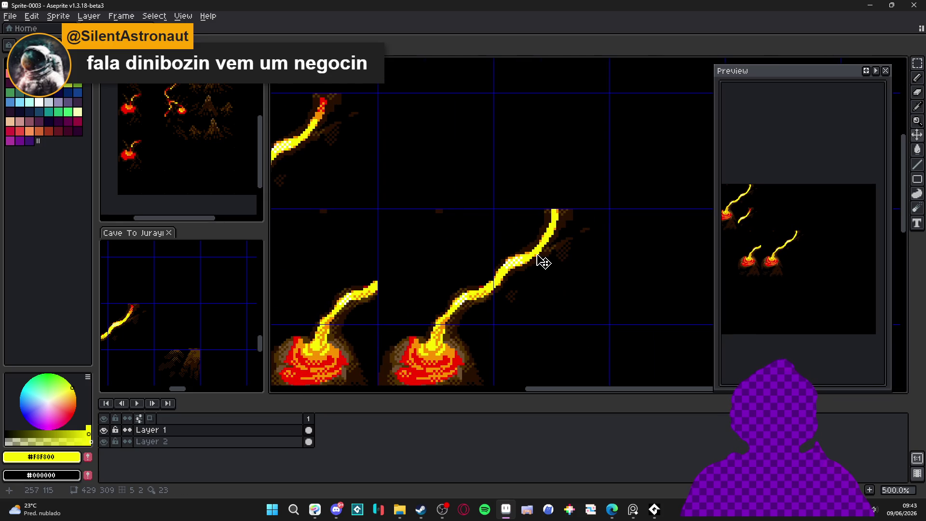
scroll(543, 265, "down", 2)
scroll(542, 266, "up", 2)
Step: Paste the lava block onto the lower-right volcano's stream end, extending it up-right
mouse_move(540, 265)
left_mouse_down()
mouse_move(587, 275)
mouse_move(553, 270)
mouse_move(628, 250)
left_mouse_up()
left_click(533, 274)
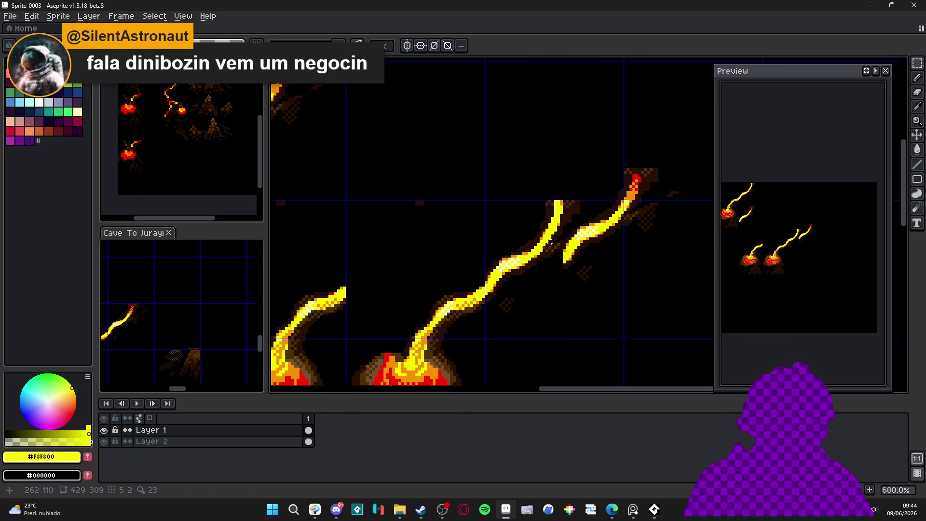
key("ctrl+z")
key("ctrl+z")
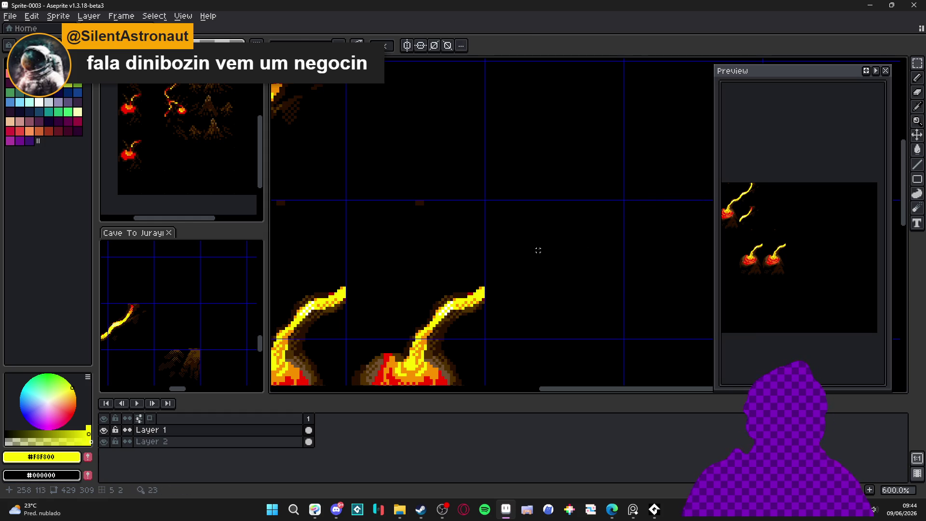
key("ctrl+v")
scroll(568, 215, "up", 3)
left_click_drag(502, 279, 480, 289)
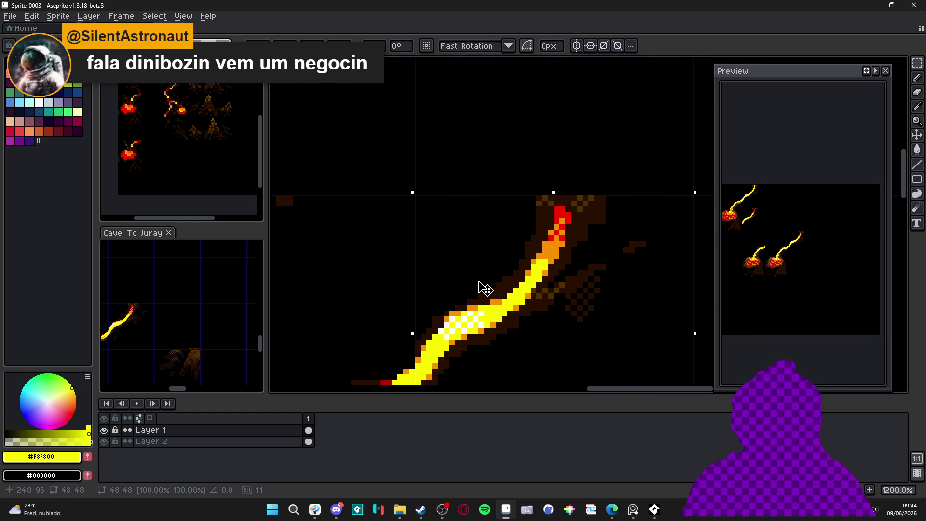
scroll(492, 229, "down", 3)
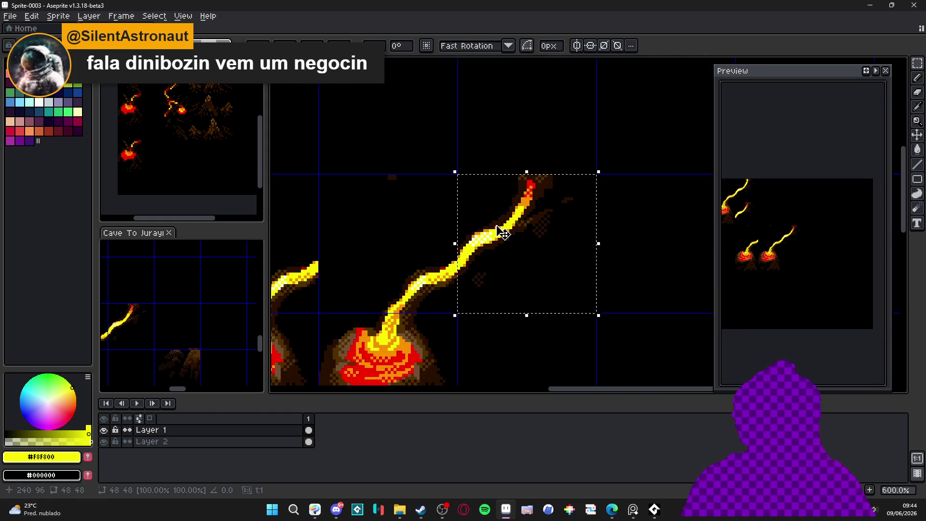
key("Return")
scroll(492, 230, "down", 3)
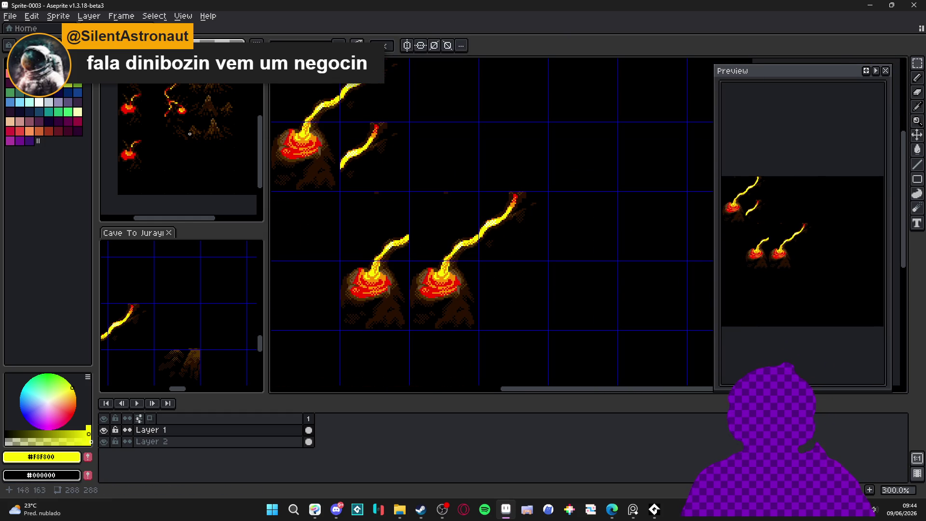
Step: Switch from bg_ref to Cave To Jurayn_ref.aseprite as the active document
left_click(199, 147)
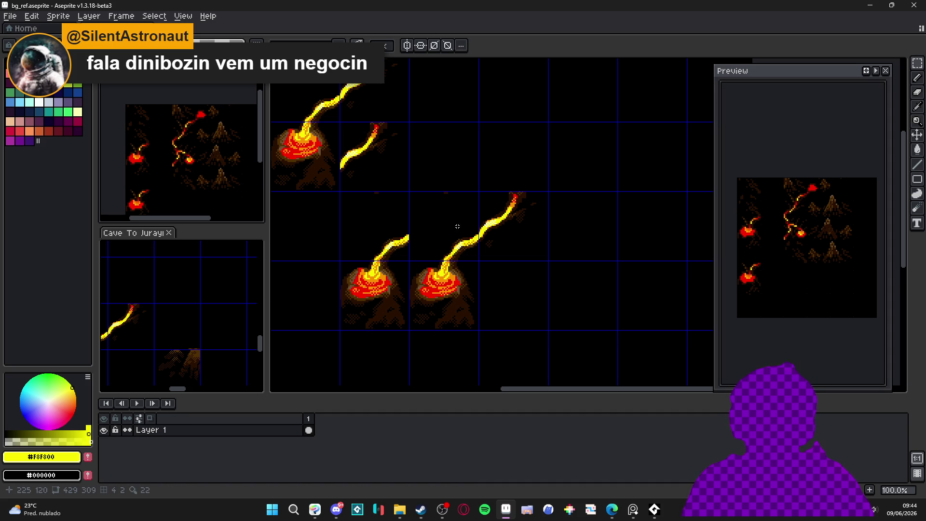
scroll(456, 225, "down", 3)
scroll(451, 215, "up", 2)
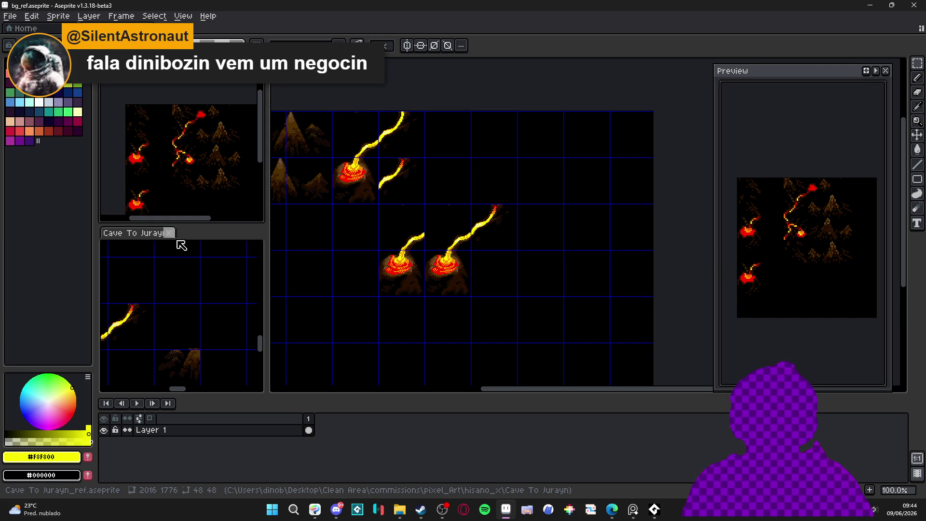
left_click(155, 233)
scroll(208, 307, "up", 2)
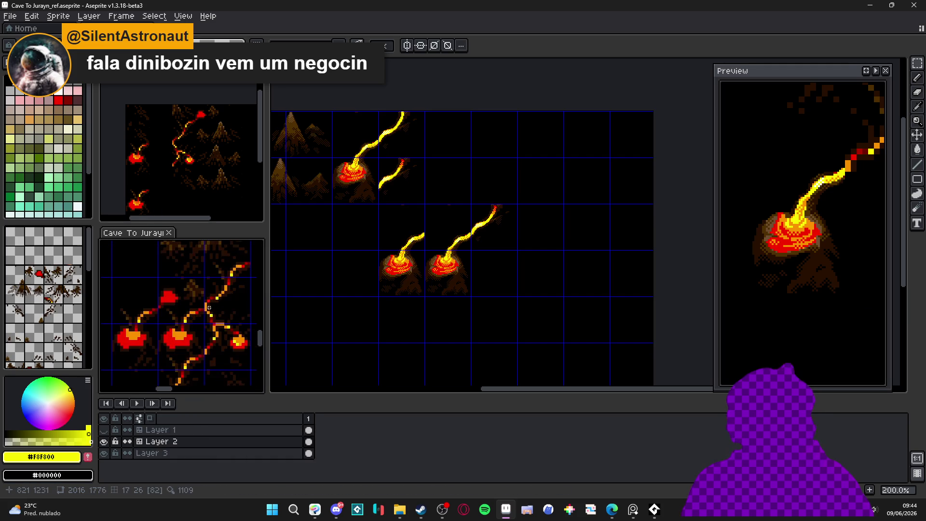
scroll(208, 307, "down", 1)
scroll(232, 318, "up", 1)
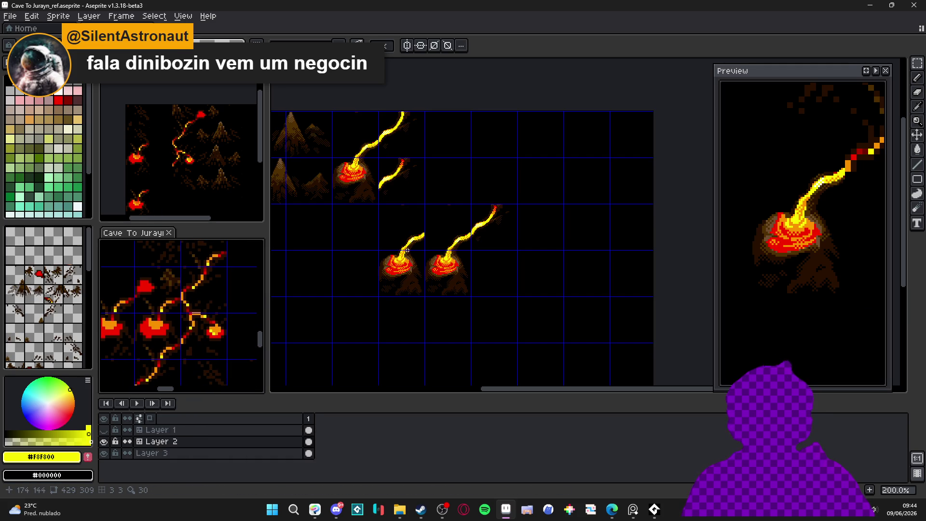
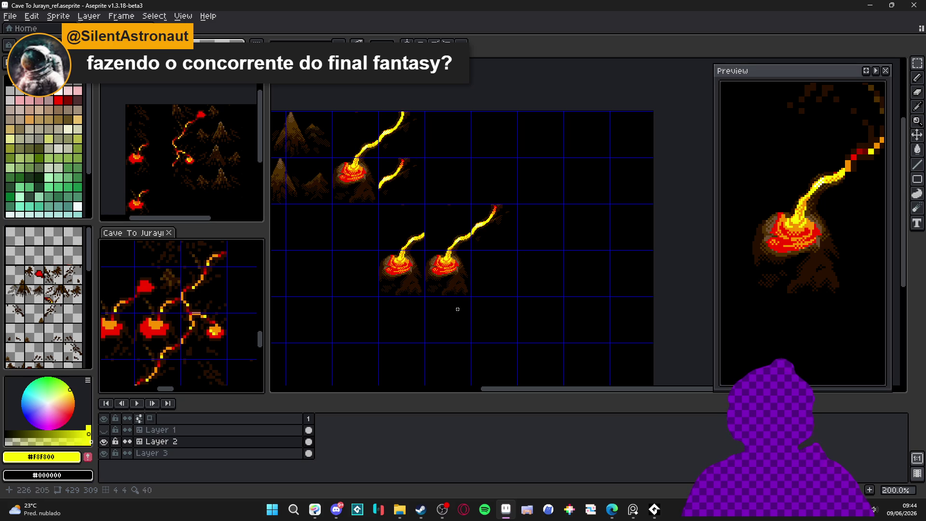
Step: In Sprite-0003, select the short lava stream's red tip and yellow body
scroll(403, 181, "up", 2)
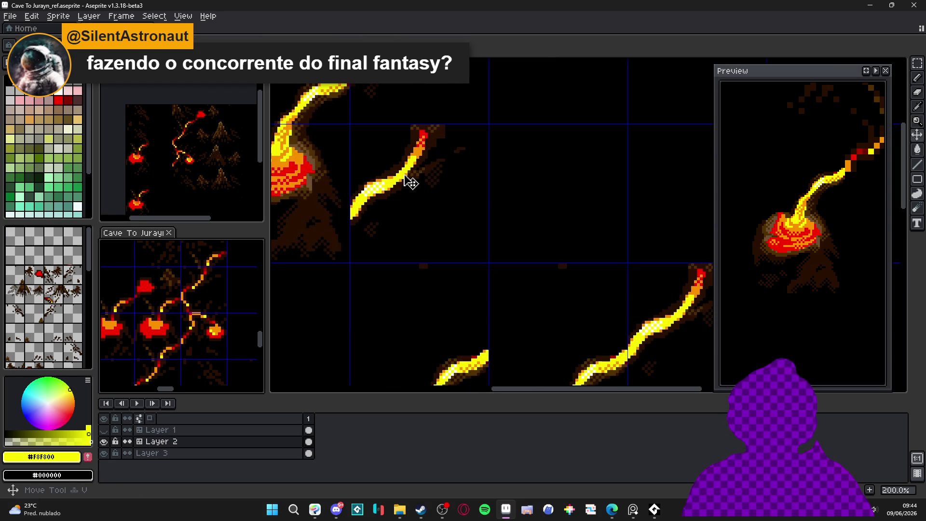
key("ctrl+Tab")
scroll(425, 129, "up", 2)
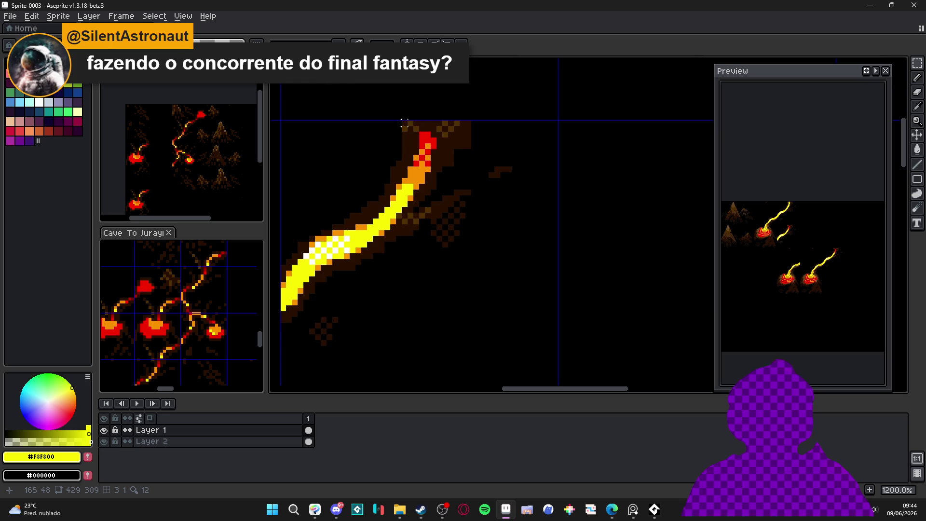
left_click_drag(399, 122, 512, 272)
left_click_drag(353, 337, 427, 277)
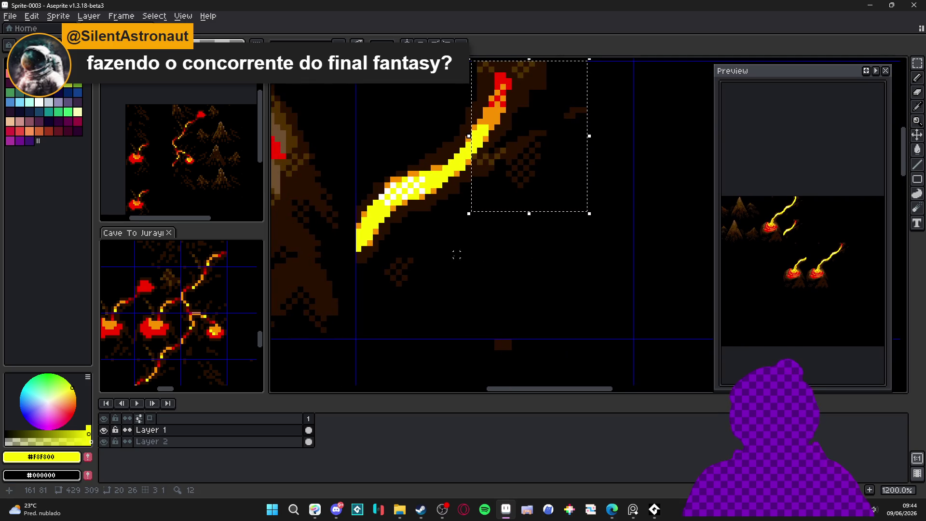
scroll(427, 278, "down", 2)
scroll(383, 280, "up", 2)
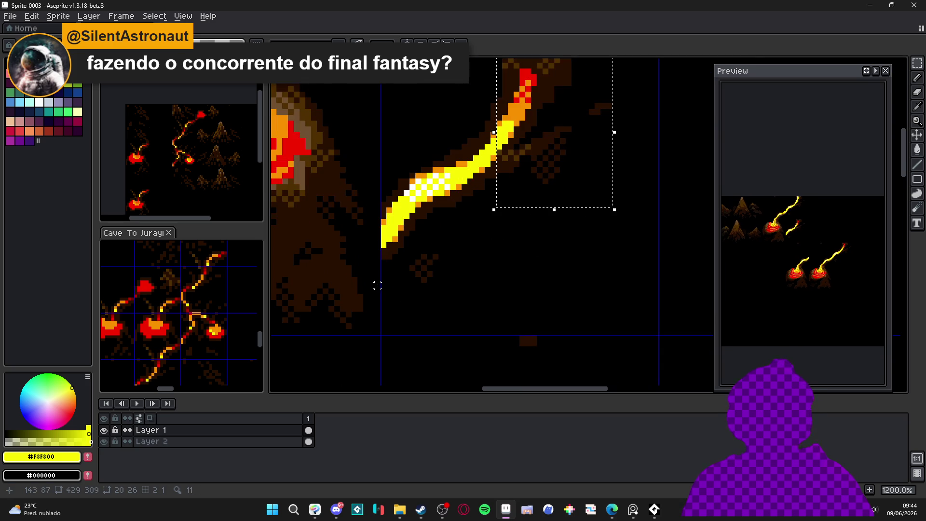
left_click_drag(383, 280, 551, 103)
Step: Drag a copy of the selected stream beside the right lower volcano
scroll(481, 145, "down", 4)
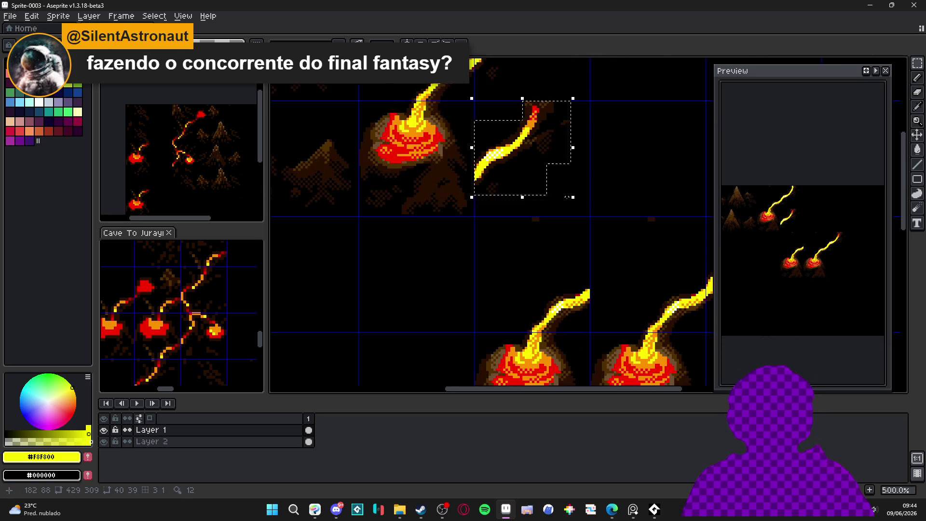
scroll(482, 145, "down", 2)
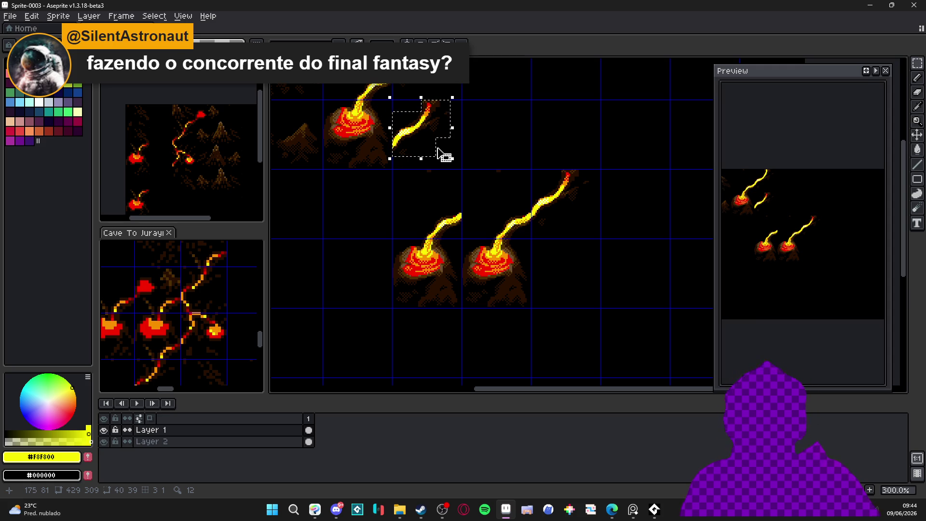
scroll(418, 116, "up", 3)
scroll(410, 92, "up", 3)
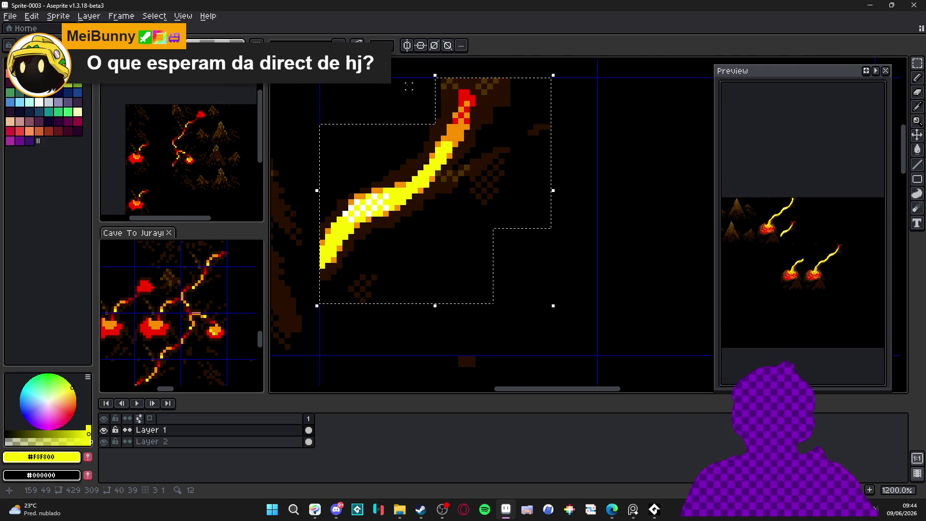
scroll(408, 86, "down", 3)
scroll(408, 85, "down", 2)
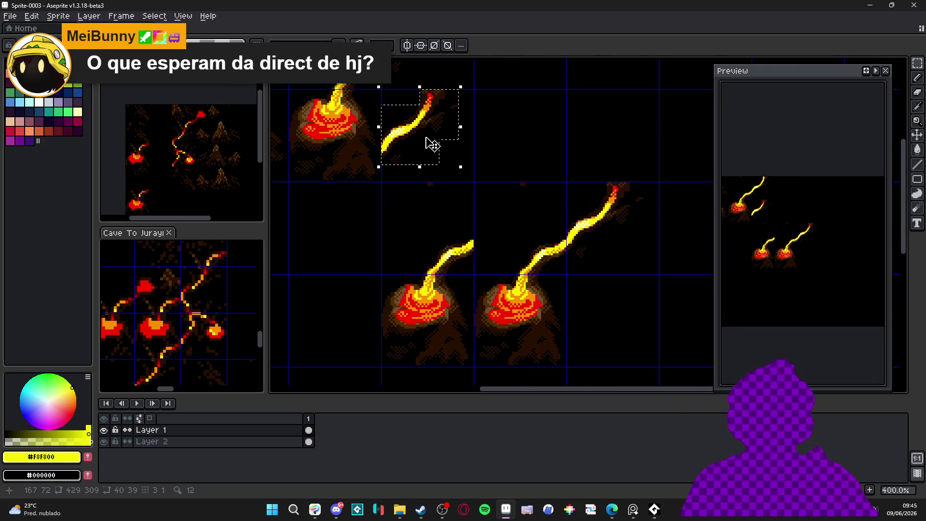
scroll(409, 86, "up", 3)
scroll(407, 94, "up", 2)
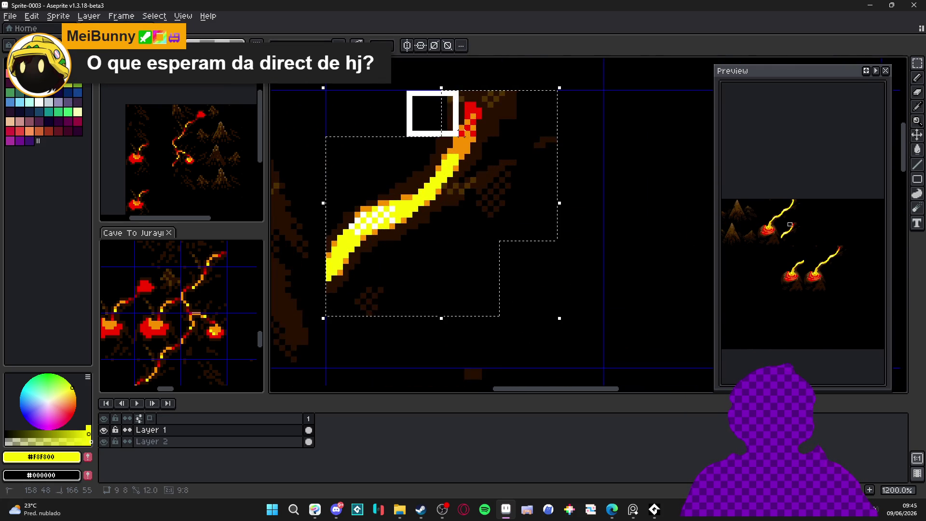
scroll(504, 174, "down", 2)
scroll(504, 175, "down", 1)
scroll(440, 128, "up", 1)
scroll(442, 141, "down", 2)
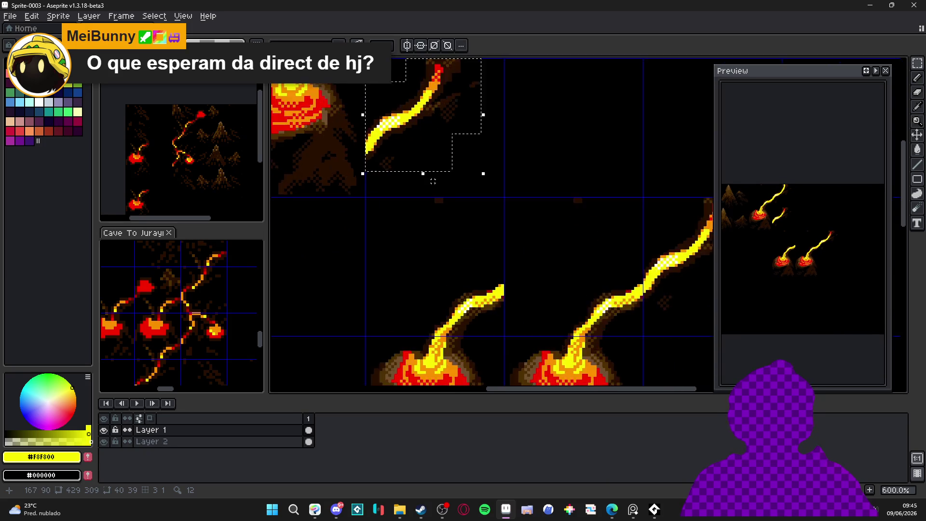
scroll(435, 184, "up", 1)
scroll(376, 180, "down", 2)
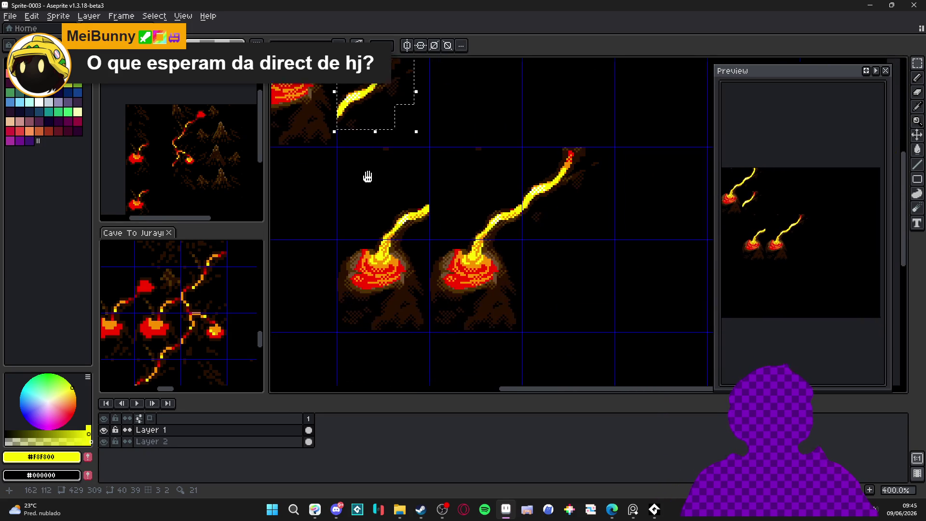
mouse_move(355, 103)
left_mouse_down()
mouse_move(548, 324)
mouse_move(500, 339)
mouse_move(482, 327)
mouse_move(490, 309)
mouse_move(482, 302)
mouse_move(491, 302)
left_mouse_up()
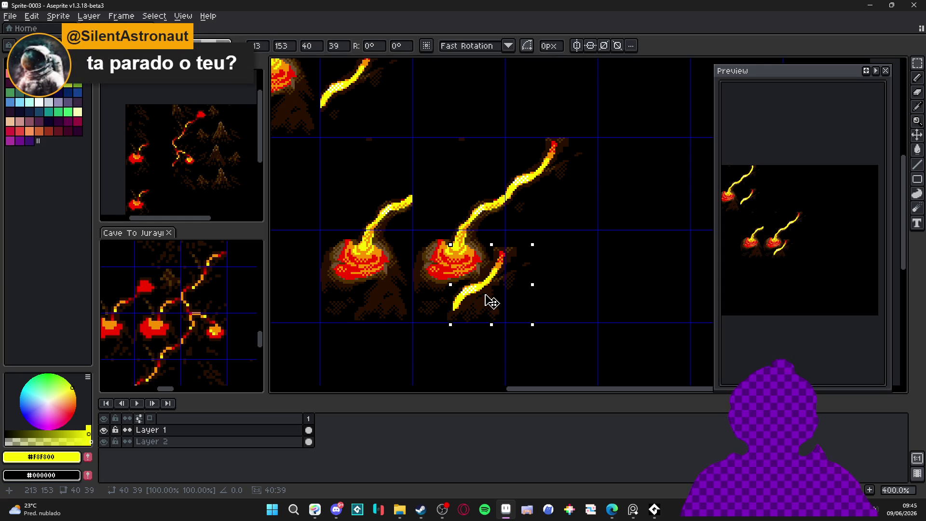
Step: Cancel the floating stream copy and clear the selection
key("Escape")
mouse_move(368, 133)
left_mouse_down()
mouse_move(398, 205)
mouse_move(447, 244)
left_mouse_up()
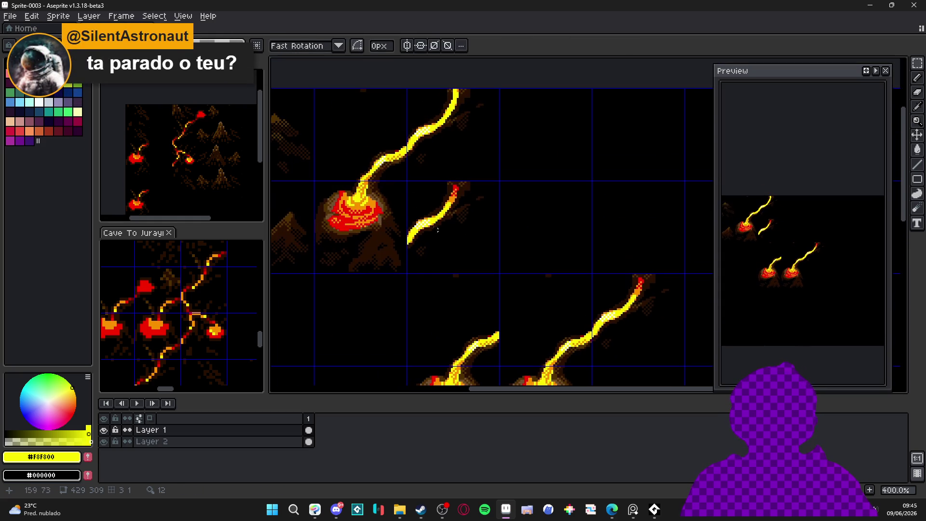
left_click_drag(395, 182, 411, 182)
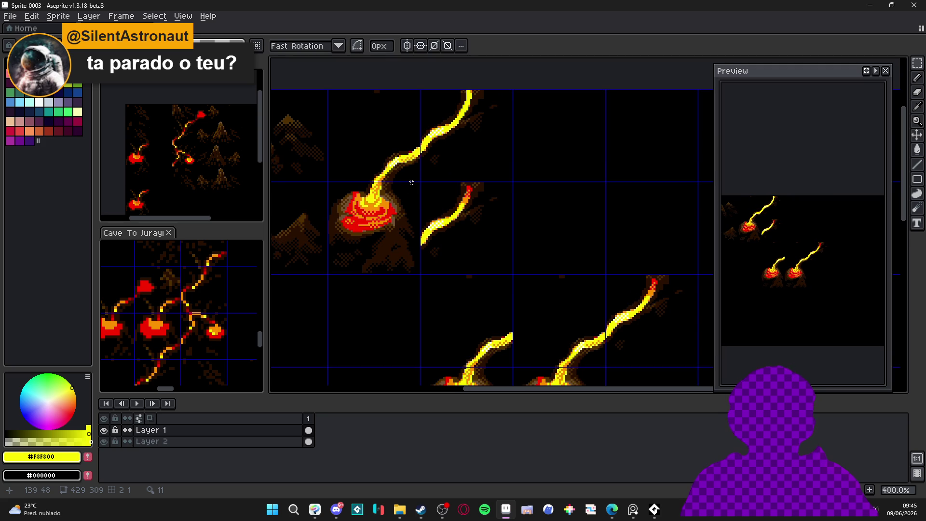
key("Escape")
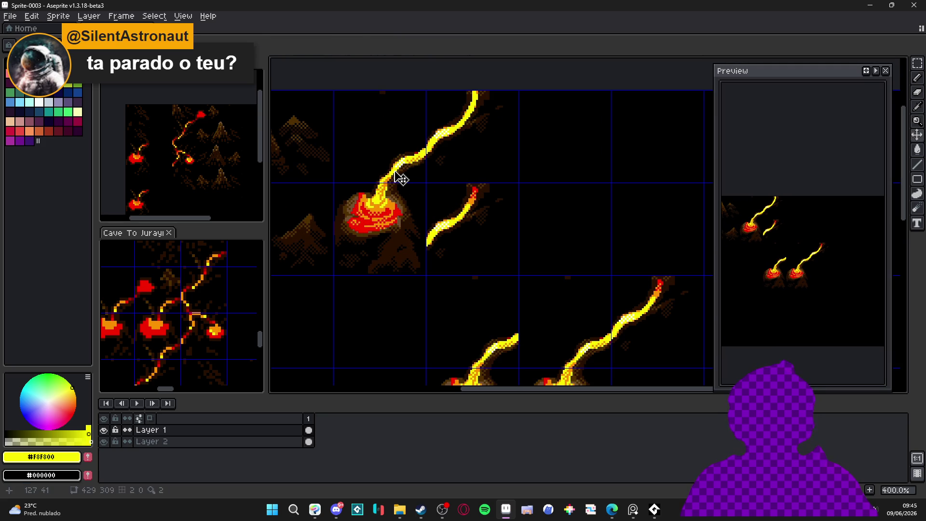
key("m")
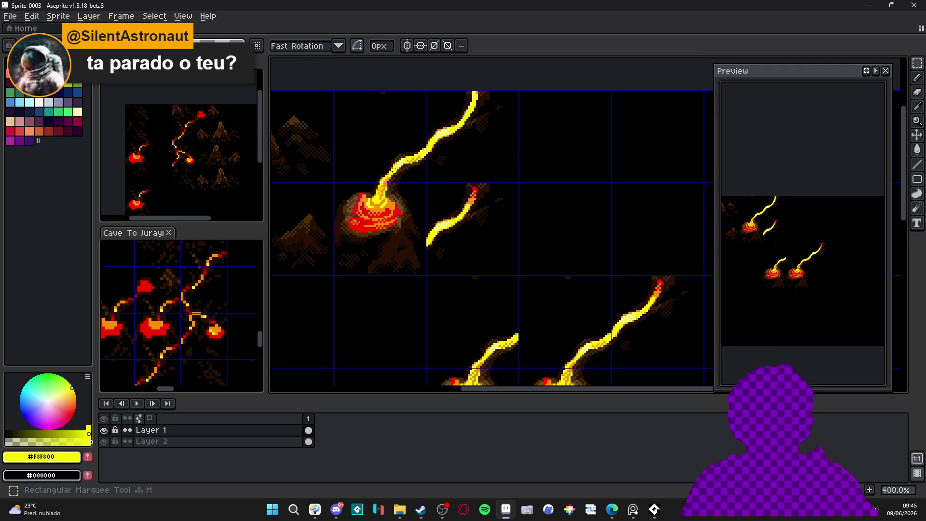
scroll(395, 173, "down", 1)
mouse_move(395, 173)
left_mouse_down()
mouse_move(401, 144)
mouse_move(388, 123)
mouse_move(398, 131)
left_mouse_up()
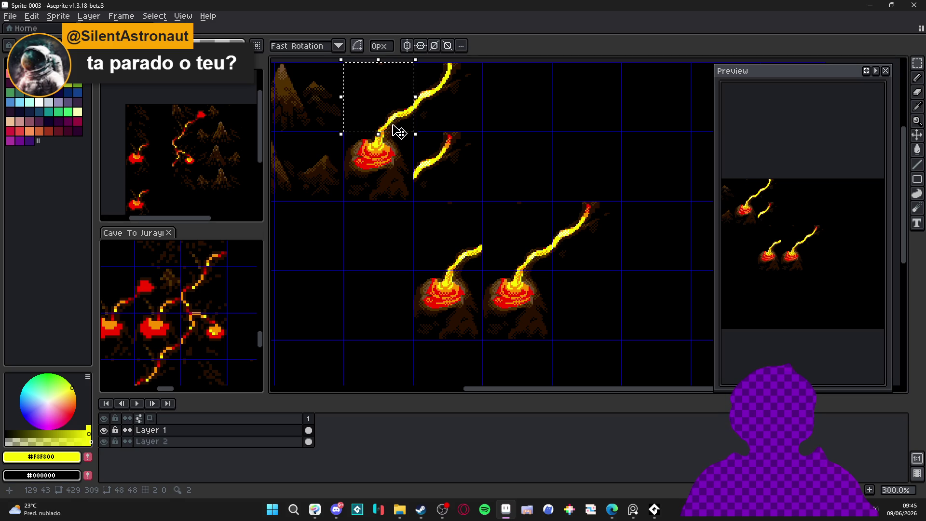
key("ctrl+d")
Step: Try short yellow pencil strokes below the right volcano, undoing the first attempts
key("b")
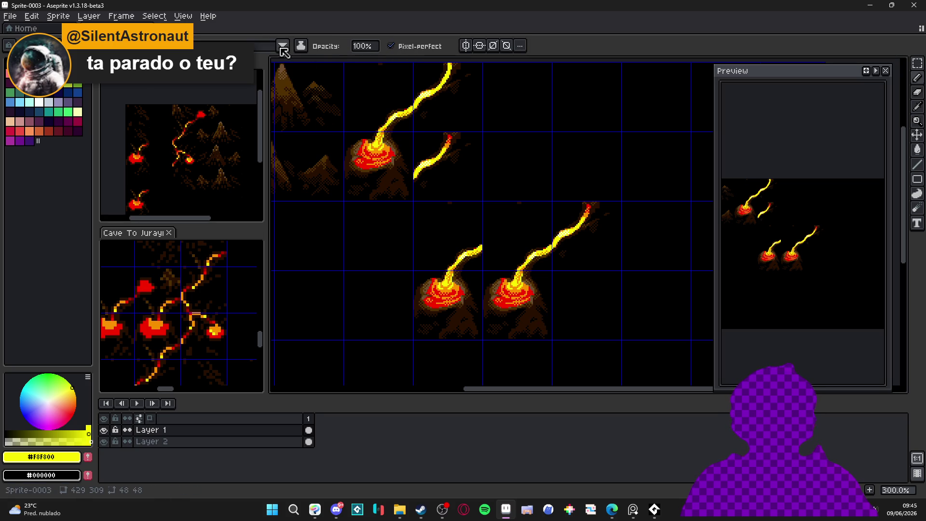
left_click_drag(550, 309, 516, 346)
scroll(520, 296, "up", 1)
key("ctrl+z")
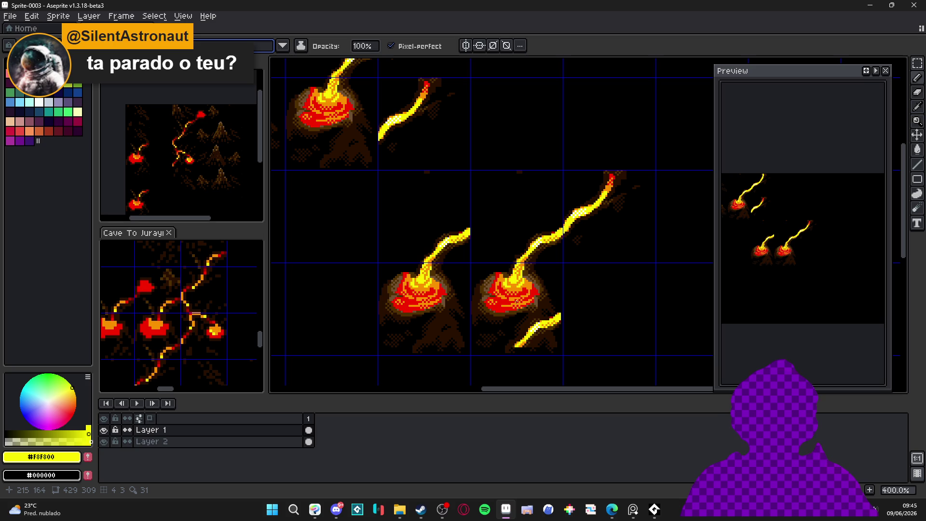
key("ctrl+z")
left_click_drag(562, 321, 517, 354)
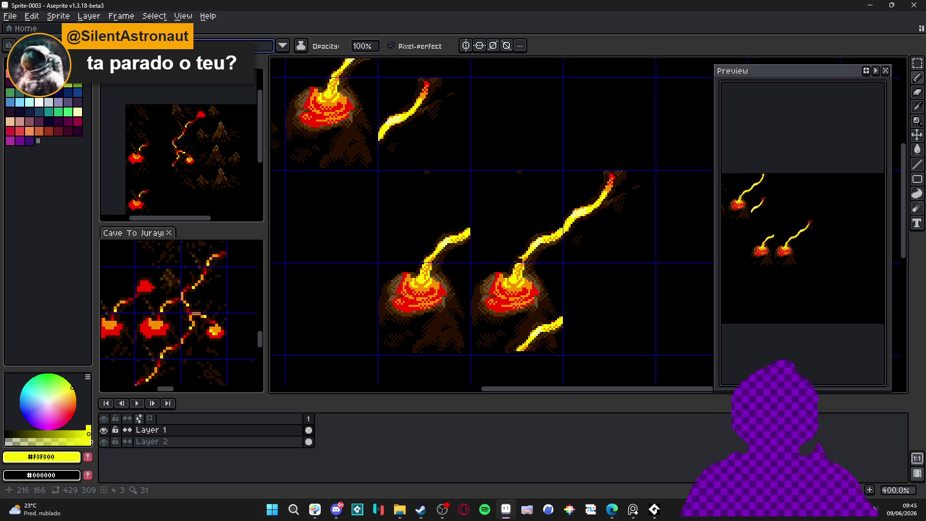
mouse_move(518, 311)
left_mouse_down()
mouse_move(463, 227)
mouse_move(480, 223)
mouse_move(478, 182)
mouse_move(458, 197)
mouse_move(521, 272)
mouse_move(476, 235)
mouse_move(590, 281)
mouse_move(556, 278)
mouse_move(562, 247)
mouse_move(552, 246)
left_mouse_up()
scroll(521, 272, "up", 1)
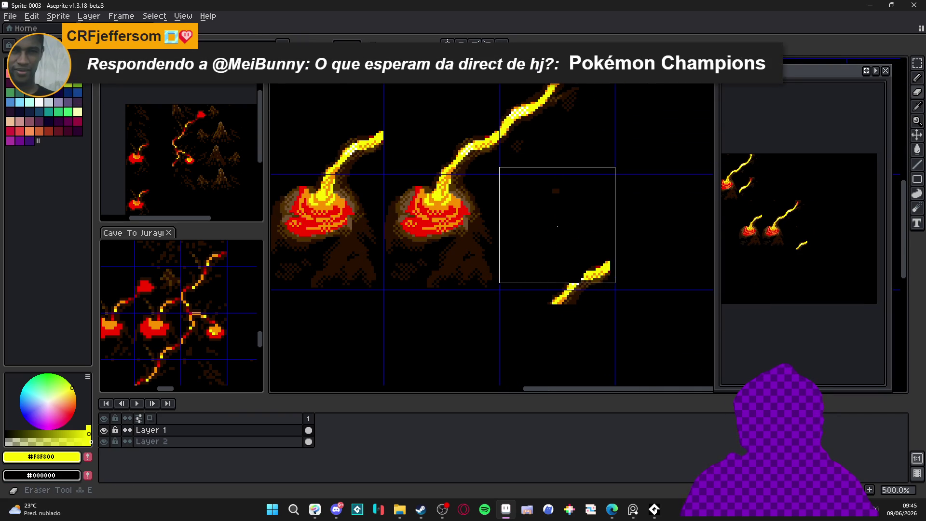
Step: Move the copied lower stroke into place and delete the stray stroke on the right
key("b")
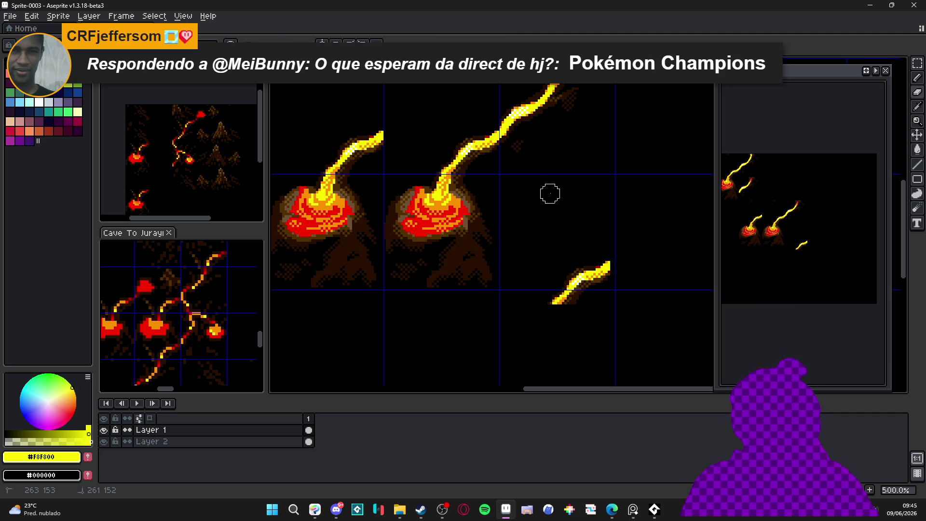
mouse_move(622, 246)
left_mouse_down()
mouse_move(535, 339)
mouse_move(458, 310)
left_mouse_up()
left_click_drag(500, 262, 467, 275)
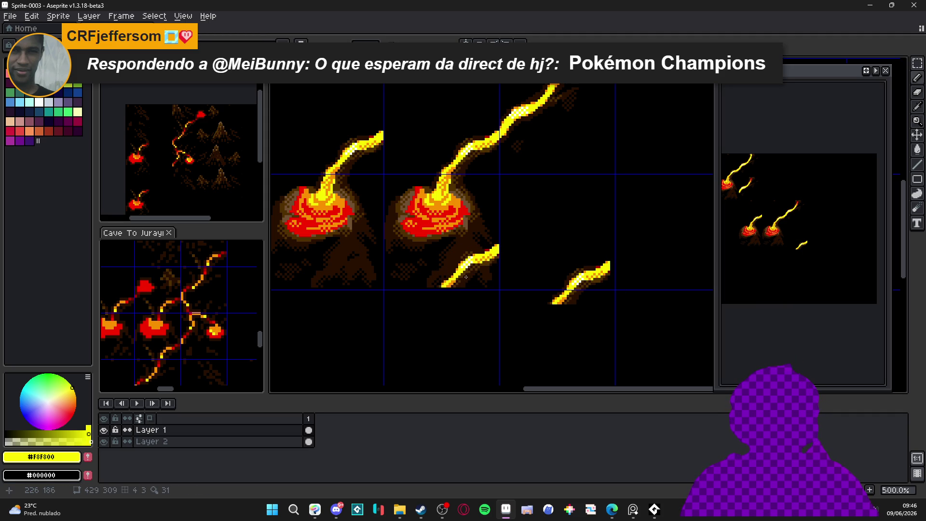
mouse_move(467, 277)
left_mouse_down()
mouse_move(546, 266)
mouse_move(479, 268)
mouse_move(481, 206)
mouse_move(506, 254)
mouse_move(523, 245)
mouse_move(457, 253)
mouse_move(466, 278)
left_mouse_up()
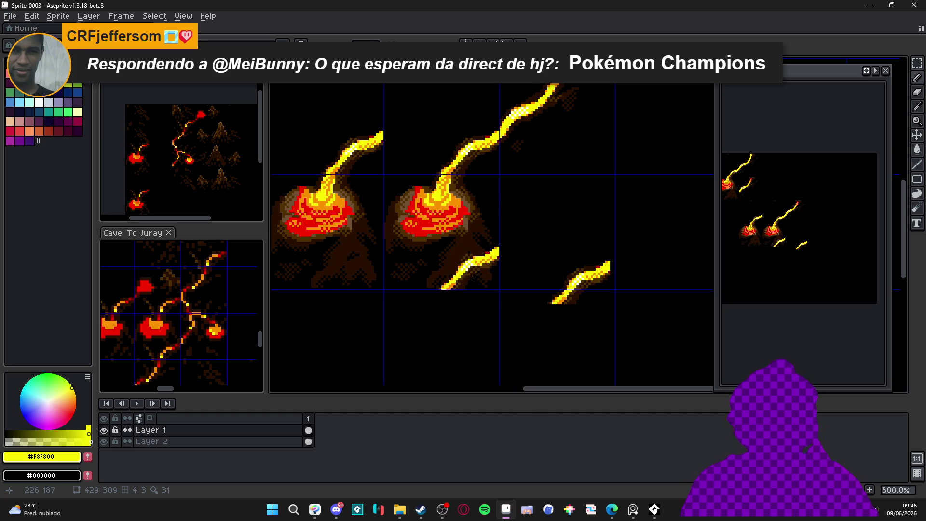
left_click_drag(631, 243, 530, 336)
key("Delete")
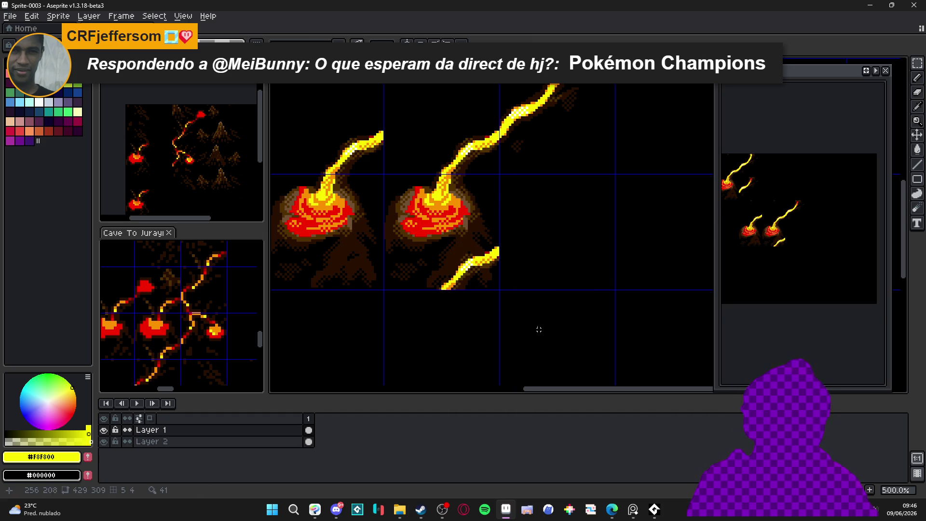
scroll(539, 334, "down", 2)
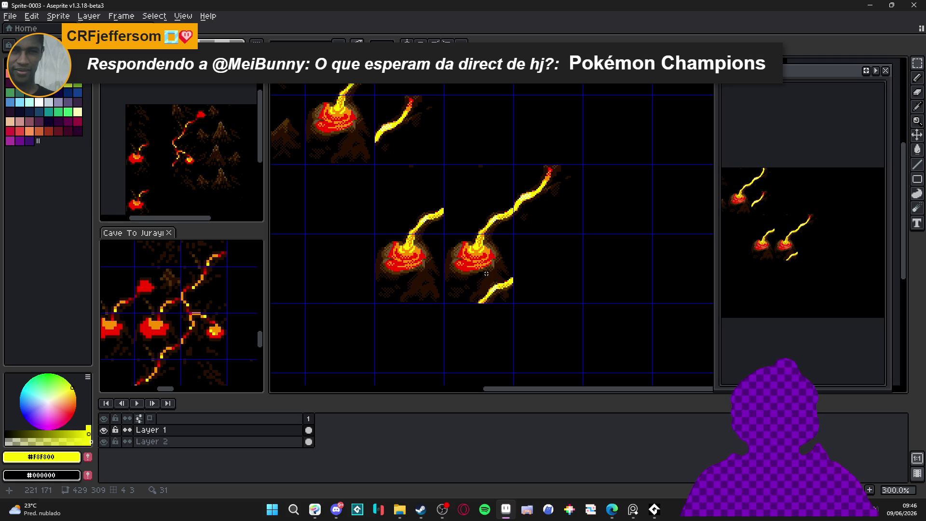
Step: Copy the short lava stream tile, paste it below the right volcano, and commit it
left_click_drag(535, 188, 546, 196)
key("ctrl+c")
key("ctrl+v")
key("shift+Down")
key("shift+Down")
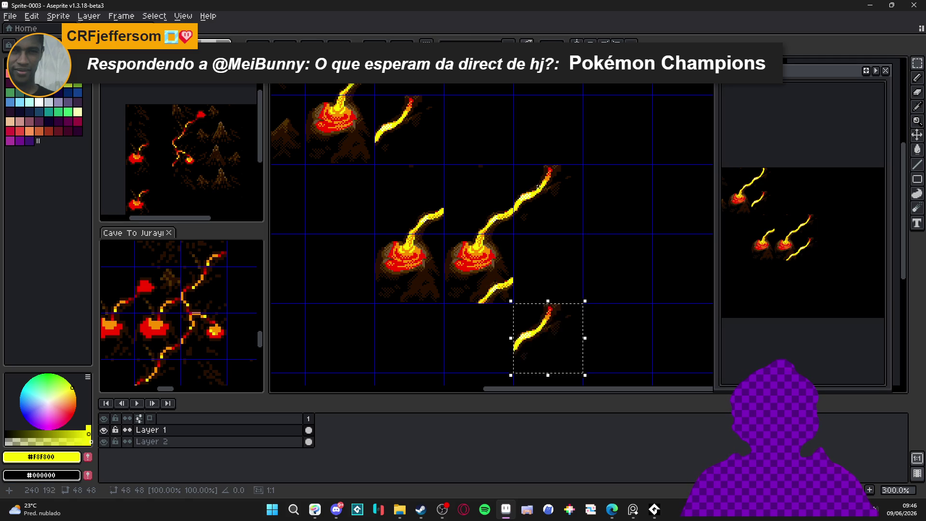
key("shift+Up")
key("Return")
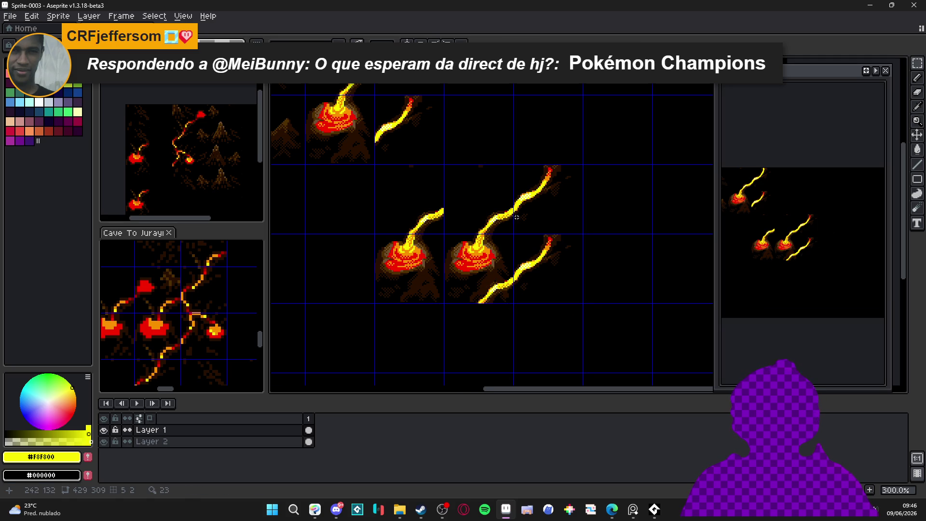
scroll(514, 215, "down", 1)
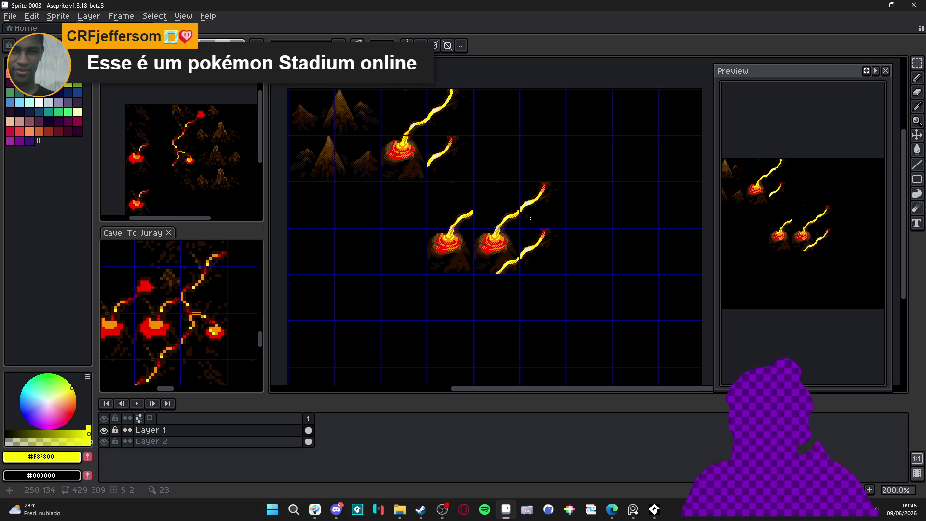
Step: Draw a curved yellow lava arc joining the two bolts and fill the junction gap
scroll(530, 212, "up", 4)
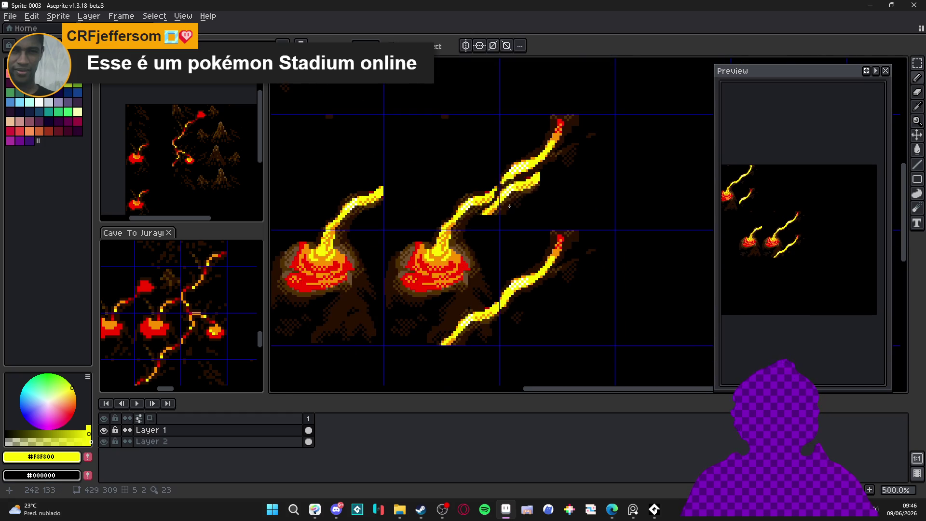
scroll(511, 176, "up", 2)
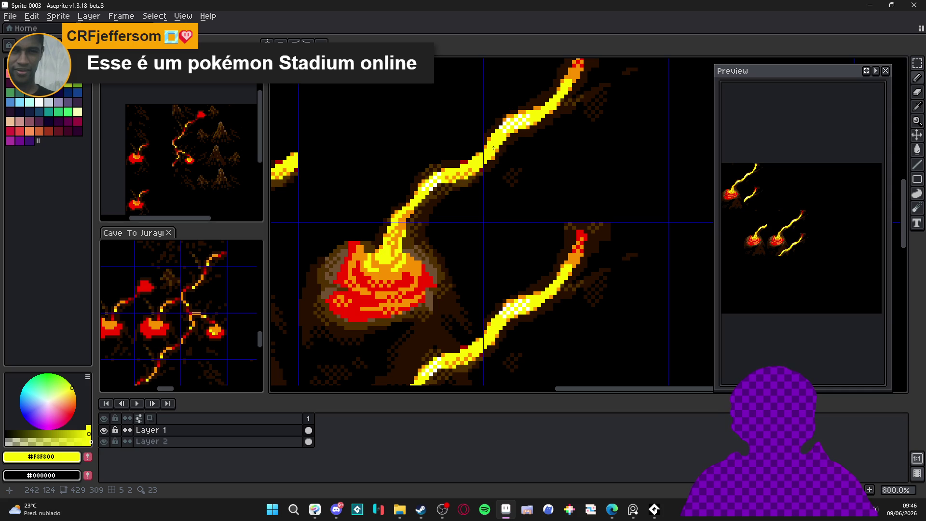
mouse_move(493, 149)
left_mouse_down()
mouse_move(528, 176)
mouse_move(563, 266)
left_mouse_up()
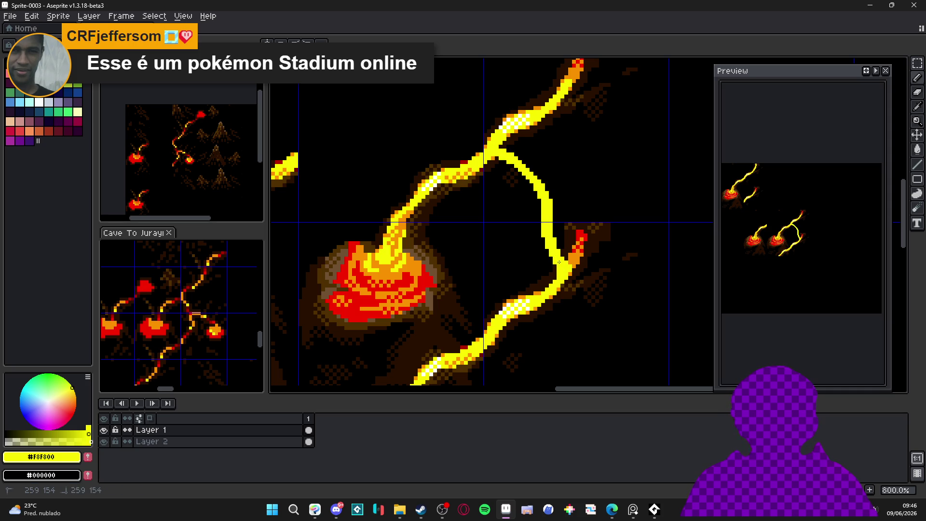
left_click_drag(502, 150, 535, 177)
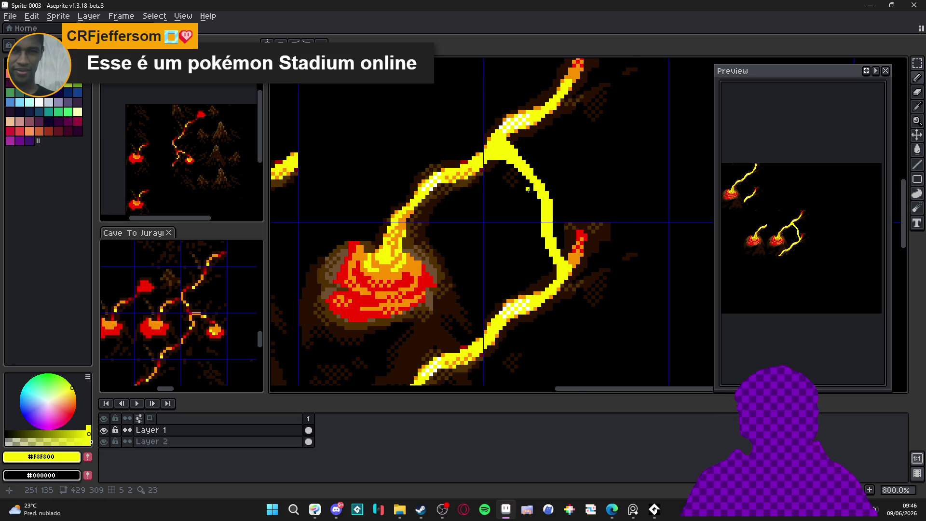
Step: Trim stray pixels from the arc's right edge
scroll(547, 195, "up", 2)
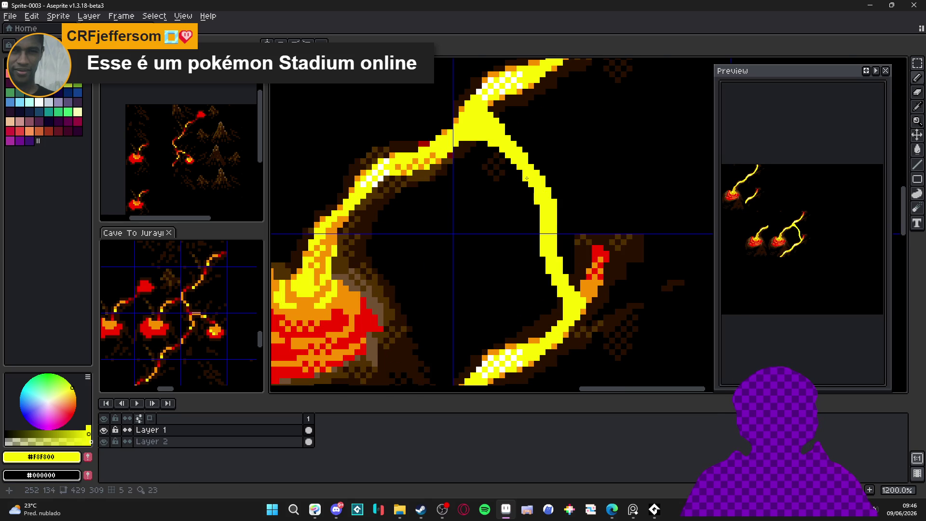
scroll(549, 189, "down", 2)
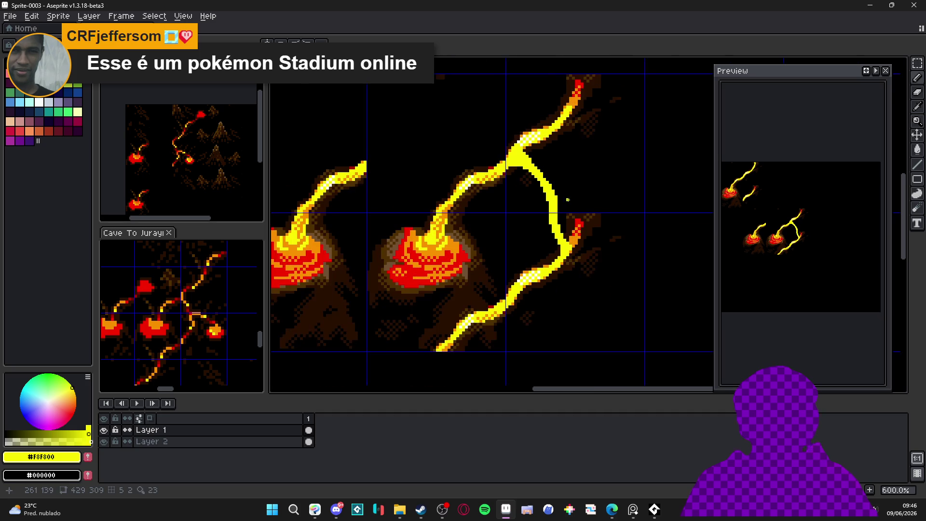
scroll(558, 222, "down", 2)
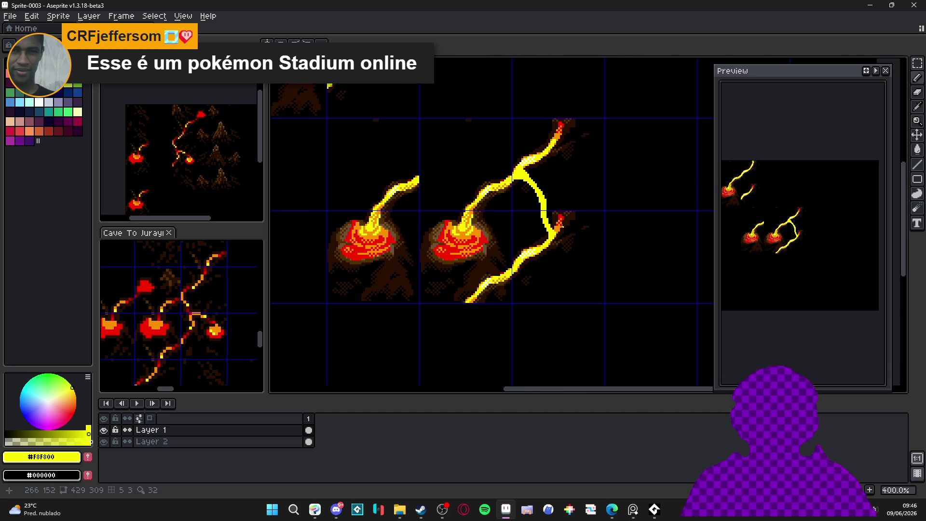
scroll(570, 214, "up", 2)
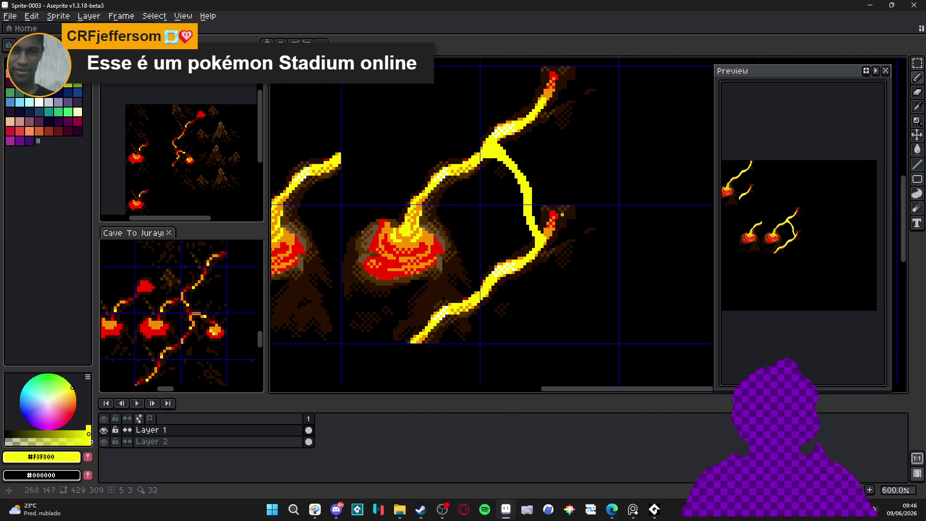
scroll(565, 211, "down", 1)
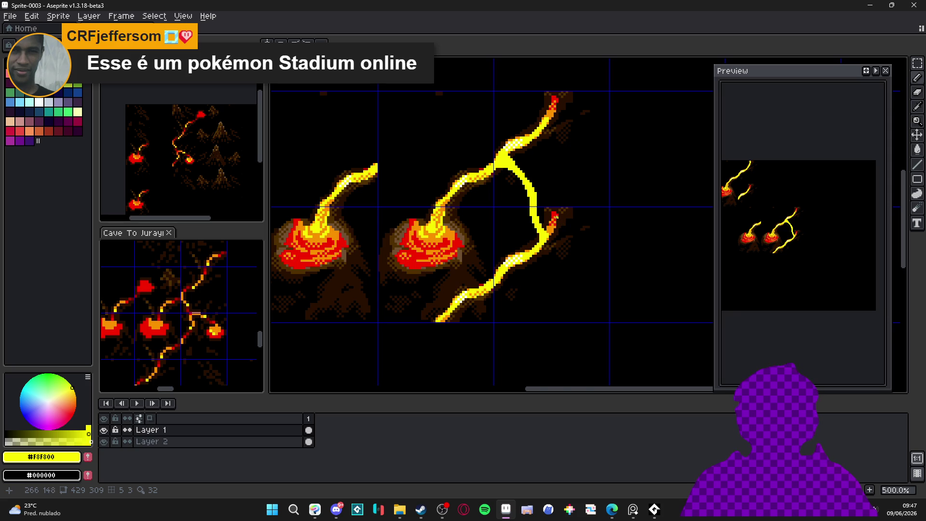
scroll(561, 223, "up", 4)
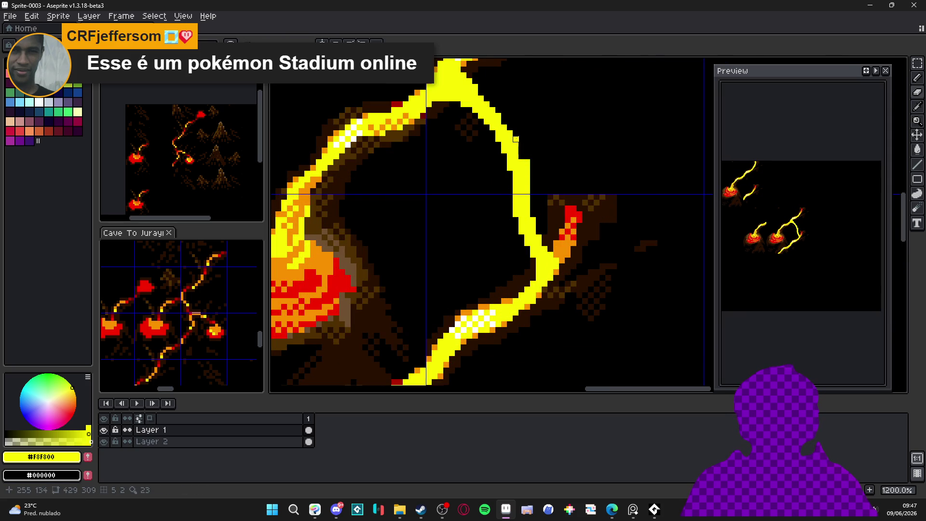
left_click_drag(527, 167, 527, 212)
left_click_drag(521, 165, 515, 144)
Step: Erase the red and brown crust near the arc with a larger eraser
key("e")
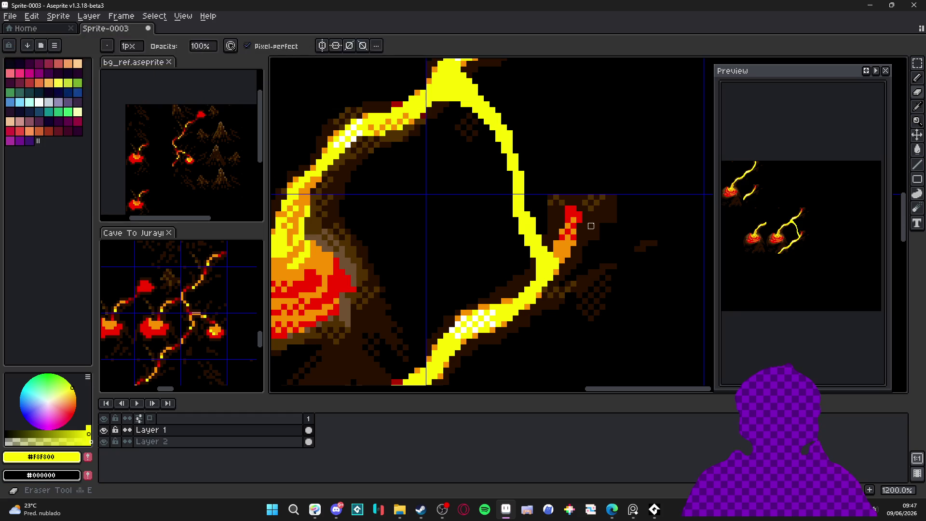
key("plus")
key("plus")
key("plus")
left_click(600, 225)
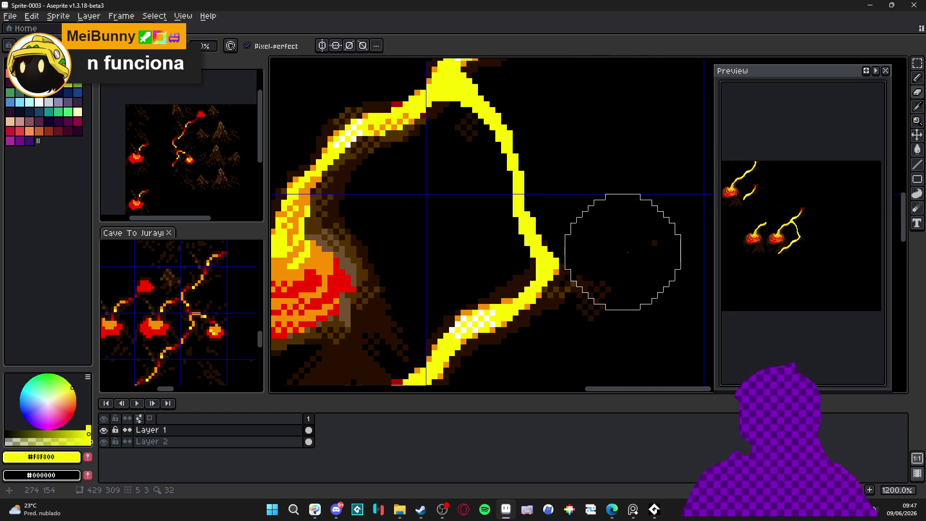
scroll(598, 249, "down", 3)
left_click_drag(595, 250, 593, 246)
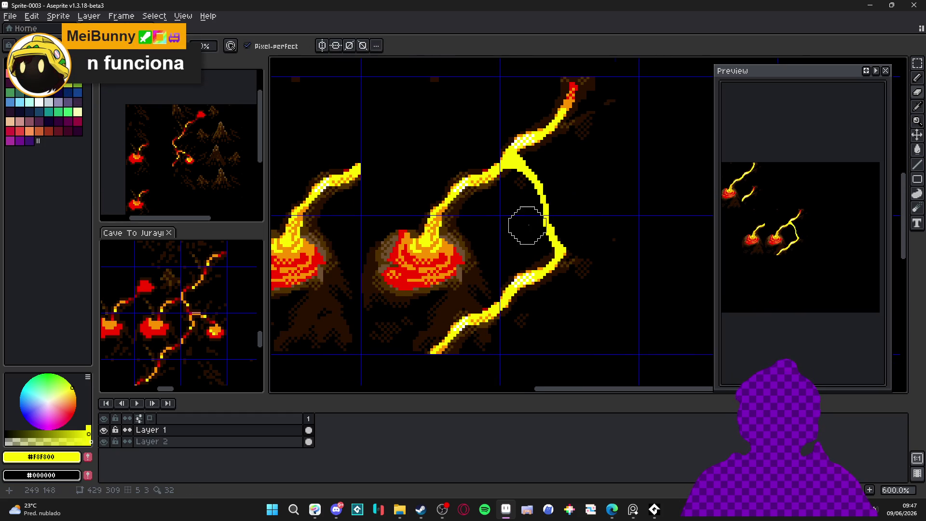
scroll(558, 221, "up", 8)
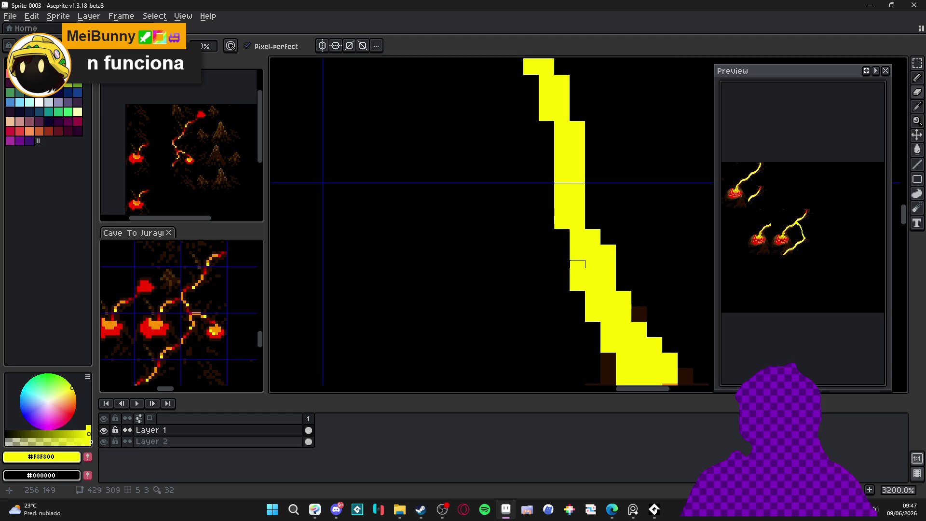
scroll(577, 283, "down", 8)
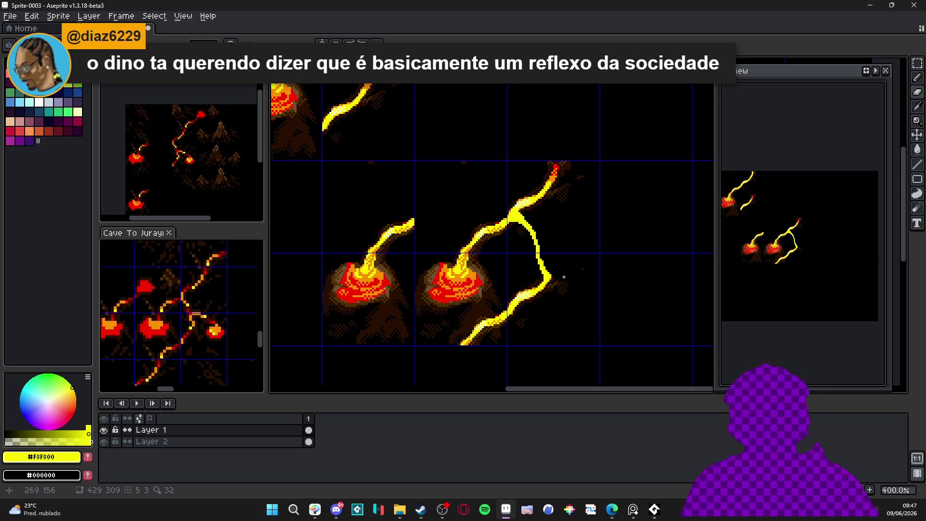
Step: Pencil a thin diagonal yellow branch off the arc, extending its tip downward
left_click_drag(568, 273, 541, 246)
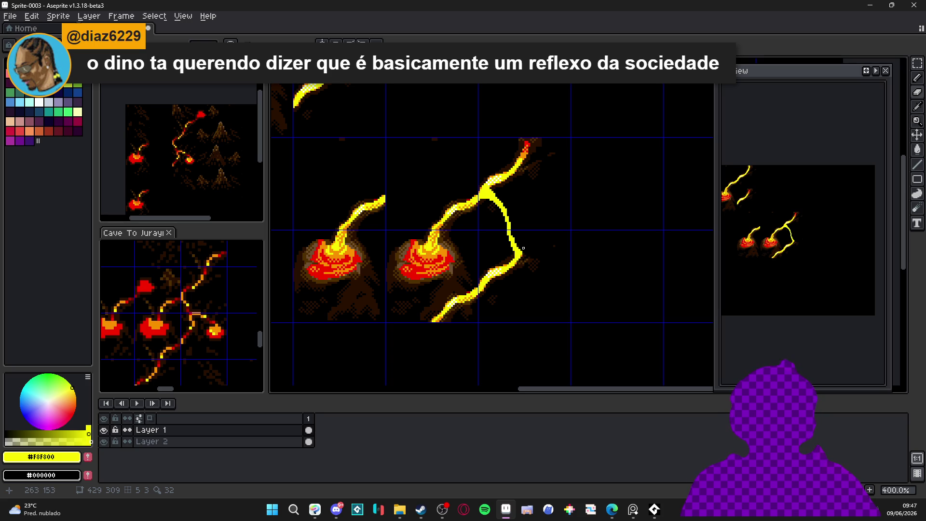
scroll(539, 244, "up", 3)
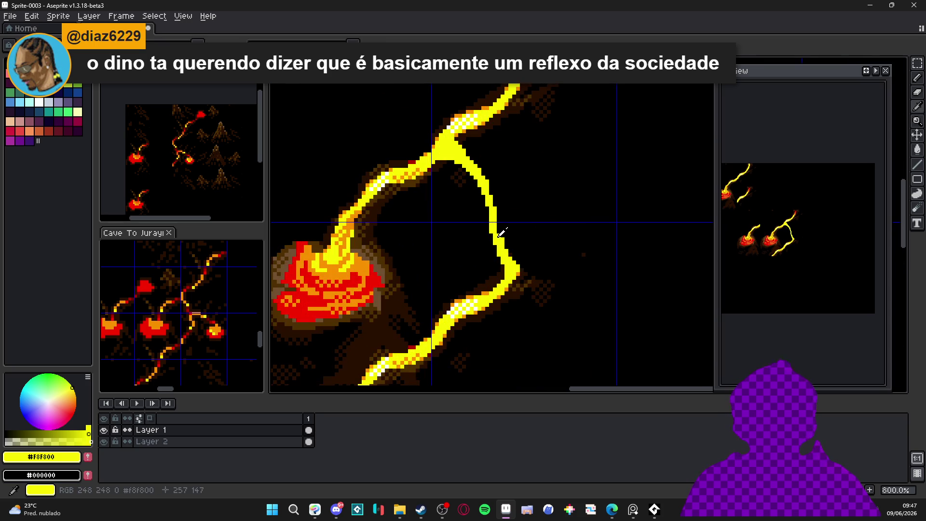
scroll(506, 233, "up", 2)
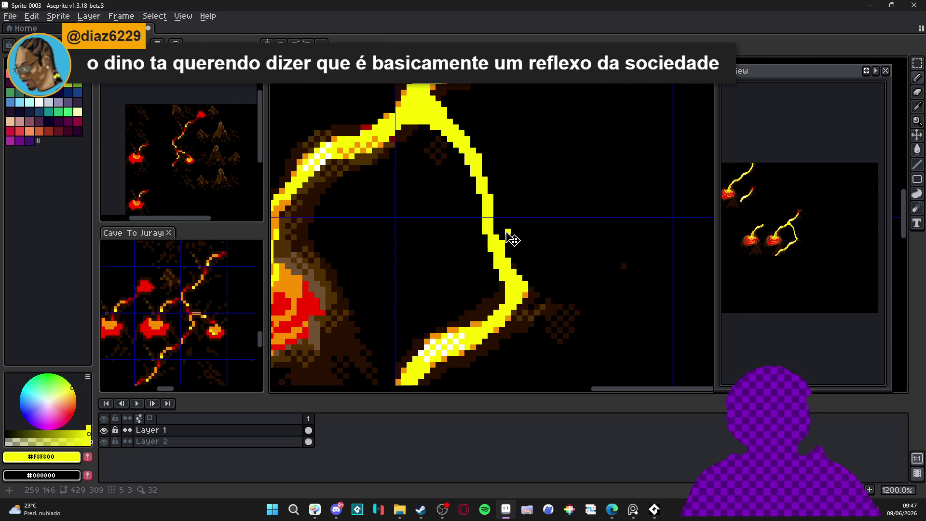
scroll(501, 232, "down", 5)
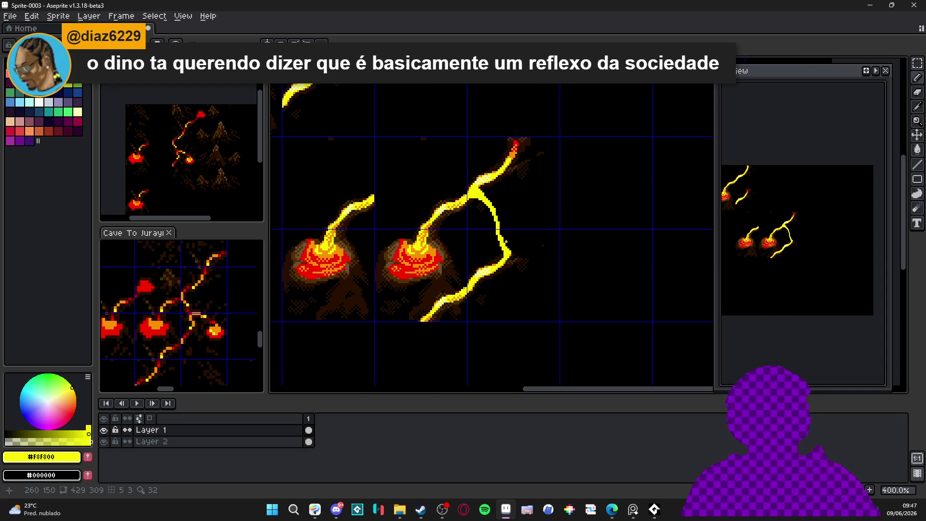
scroll(502, 236, "up", 3)
scroll(502, 236, "up", 1)
left_click_drag(495, 225, 572, 264)
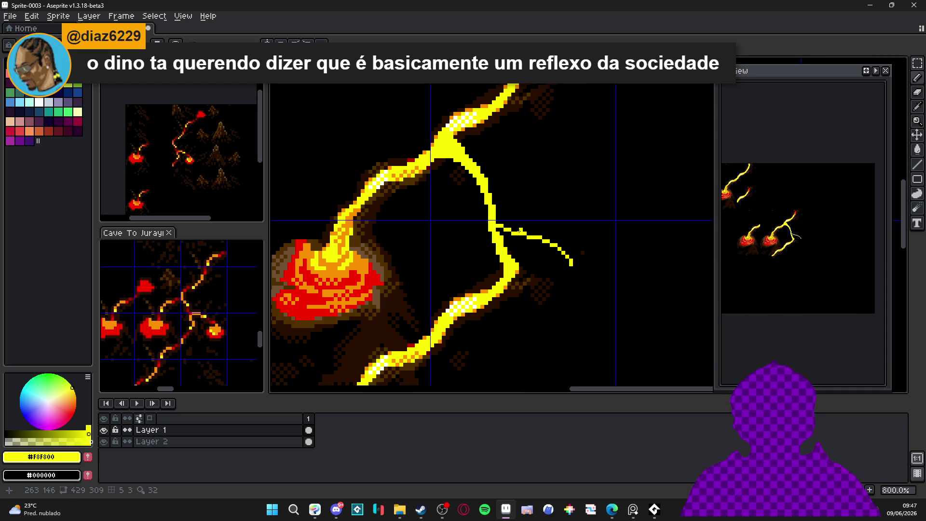
left_click_drag(496, 228, 531, 243)
key("ctrl+z")
key("ctrl+z")
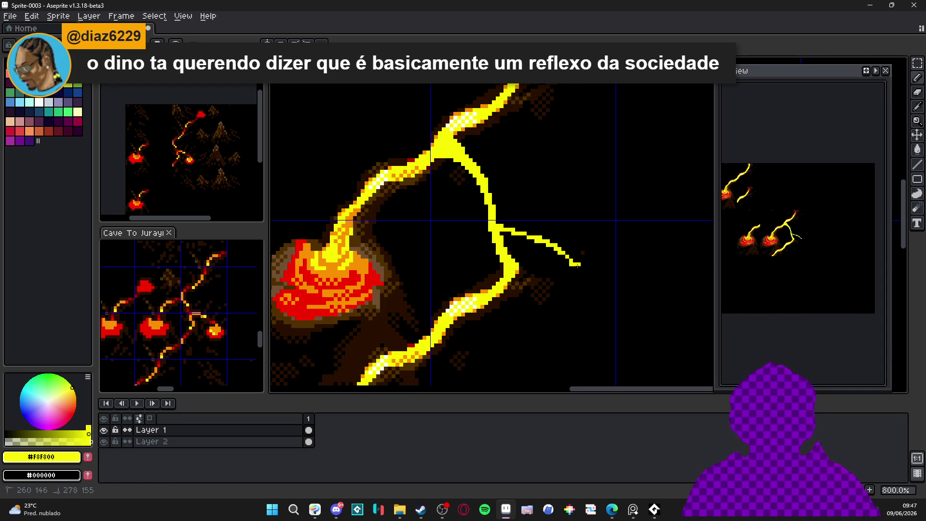
left_click_drag(573, 260, 582, 276)
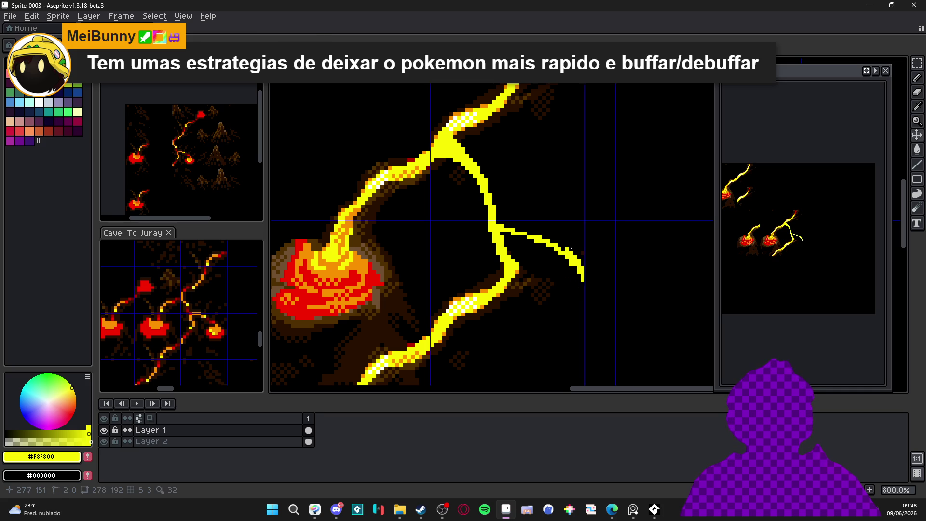
scroll(580, 263, "up", 4)
mouse_move(544, 229)
left_mouse_down()
mouse_move(455, 195)
mouse_move(486, 267)
mouse_move(512, 270)
mouse_move(480, 268)
left_mouse_up()
Step: Fill the notch in the yellow lava pool at the end of the new branch
scroll(442, 200, "down", 5)
scroll(465, 221, "up", 5)
scroll(476, 251, "down", 2)
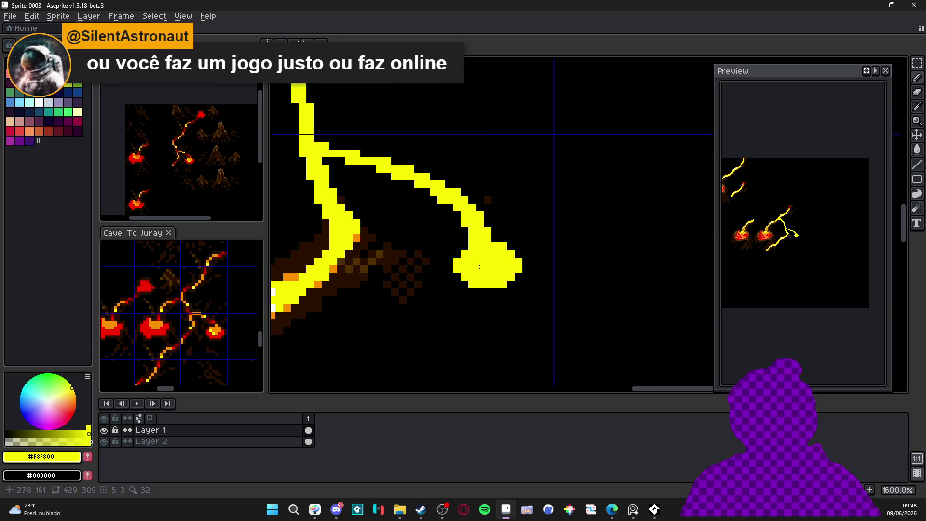
scroll(480, 266, "down", 1)
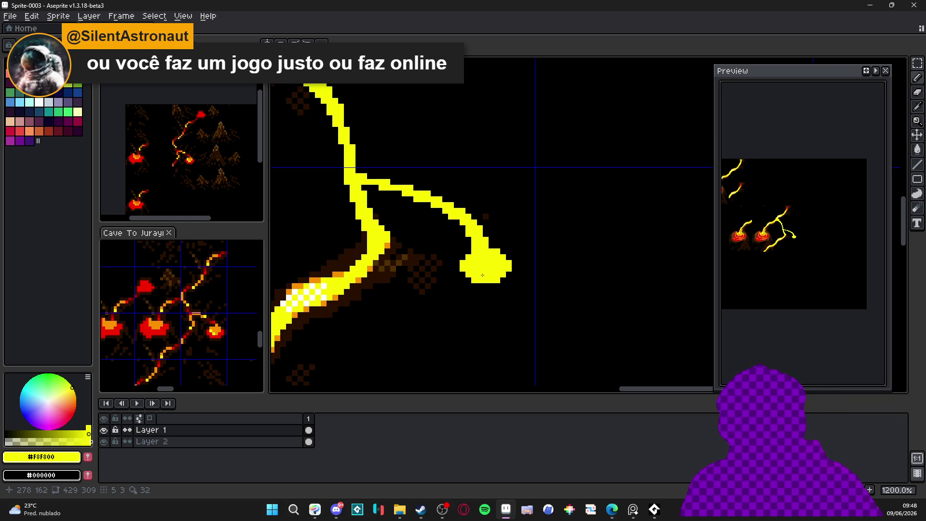
mouse_move(505, 247)
left_mouse_down()
mouse_move(497, 255)
mouse_move(509, 256)
left_mouse_up()
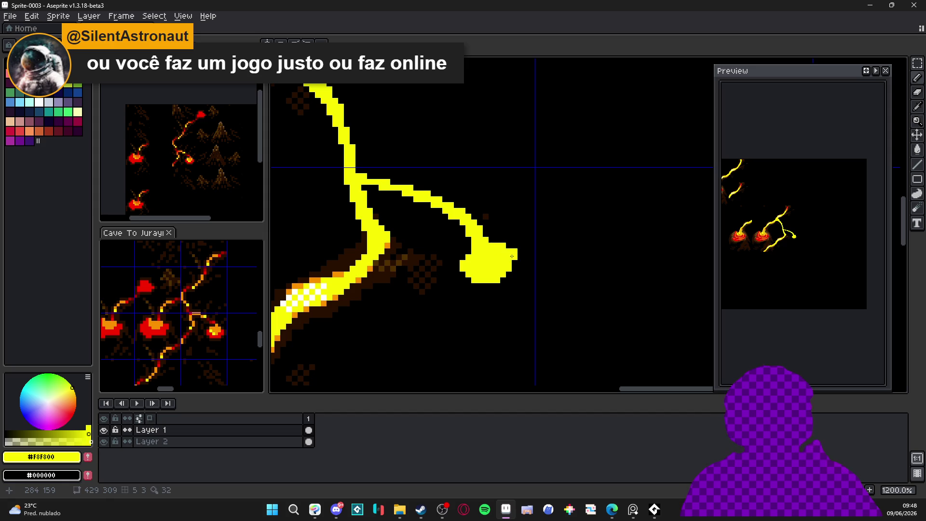
scroll(510, 260, "up", 1)
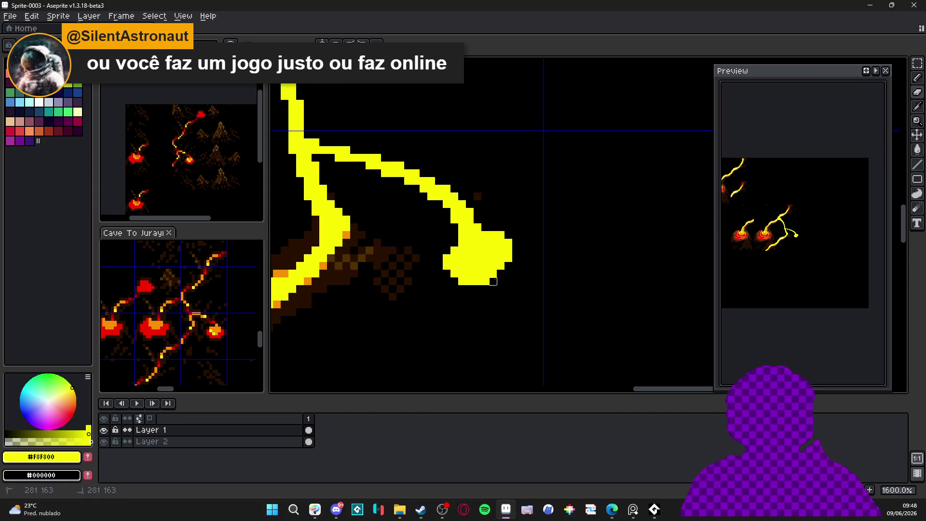
scroll(493, 288, "down", 5)
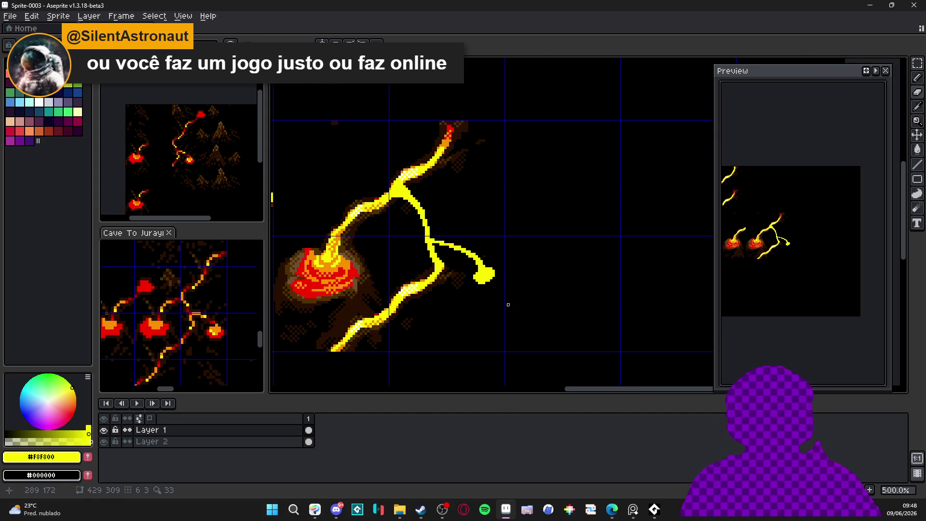
scroll(508, 304, "down", 2)
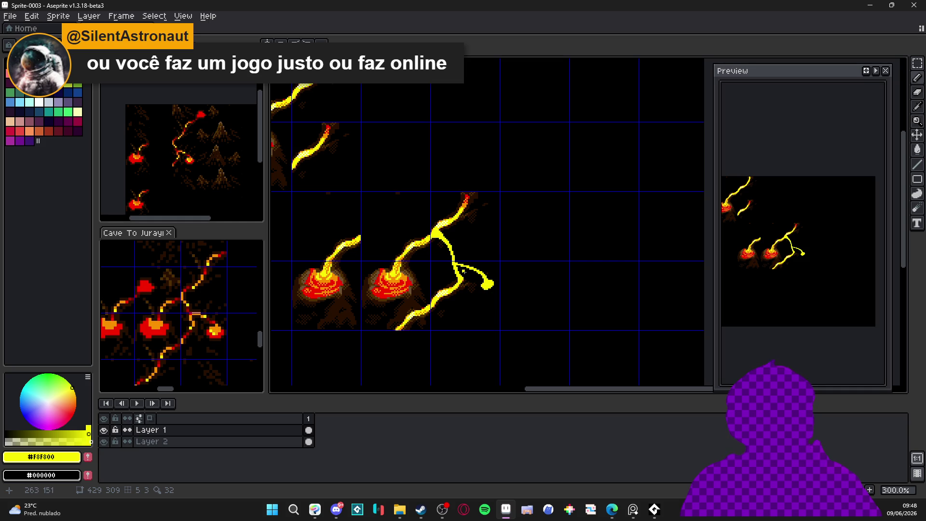
scroll(420, 265, "up", 10)
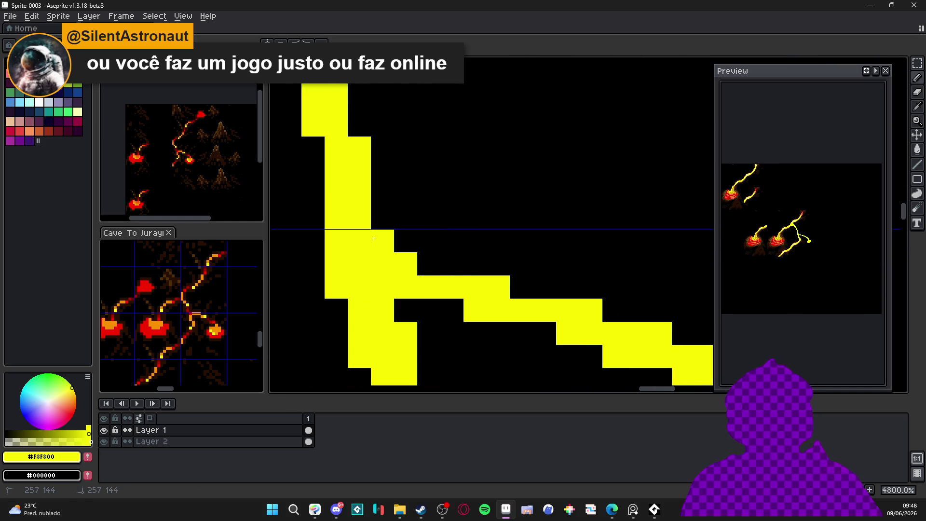
scroll(456, 288, "down", 10)
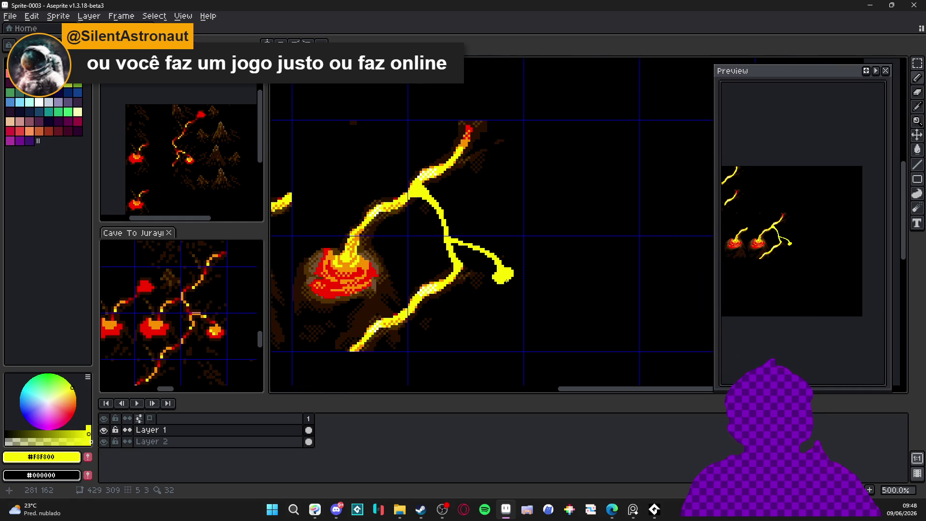
scroll(507, 279, "up", 5)
Step: Eyedrop dark brown and paint crust pixels along the pool's left side
left_click(541, 237, "alt")
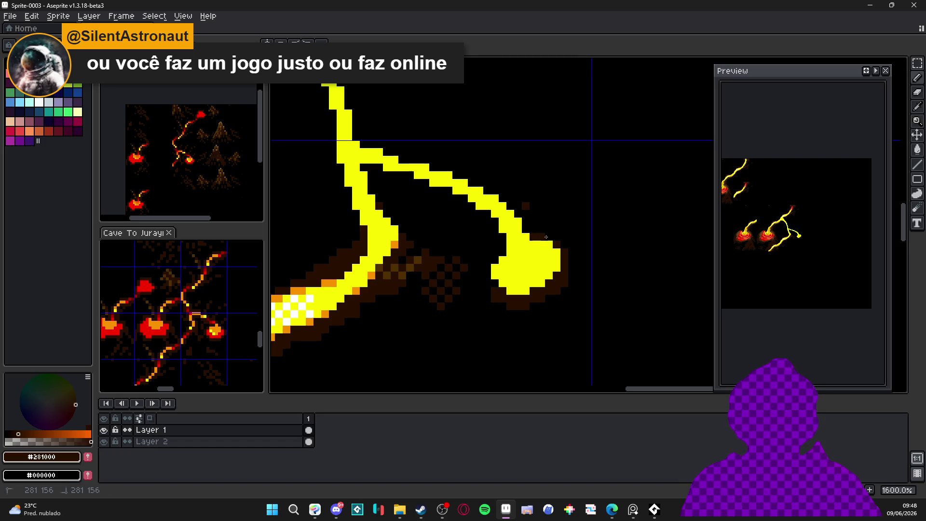
left_click(526, 275)
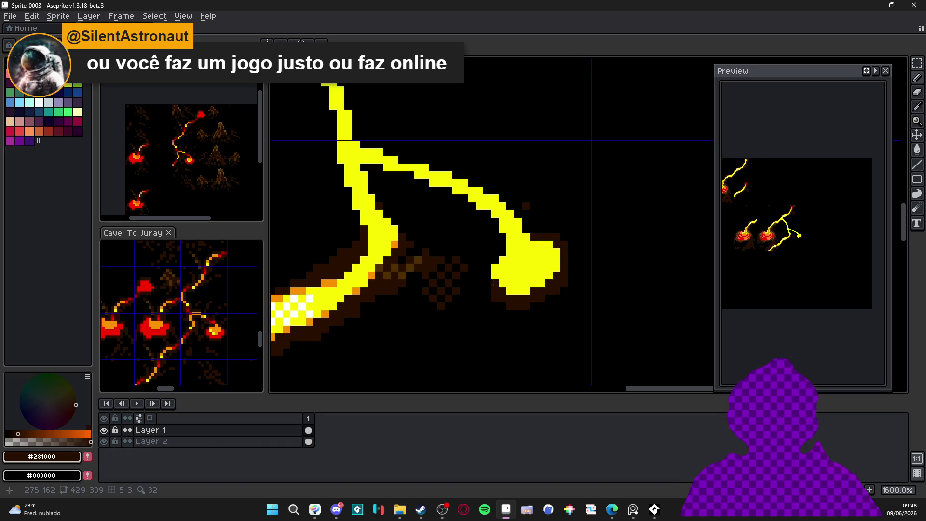
left_click_drag(483, 284, 495, 259)
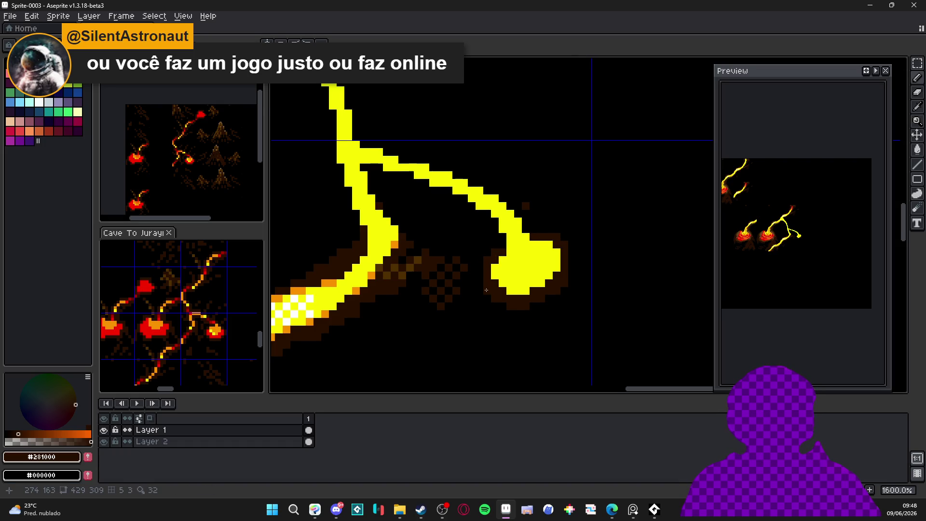
scroll(493, 254, "down", 1)
scroll(490, 295, "down", 3)
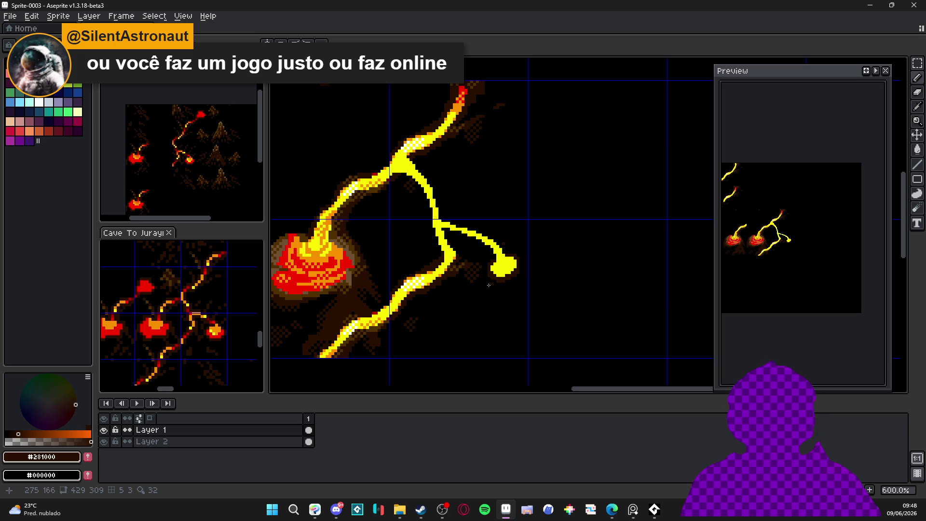
scroll(443, 259, "up", 4)
Step: Eyedrop orange and shade the fork junction, redoing a misplaced pixel
left_click(443, 216, "alt")
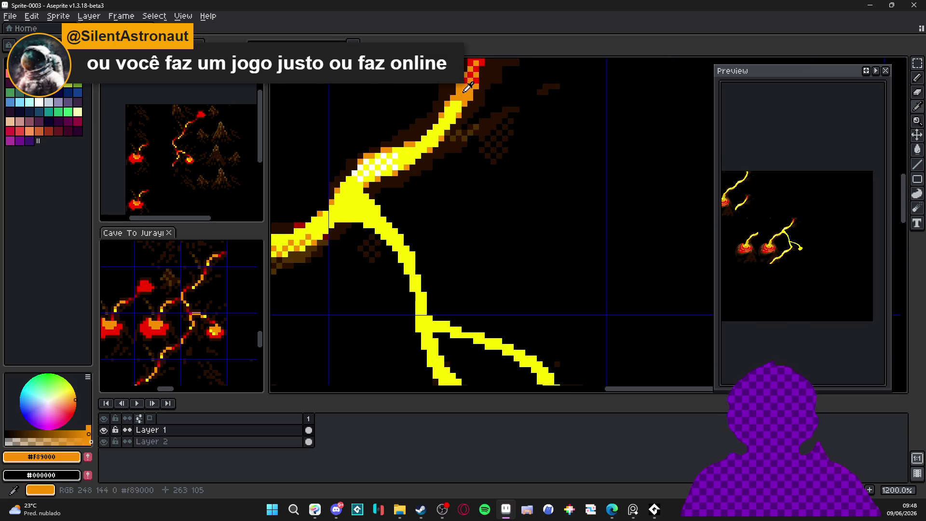
scroll(453, 192, "down", 1)
scroll(443, 216, "up", 1)
left_click(455, 198)
left_click(455, 211)
key("ctrl+z")
left_click(451, 205)
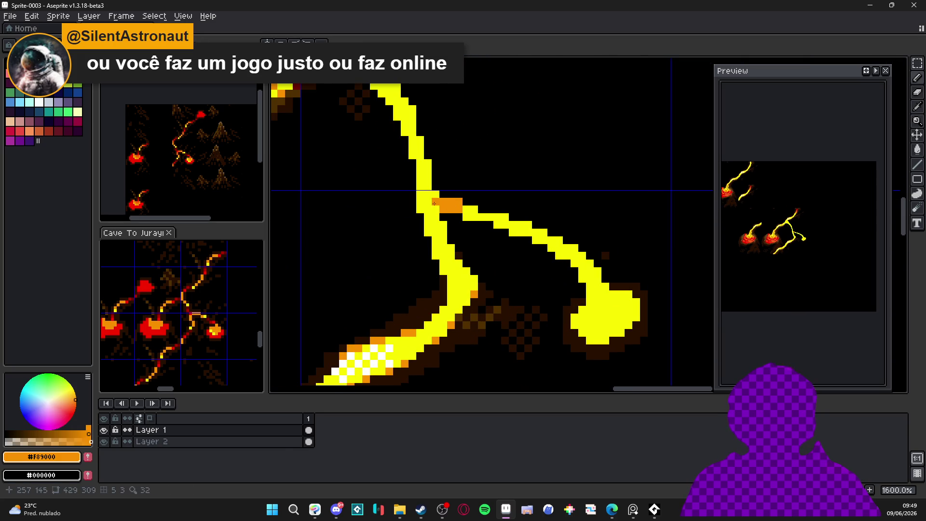
left_click(465, 216)
left_click(473, 217)
left_click(465, 210)
Step: Extend the orange shading along the fork's upper side
left_click(505, 224)
left_click(497, 217)
left_click(490, 217)
left_click(513, 231)
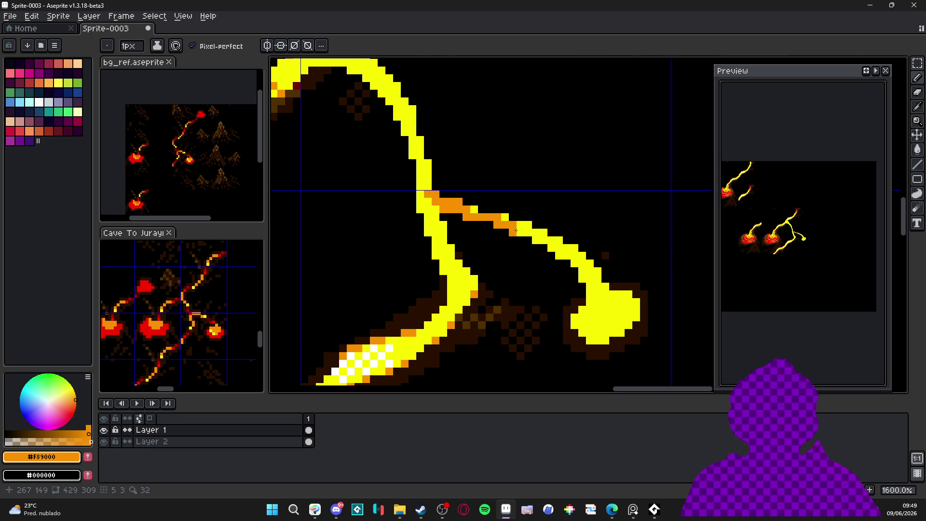
scroll(516, 230, "down", 5)
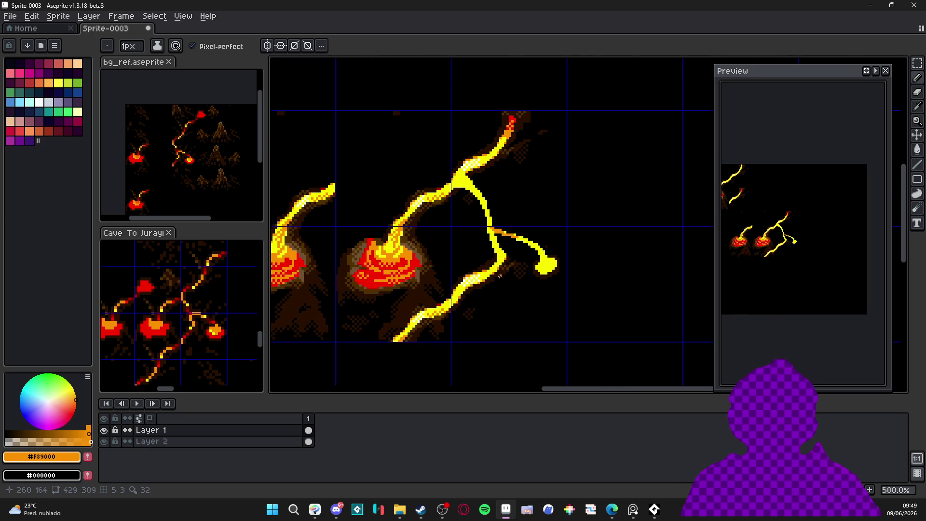
scroll(400, 270, "up", 2)
left_click(448, 299, "alt")
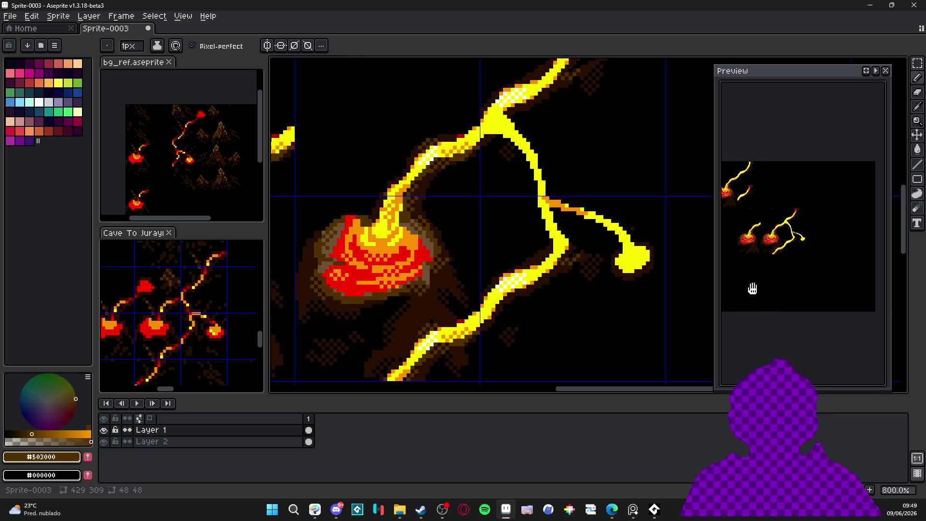
Step: Rim the lava pool with a dark-brown crust and lighter brown on its left outline
scroll(640, 275, "up", 5)
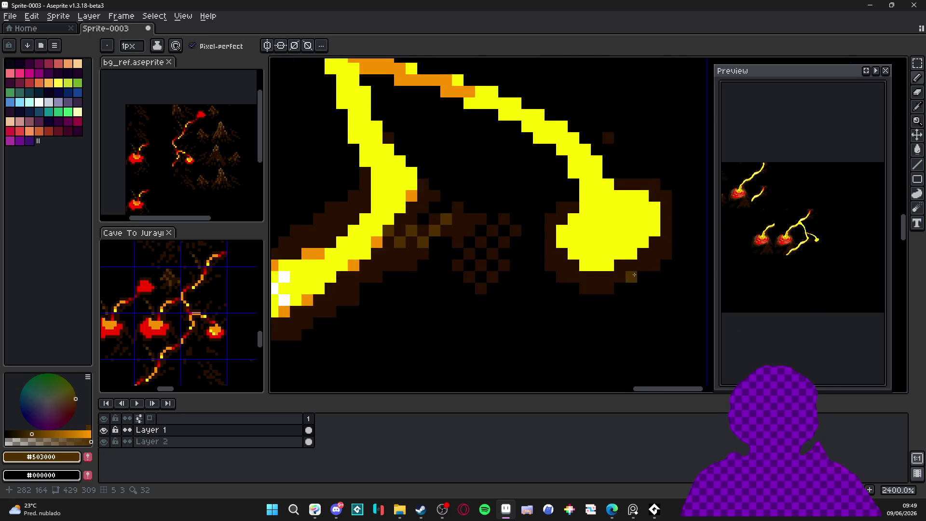
key("ctrl+plus")
mouse_move(511, 289)
left_mouse_down()
mouse_move(550, 278)
mouse_move(545, 286)
mouse_move(577, 251)
mouse_move(576, 201)
mouse_move(528, 191)
left_mouse_up()
key("minus")
left_click_drag(497, 272, 487, 280)
key("plus")
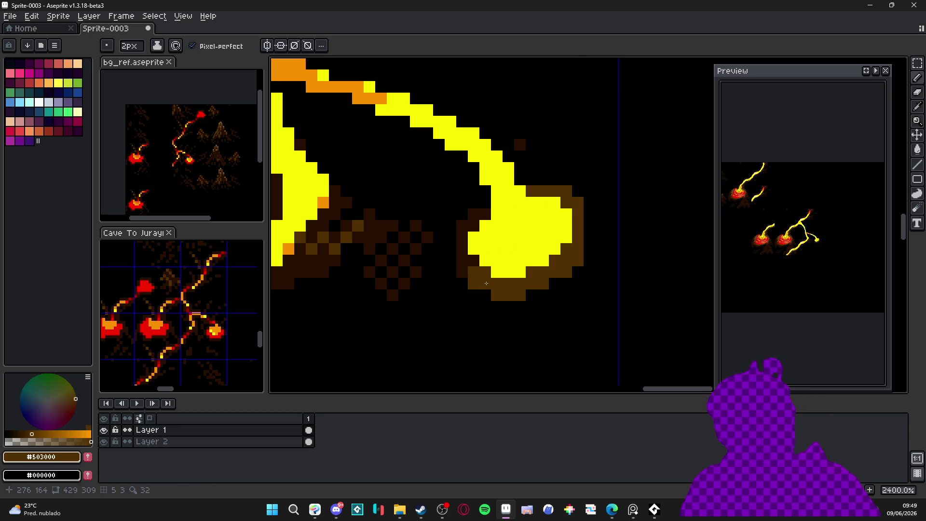
left_click(468, 266)
key("minus")
left_click(463, 242)
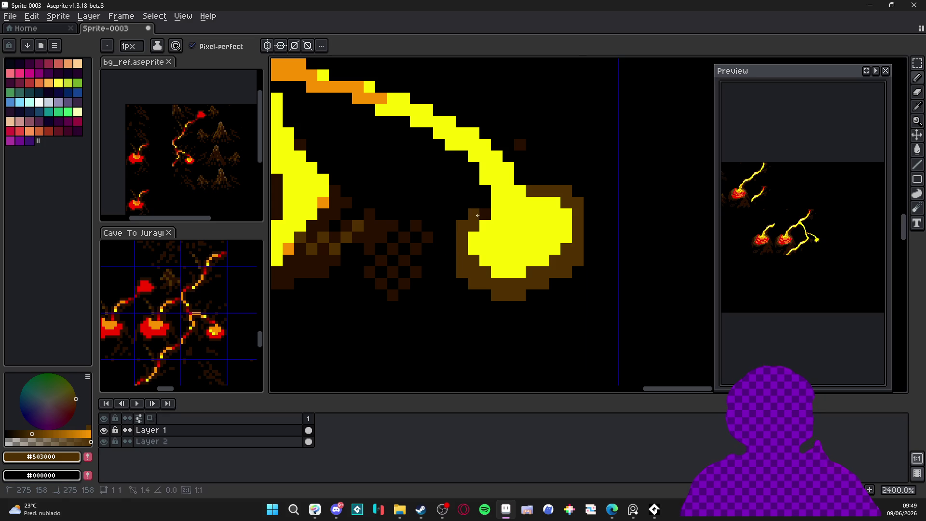
Step: Pick the drawing's orange and add orange shading pixels along the fork up to its top
scroll(486, 249, "down", 4)
scroll(484, 256, "down", 1)
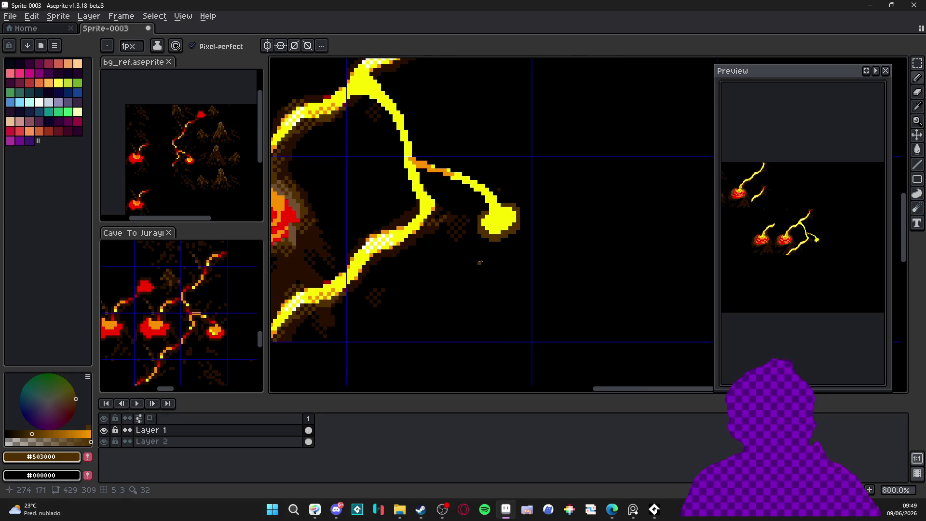
scroll(484, 254, "up", 1)
scroll(504, 207, "up", 2)
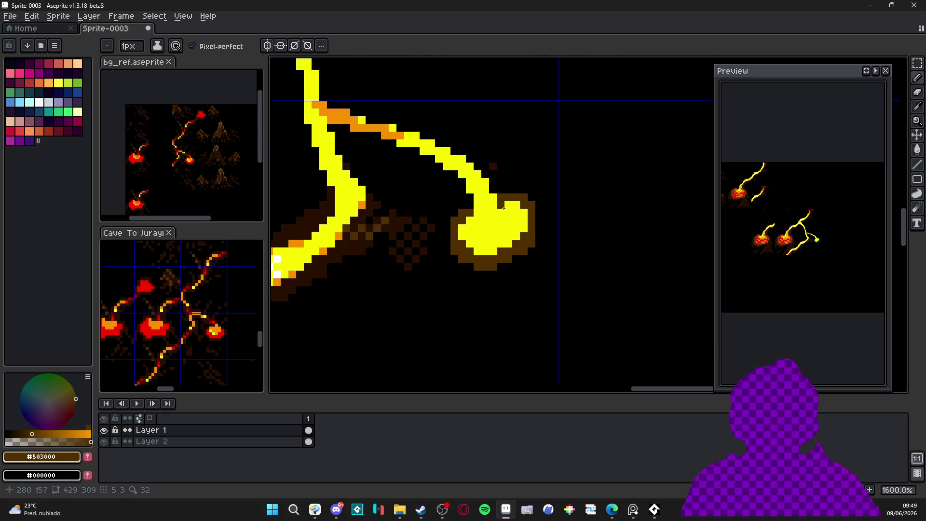
left_click(502, 208, "alt")
left_click(501, 214)
left_click(493, 196)
left_click(485, 182)
left_click(469, 198)
left_click(469, 189)
left_click(446, 167)
left_click(419, 150)
left_click(400, 143)
left_click(408, 142)
Step: Shade the pool's upper-left edge and lower-left area orange using a 2-pixel brush
left_click_drag(477, 203, 478, 214)
key("plus")
left_click(478, 240, "shift")
mouse_move(478, 240)
left_mouse_down()
mouse_move(462, 233)
mouse_move(491, 248)
mouse_move(524, 228)
left_mouse_up()
key("minus")
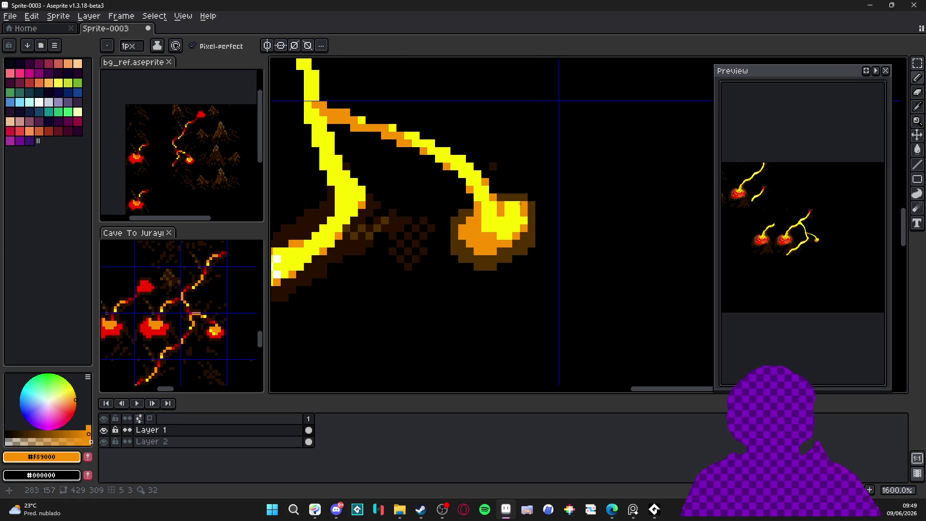
Step: Eyedrop the pool's bright yellow and pan the canvas to reposition the fork
left_click(484, 212, "alt")
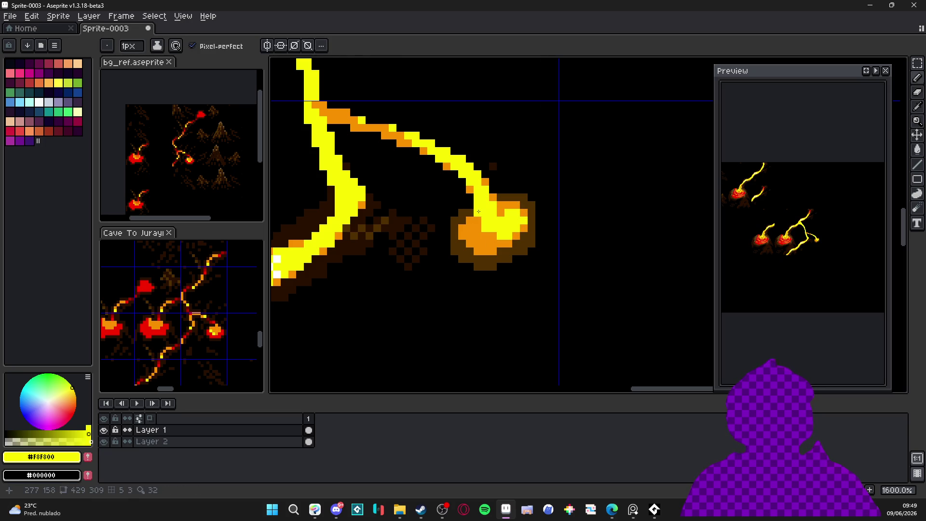
scroll(479, 211, "down", 3)
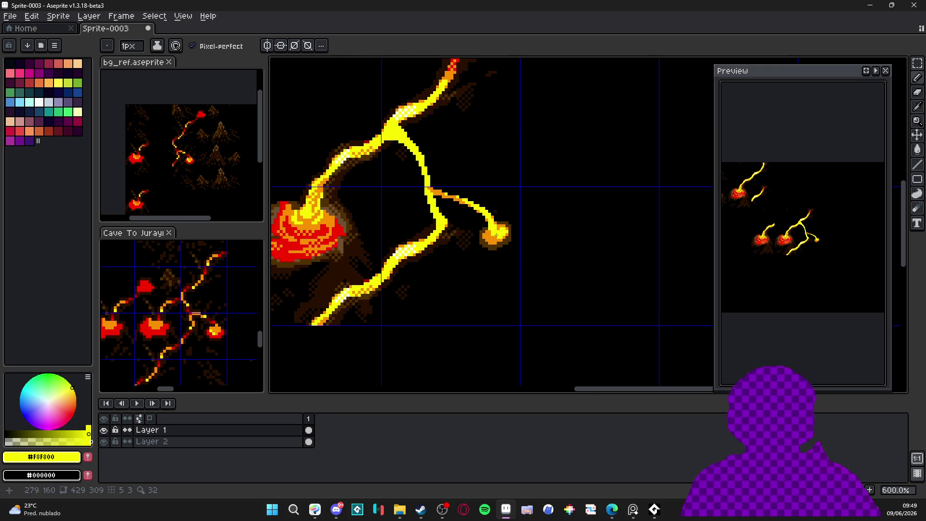
scroll(495, 235, "up", 3)
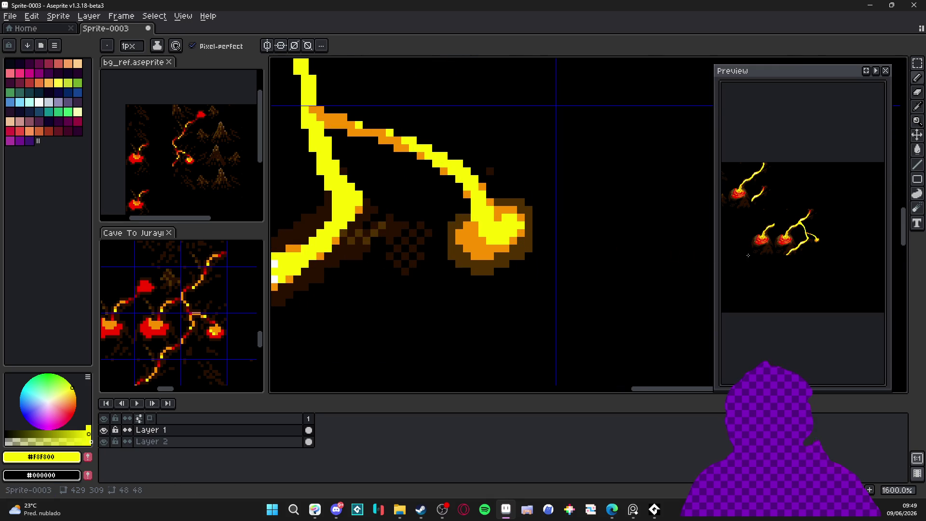
scroll(716, 256, "up", 1)
mouse_move(411, 222)
left_mouse_down()
mouse_move(419, 234)
mouse_move(372, 241)
mouse_move(404, 248)
left_mouse_up()
scroll(371, 241, "down", 1)
scroll(404, 248, "down", 4)
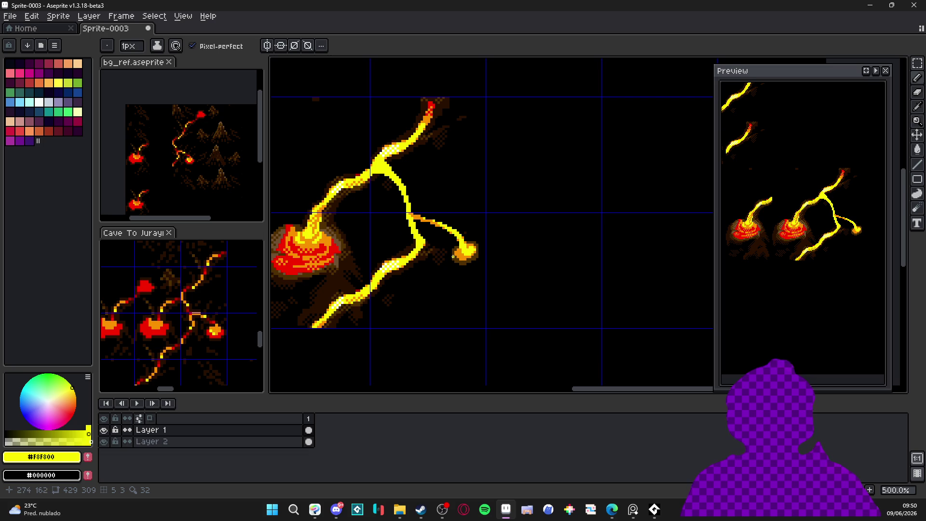
scroll(457, 253, "up", 2)
scroll(456, 233, "down", 2)
scroll(430, 112, "up", 1)
Step: Sample the mound's red and the pool's yellow and orange, then undo the last stroke
left_click(430, 104, "alt")
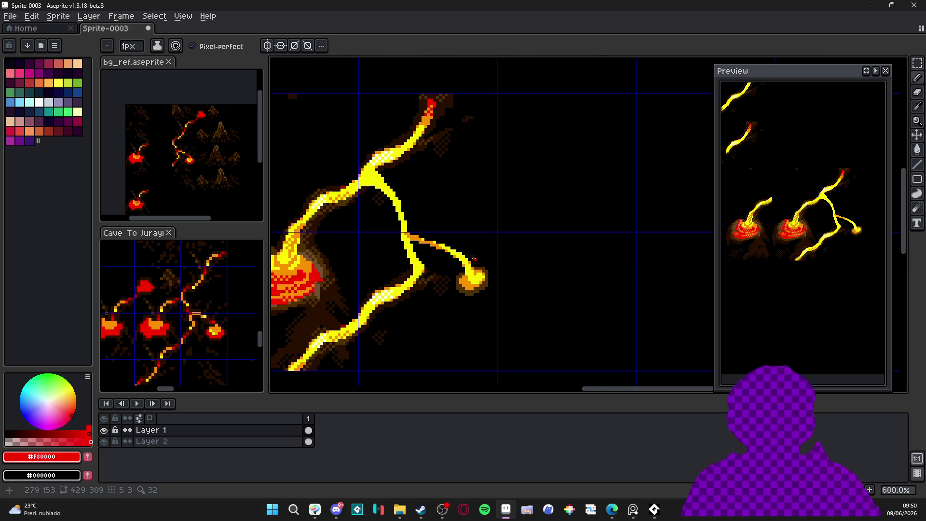
scroll(472, 259, "up", 4)
left_click(455, 313, "alt")
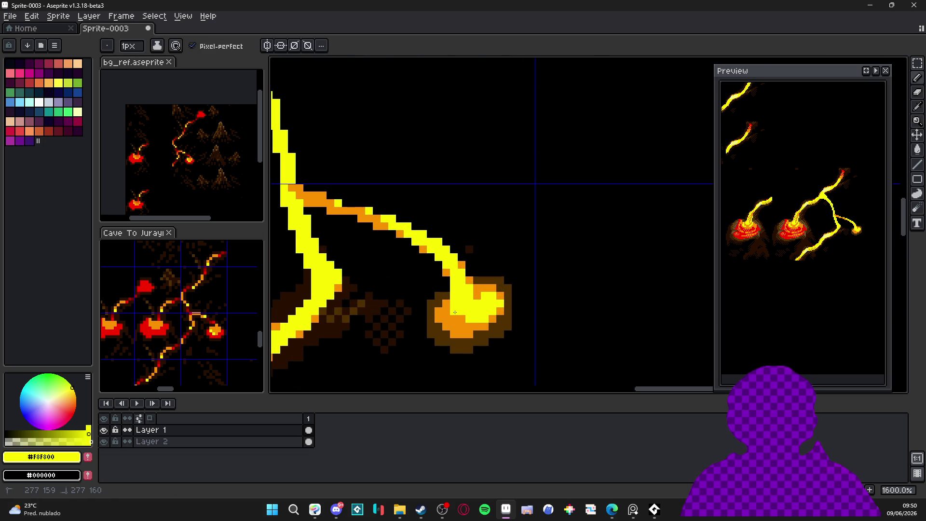
left_click(442, 309, "alt")
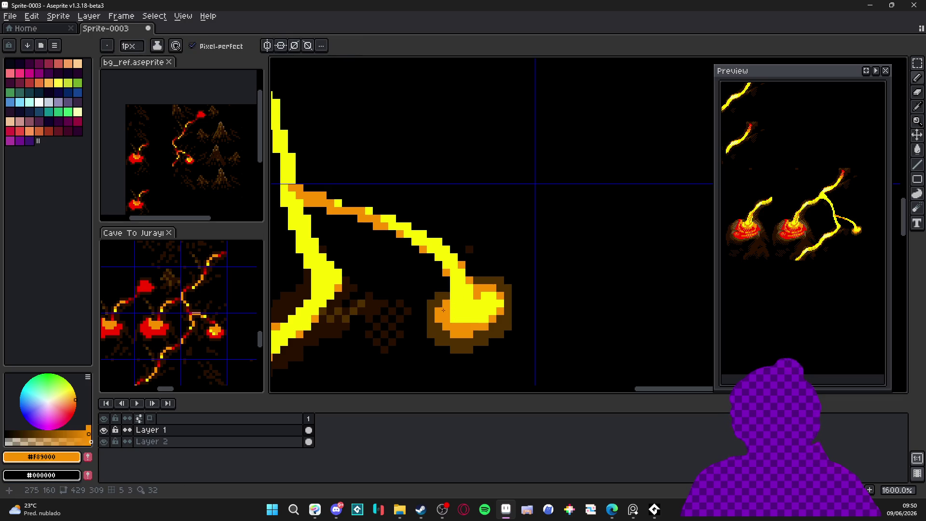
scroll(460, 316, "down", 5)
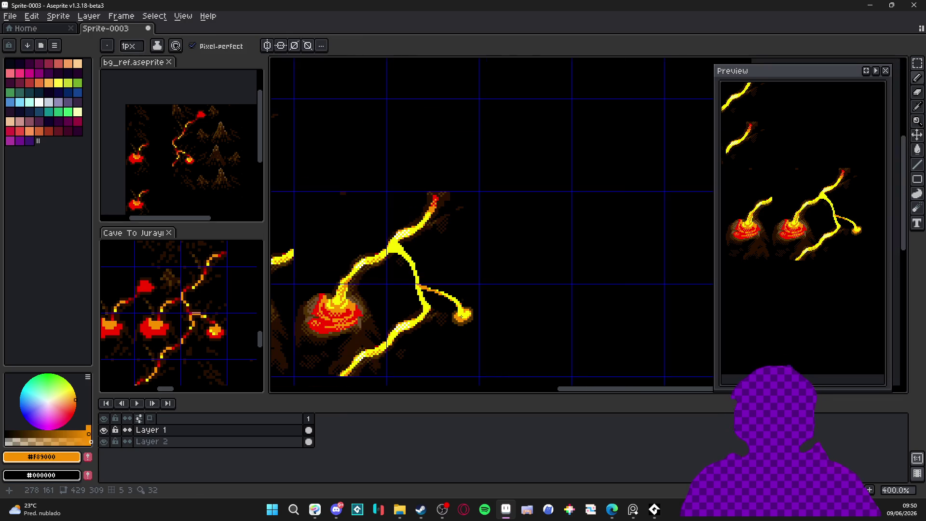
scroll(416, 292, "up", 5)
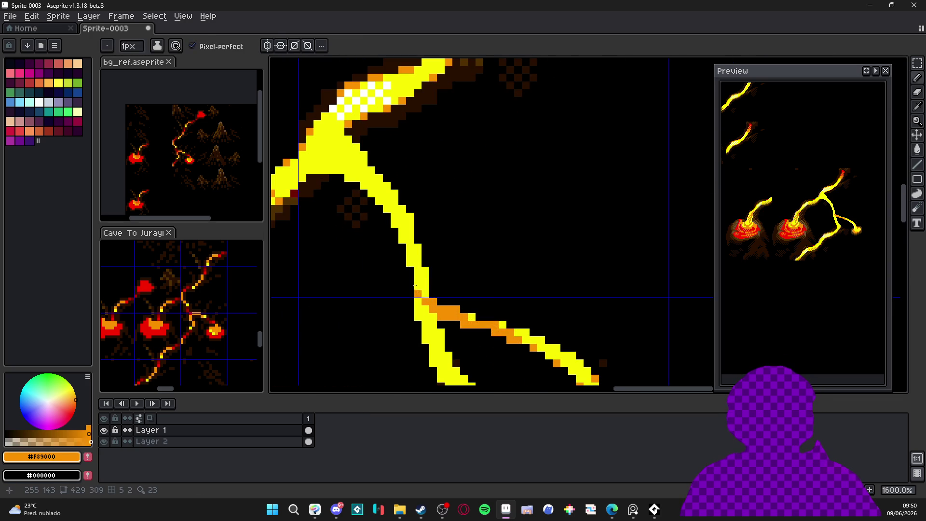
key("ctrl+z")
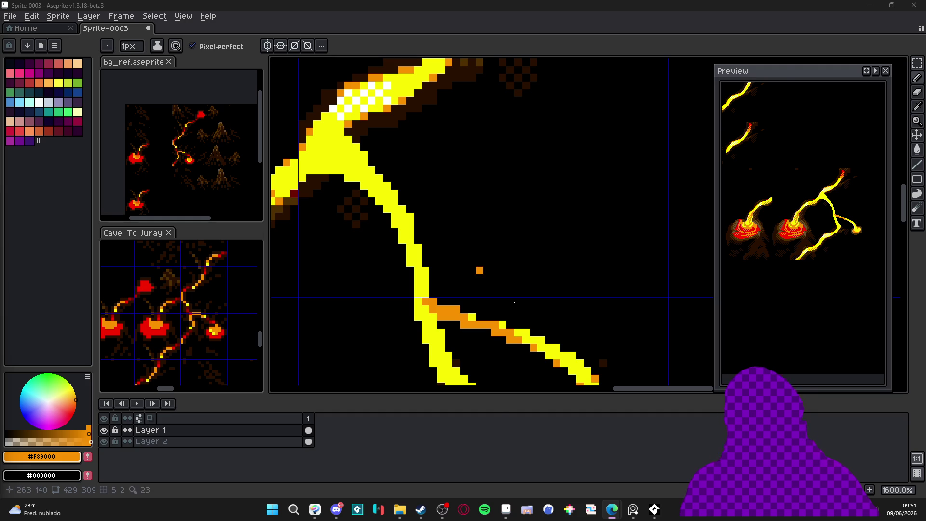
Step: Bring up the Cave To Jurayn project folder in File Explorer
left_click(400, 510)
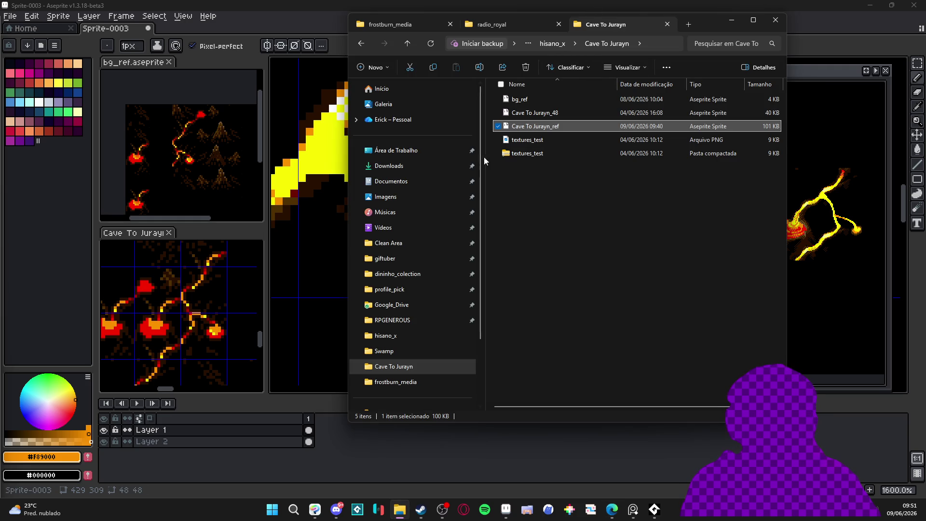
Step: Open a new file-browser tab, show the desktop folder and select the QUOTATION APP item
left_click(689, 26)
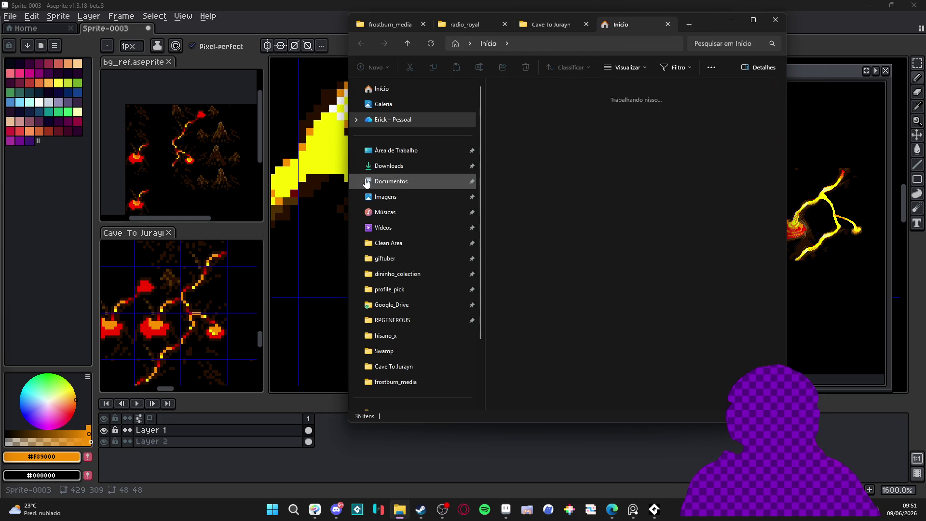
left_click(424, 150)
scroll(649, 264, "down", 2)
scroll(650, 264, "up", 2)
scroll(648, 260, "down", 2)
scroll(648, 261, "up", 2)
left_click(559, 103)
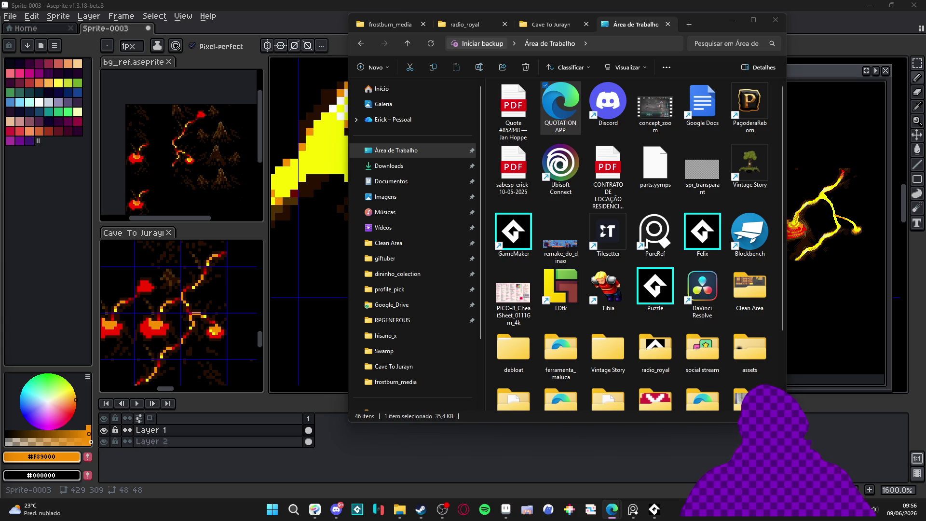
Step: Take a screen snip, dismiss its notification and minimize the file window
key("super+shift+s")
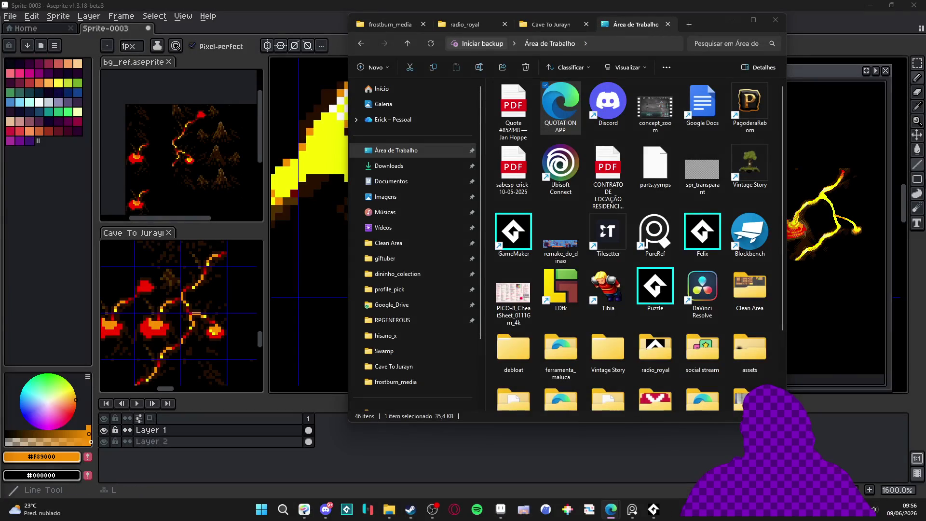
left_click(904, 428)
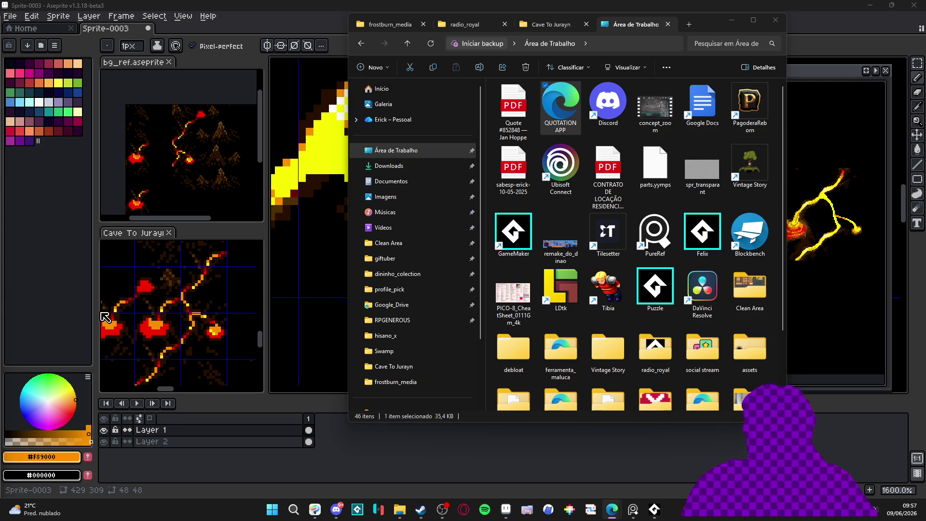
left_click(731, 20)
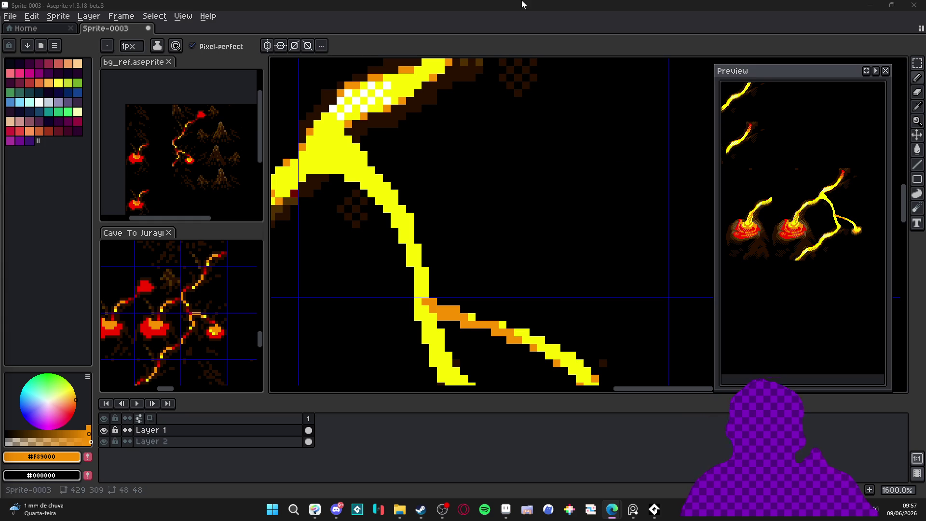
Step: Eyedrop red from the stream tip and pencil a red rim around the lava pool's edges
scroll(504, 285, "down", 1)
scroll(505, 285, "down", 4)
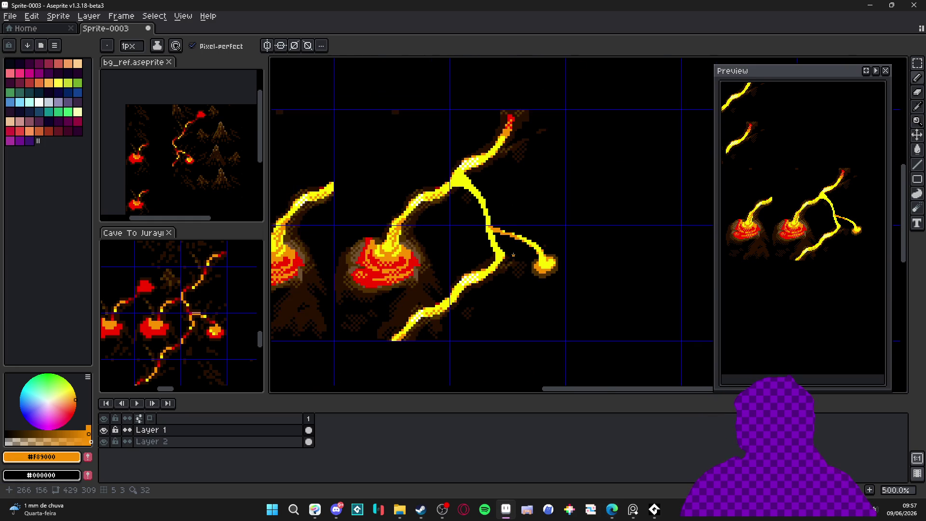
scroll(544, 263, "up", 1)
scroll(542, 262, "up", 1)
scroll(508, 263, "down", 2)
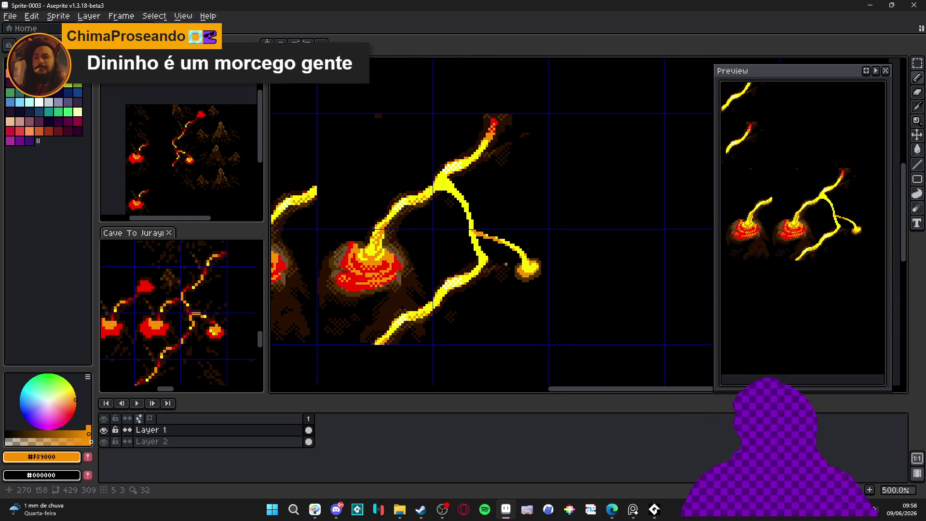
scroll(489, 270, "up", 1)
left_click(488, 127, "alt")
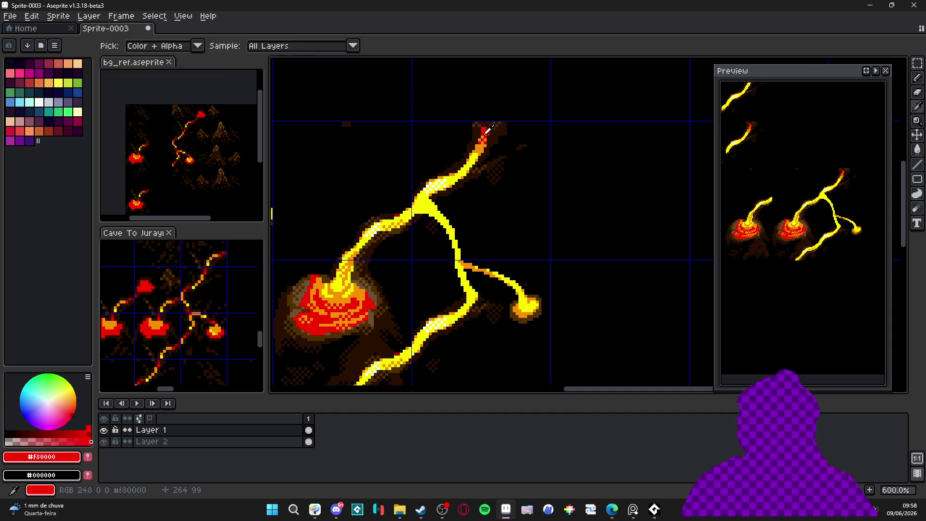
scroll(506, 318, "up", 4)
left_click(525, 288)
left_click(539, 307)
left_click_drag(548, 308, 555, 307)
left_click(571, 298)
left_click(530, 276)
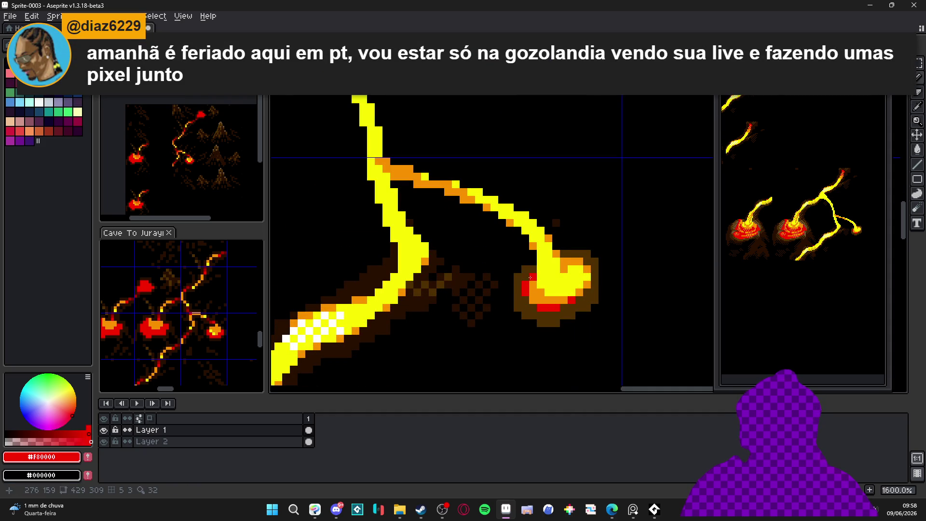
scroll(531, 276, "down", 2)
scroll(557, 282, "up", 2)
left_click(557, 282)
left_click_drag(549, 276, 559, 270)
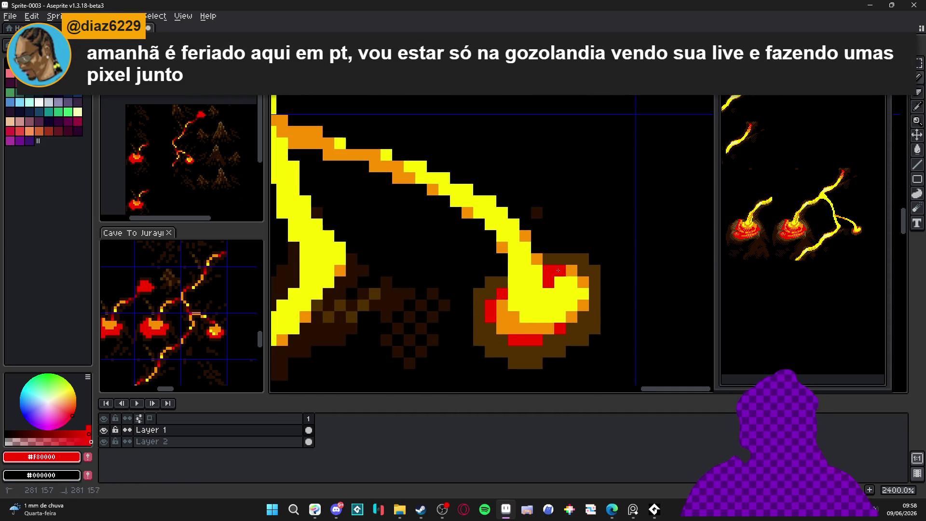
scroll(558, 271, "up", 1)
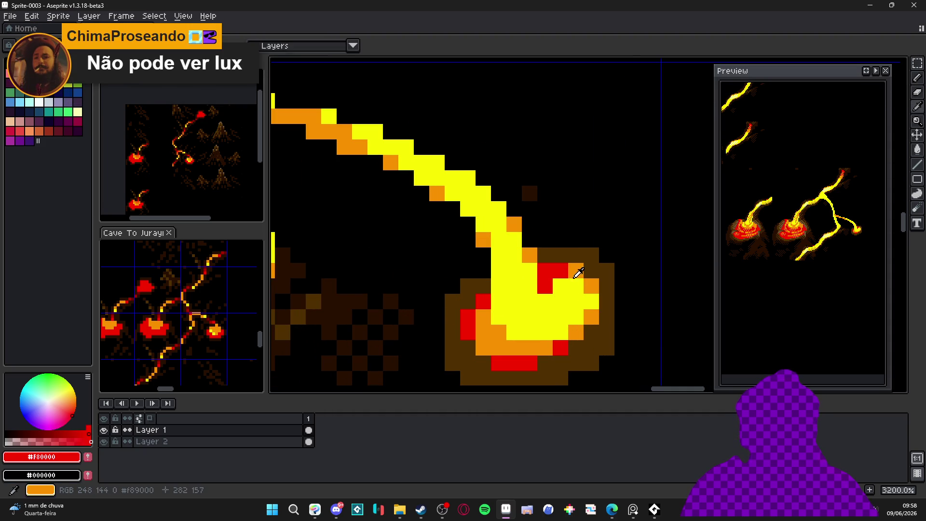
Step: Pick the pool's orange and repaint some of the red rim pixels orange
left_click(576, 270, "alt")
mouse_move(560, 270)
left_mouse_down()
mouse_move(544, 285)
mouse_move(561, 278)
left_mouse_up()
scroll(547, 284, "up", 1)
scroll(547, 284, "down", 1)
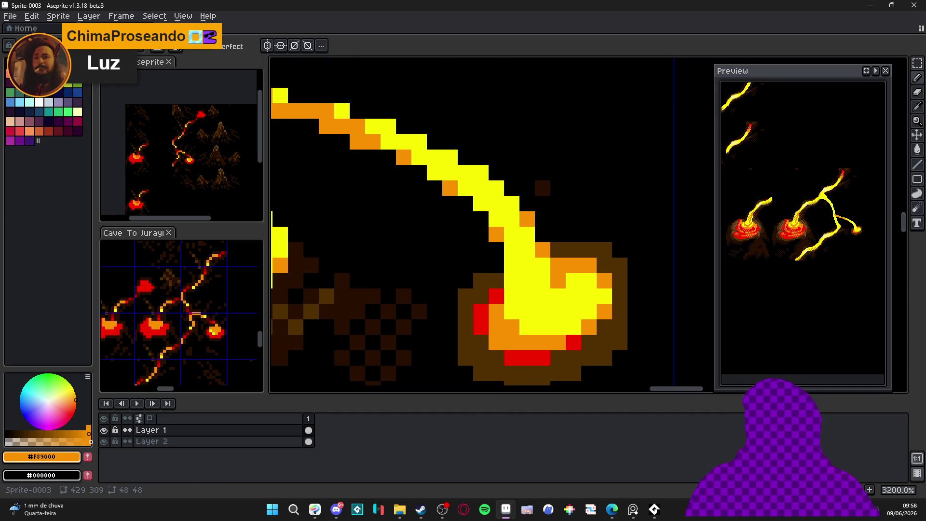
Step: Switch back to the drawing and pick the dark brown #281000 crust colour
key("alt+Tab")
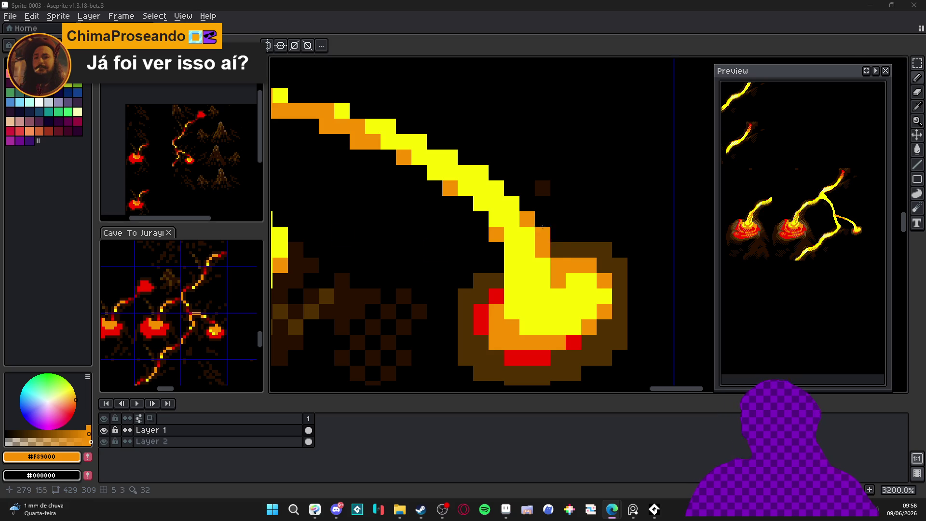
scroll(505, 279, "down", 6)
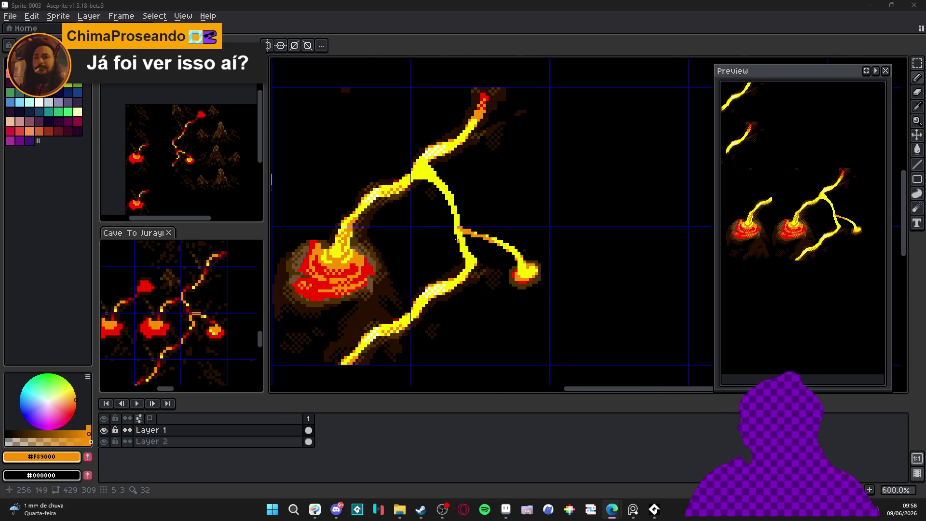
scroll(464, 246, "up", 4)
scroll(500, 230, "down", 3)
scroll(469, 192, "up", 3)
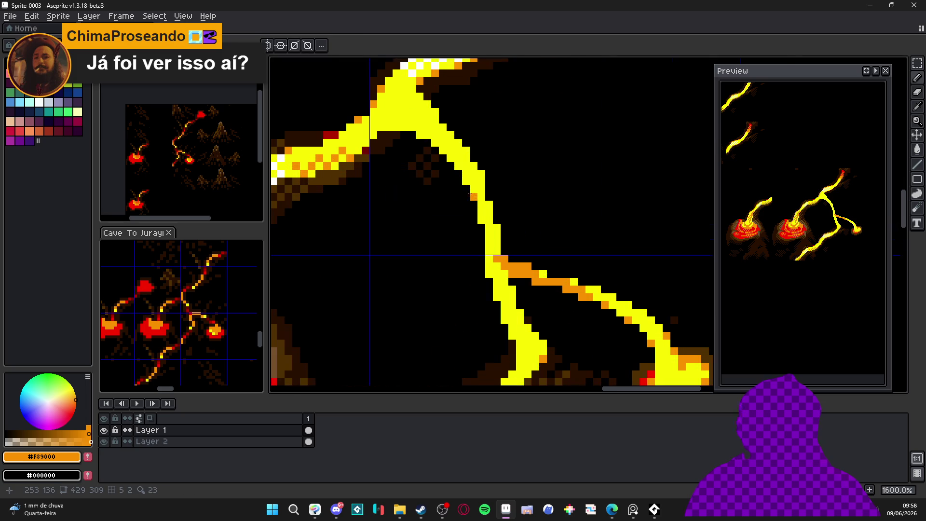
left_click(419, 158, "alt")
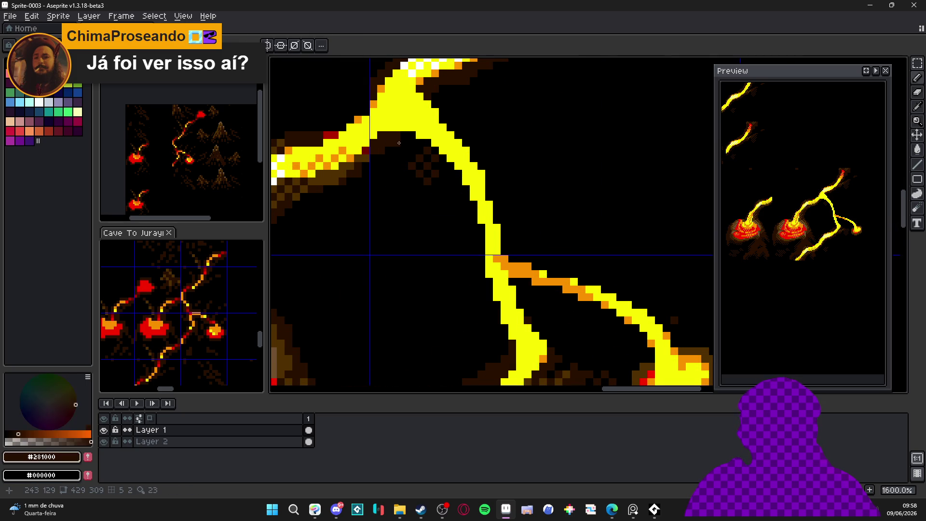
Step: Fill dark-brown crust under the yellow lava arc and between the yellow and orange streams
scroll(412, 148, "up", 1)
mouse_move(413, 140)
left_mouse_down()
mouse_move(435, 140)
mouse_move(479, 202)
mouse_move(502, 239)
mouse_move(510, 287)
left_mouse_up()
scroll(494, 256, "down", 3)
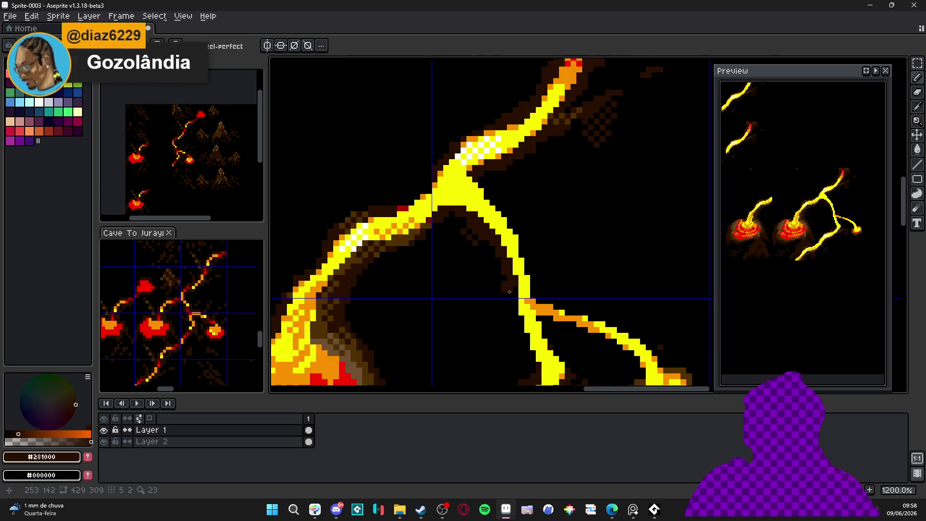
scroll(494, 256, "up", 2)
left_click_drag(494, 256, 526, 344)
scroll(549, 270, "up", 2)
mouse_move(539, 268)
left_mouse_down()
mouse_move(567, 340)
mouse_move(479, 247)
mouse_move(436, 145)
left_mouse_up()
Step: Paint dark crust beside the yellow arc and under the orange diagonal, then select Layer 2
left_click_drag(463, 159, 487, 198)
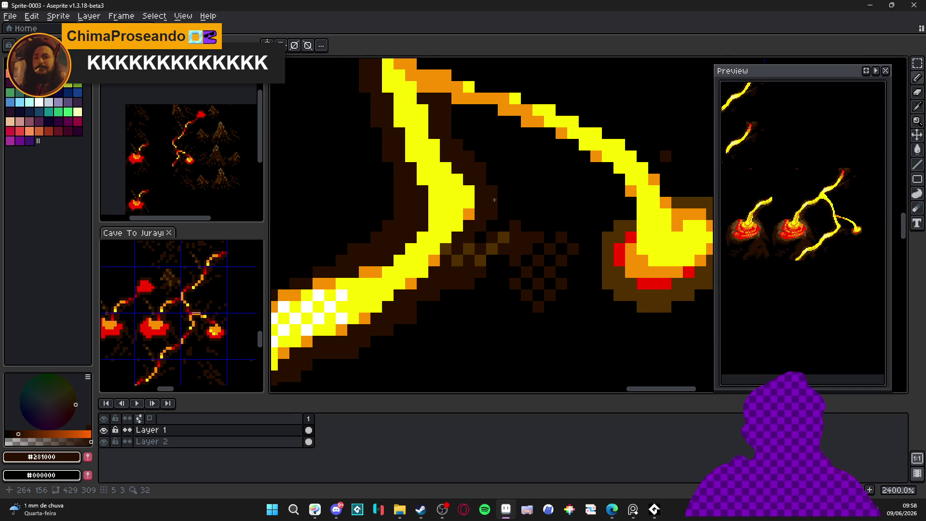
left_click(465, 117)
mouse_move(466, 116)
left_mouse_down()
mouse_move(566, 153)
mouse_move(625, 200)
left_mouse_up()
scroll(507, 361, "down", 2)
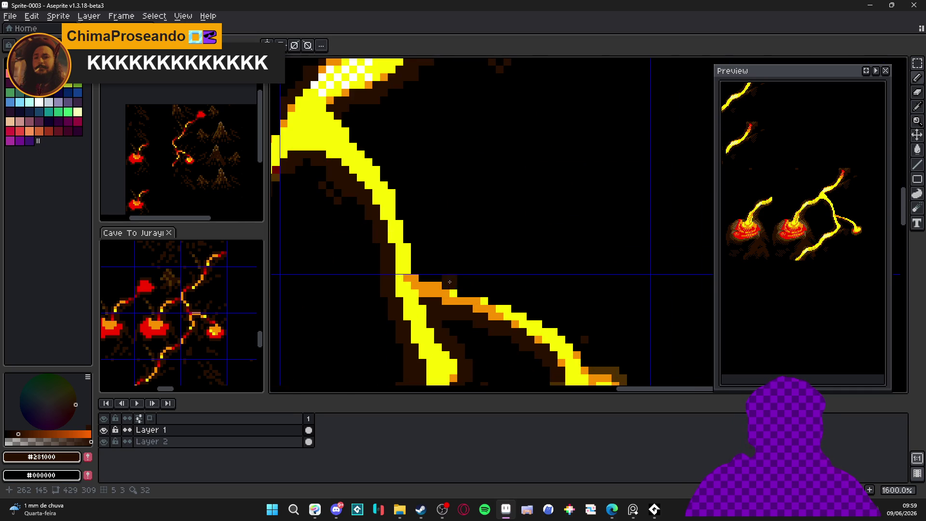
left_click(429, 274)
mouse_move(432, 276)
left_mouse_down()
mouse_move(408, 191)
mouse_move(459, 236)
left_mouse_up()
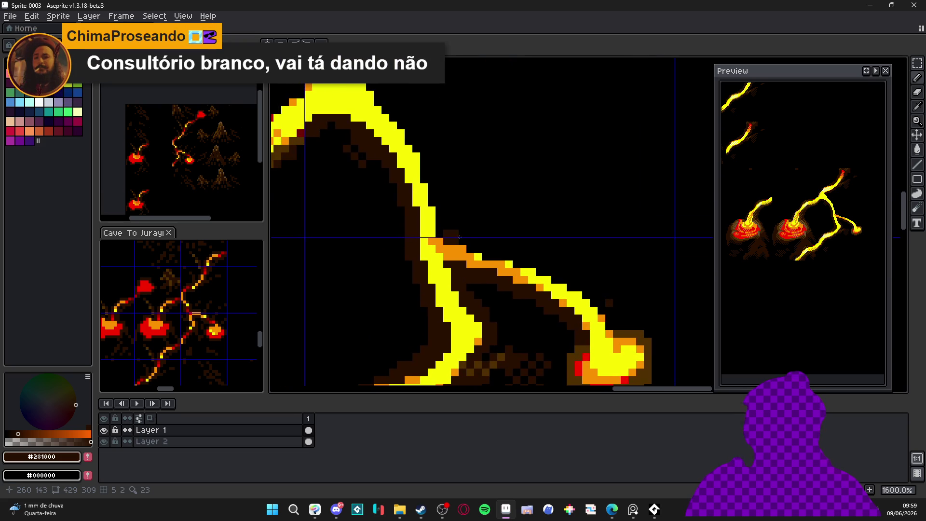
scroll(461, 244, "down", 3)
scroll(439, 211, "down", 2)
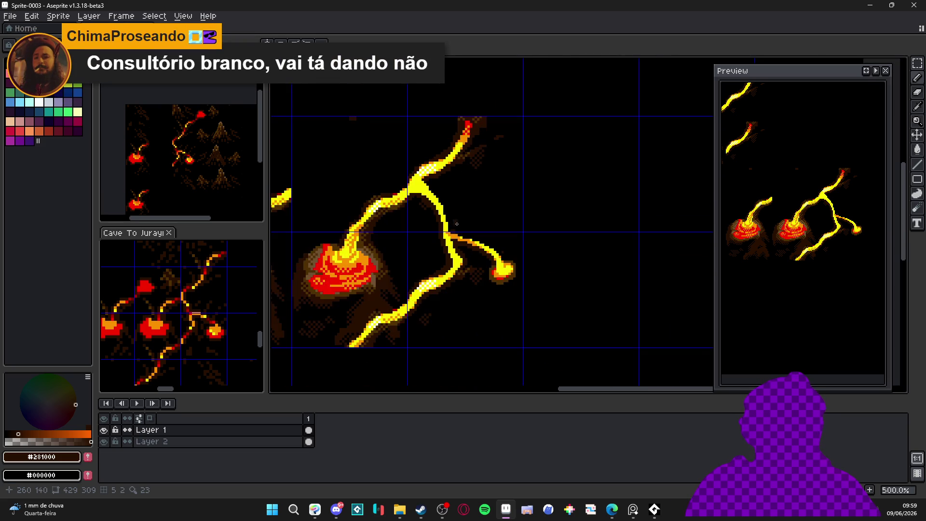
scroll(465, 232, "up", 5)
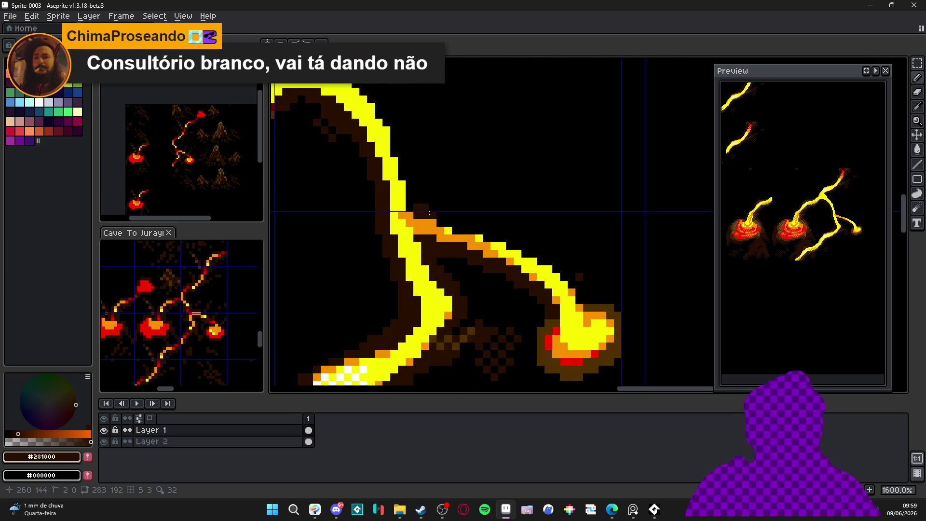
key("Down")
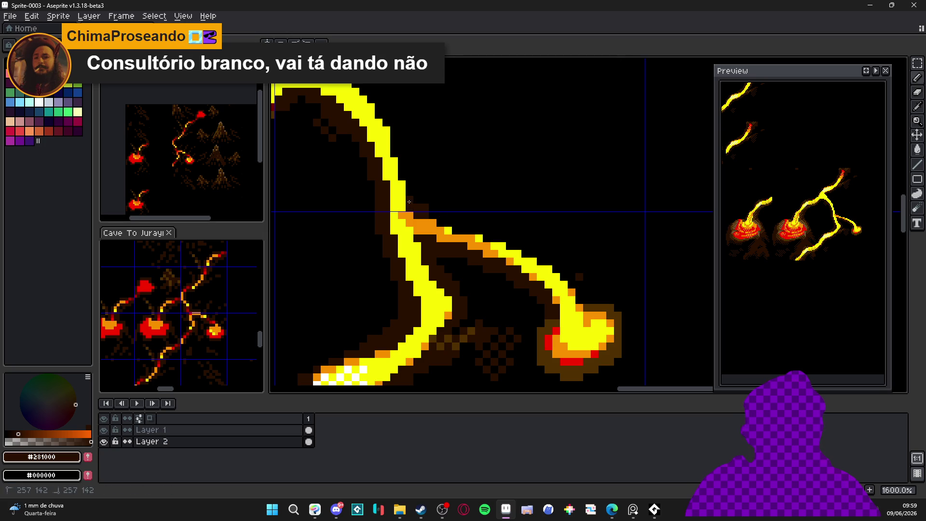
Step: Shade the branch edge dark brown, then sample mid and darker browns from the crust
mouse_move(412, 200)
left_mouse_down()
mouse_move(442, 223)
mouse_move(482, 223)
mouse_move(516, 246)
left_mouse_up()
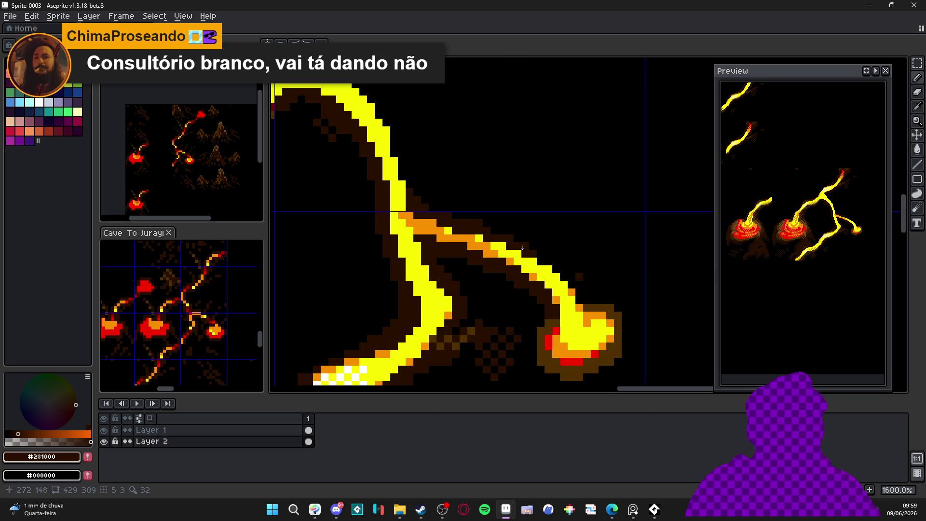
scroll(526, 252, "down", 5)
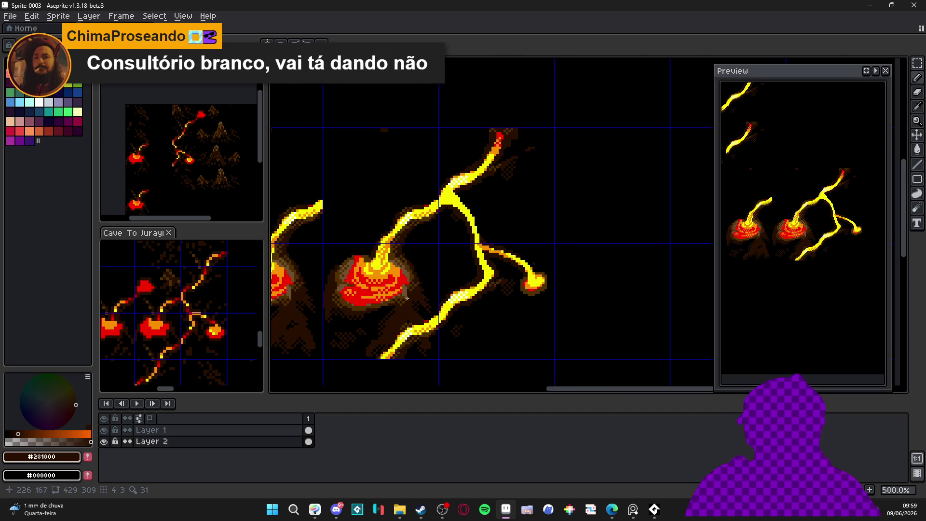
scroll(407, 299, "up", 2)
left_click(407, 276, "alt")
scroll(482, 289, "up", 2)
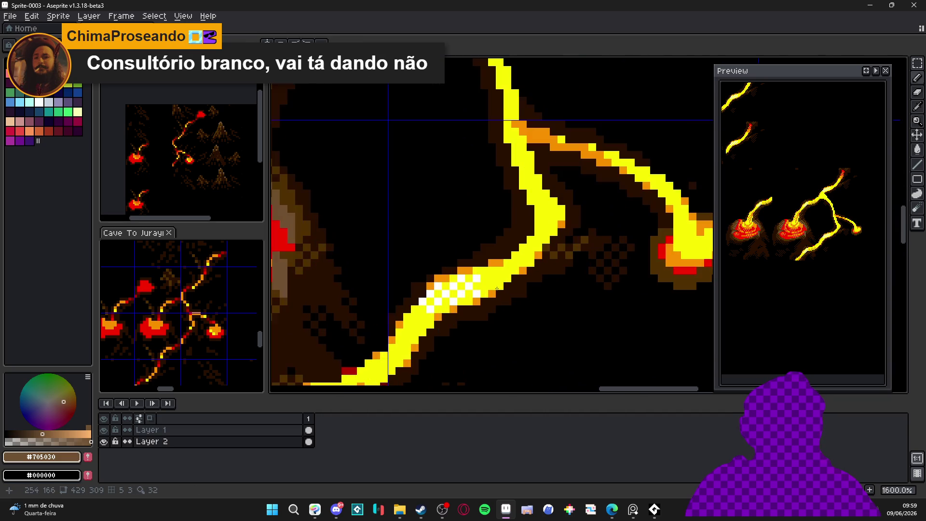
scroll(486, 260, "up", 1)
scroll(482, 261, "down", 2)
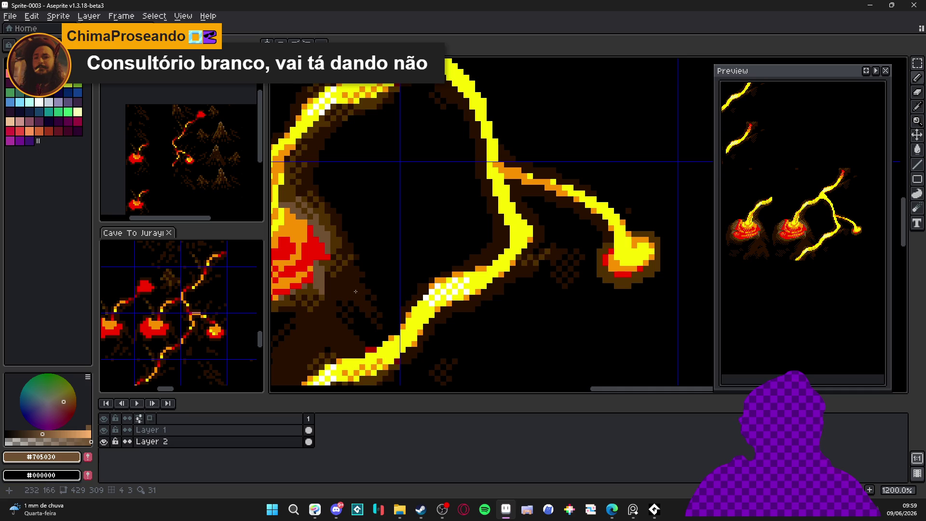
left_click(350, 257, "alt")
Step: Toggle Layer 1's visibility to inspect Layer 2 and Magic Wand the stray stroke
key("v")
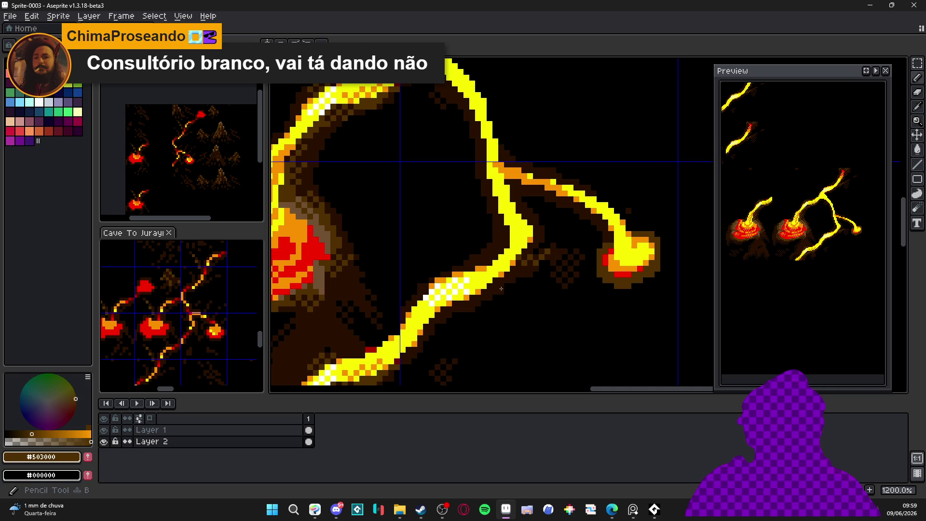
key("alt+Up")
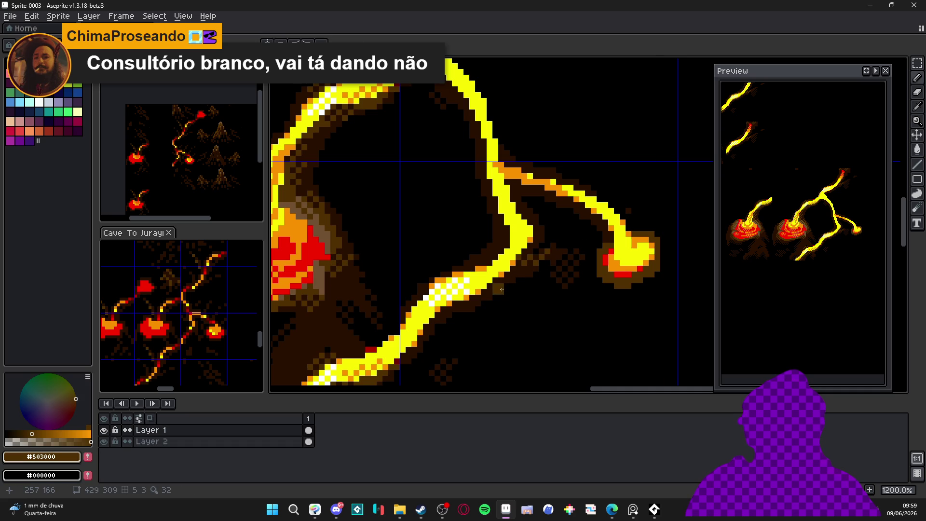
left_click(104, 430)
double_click(104, 430)
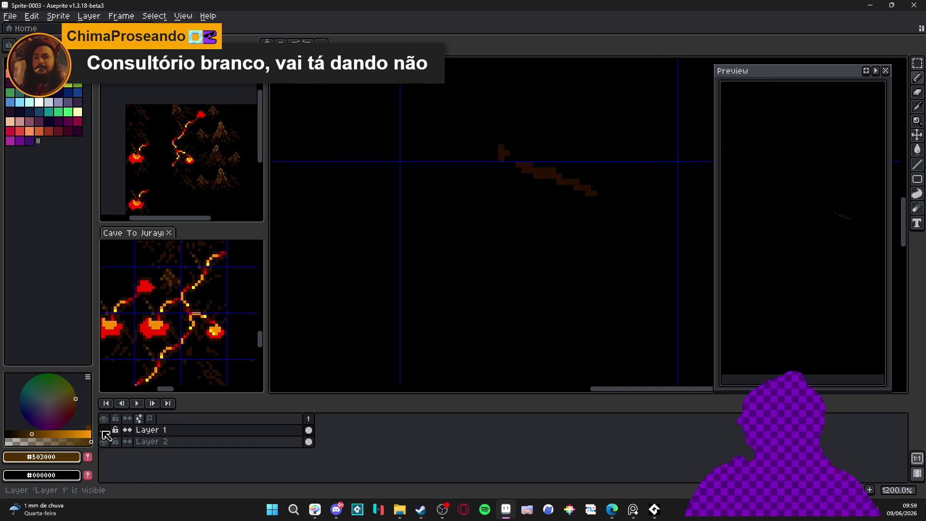
left_click(103, 431)
key("alt+Down")
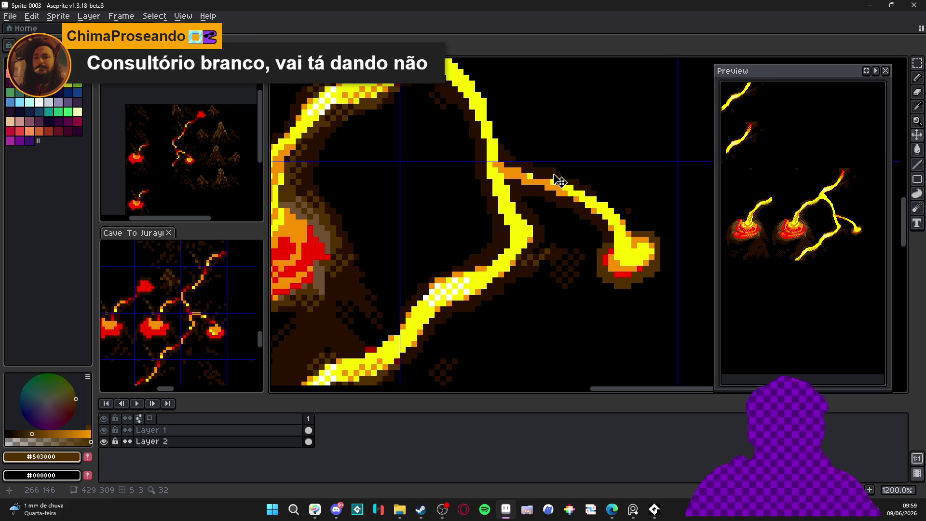
key("w")
left_click(560, 183)
Step: With Layer 1 hidden, paint the stray grey stroke black on Layer 2, then show Layer 1 and hide Layer 2
key("alt+Up")
left_click(103, 429)
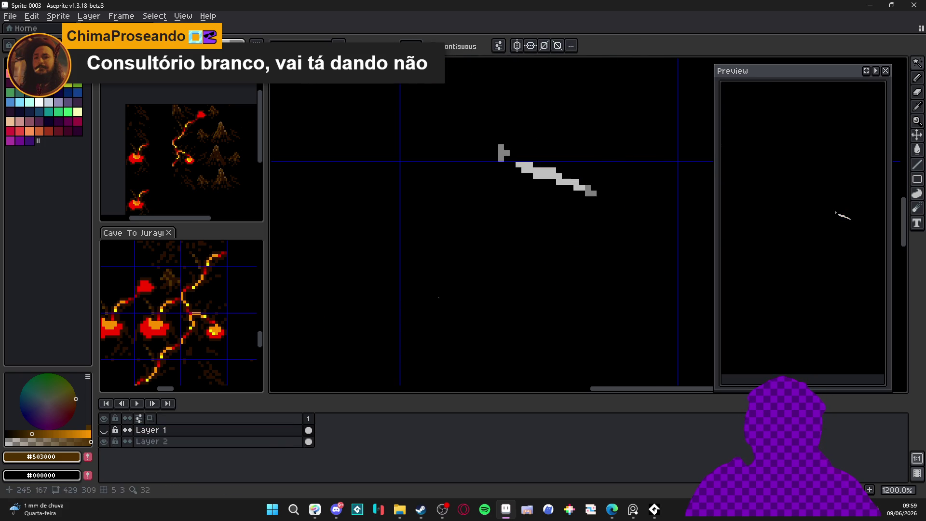
key("v")
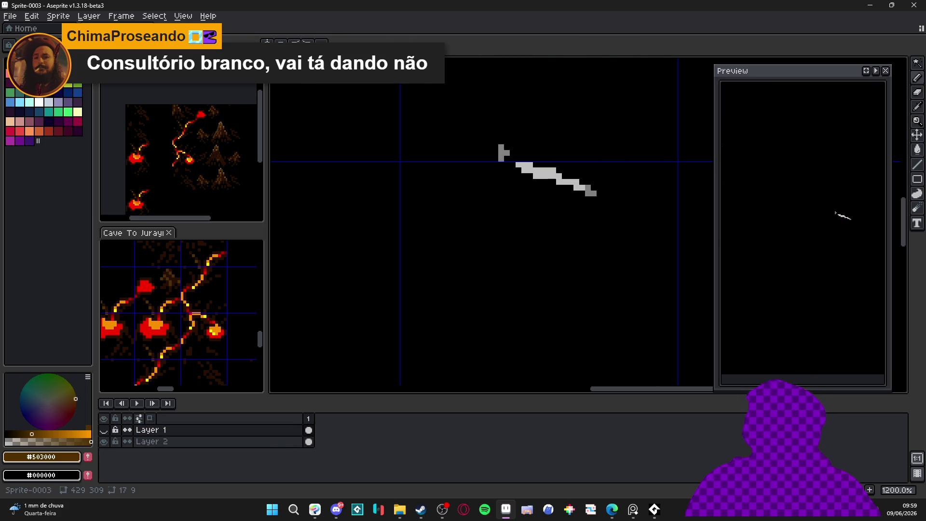
key("alt+Down")
key("b")
left_click(535, 202, "alt")
left_click_drag(535, 172, 593, 193)
key("g")
left_click(104, 429, "alt")
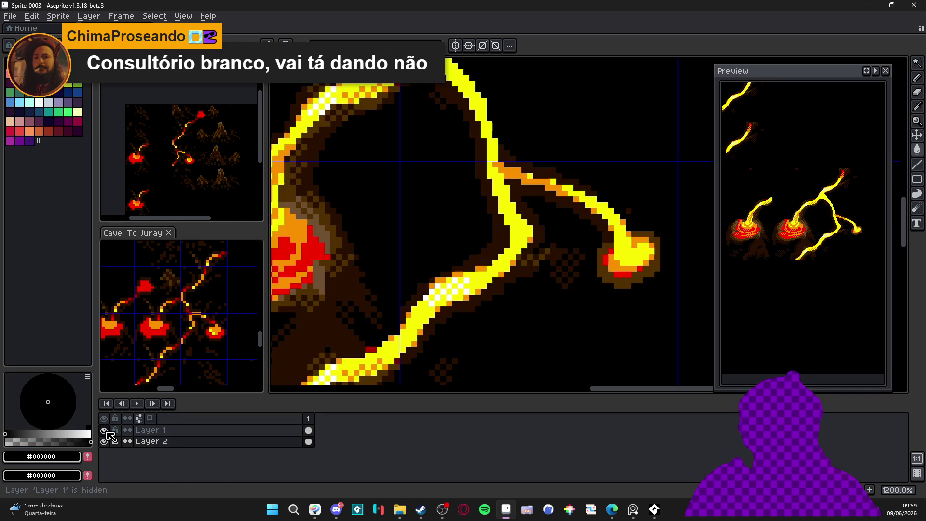
left_click(171, 429)
scroll(551, 238, "down", 4)
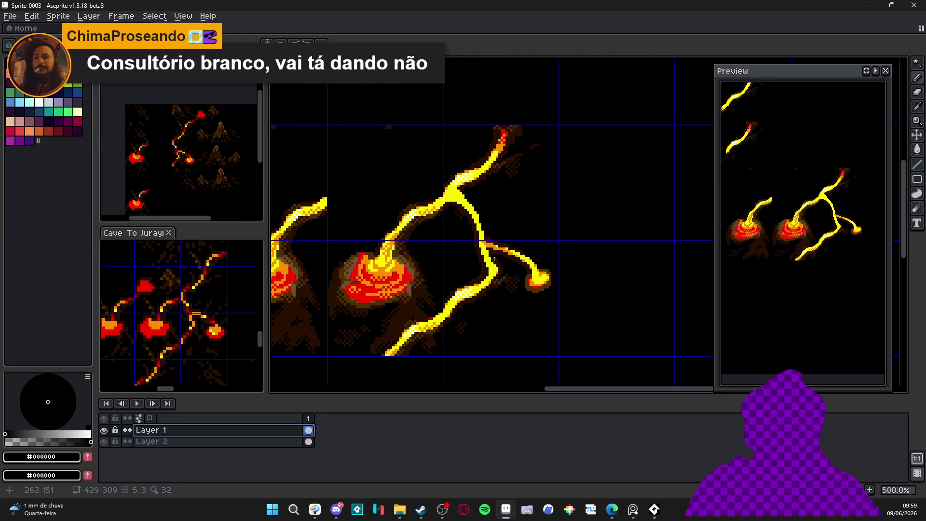
Step: Pick dark brown #503000 and paint brown edge pixels down the left of the yellow branch
scroll(496, 259, "up", 4)
left_click(473, 294, "alt")
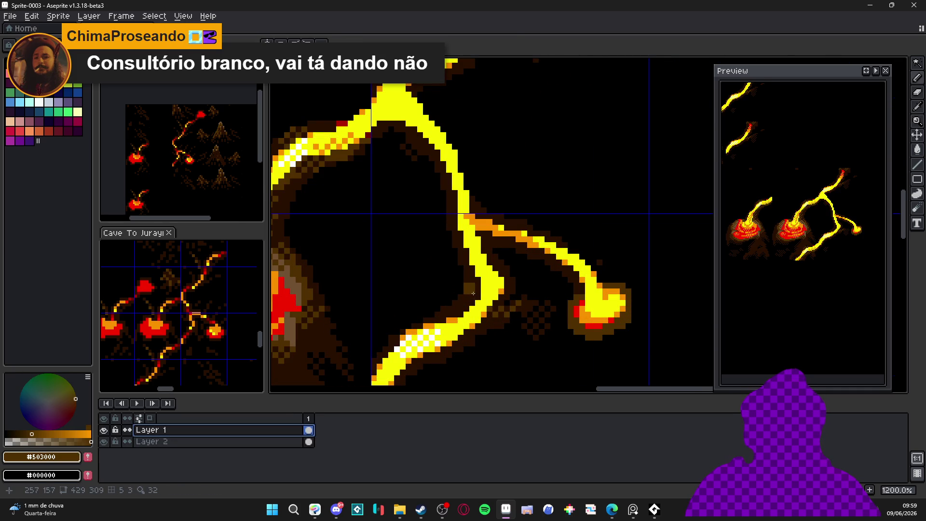
scroll(464, 254, "up", 3)
left_click(446, 219)
left_click(458, 242)
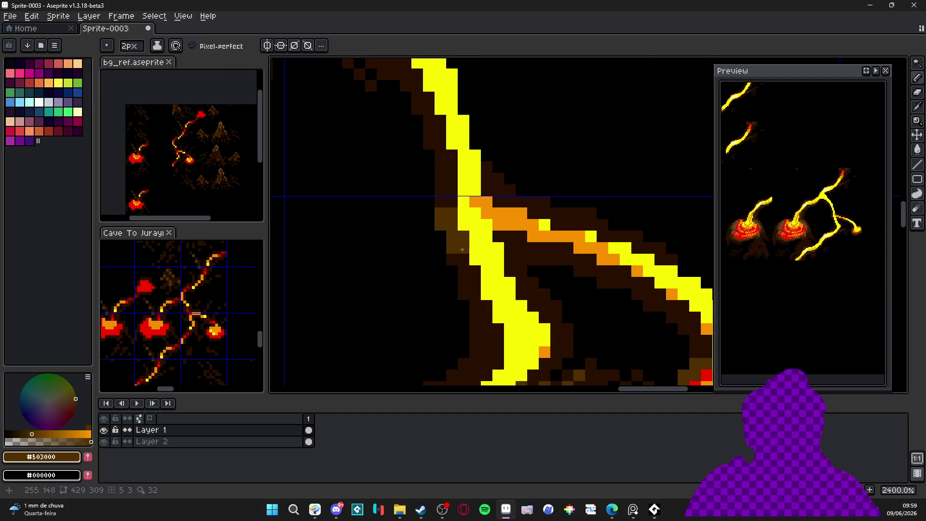
left_click(469, 277)
left_click(481, 300)
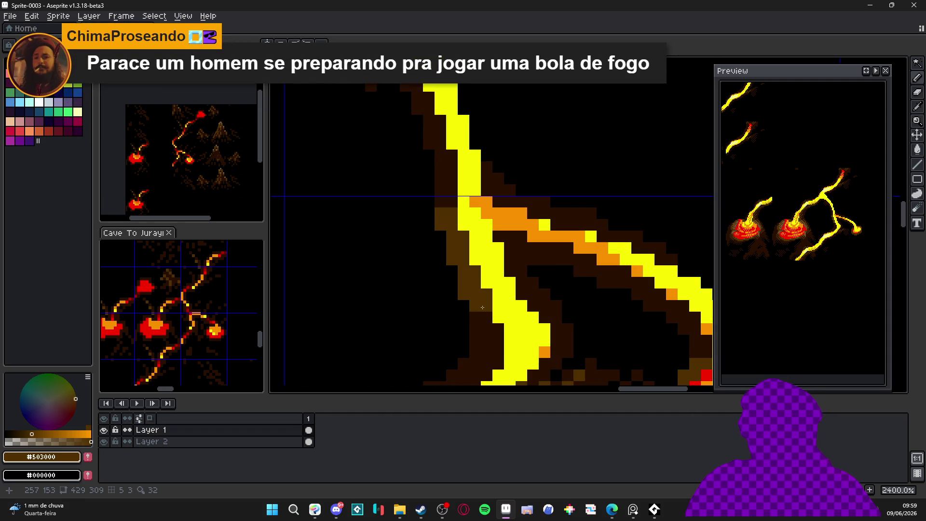
Step: Pick orange #F89000 and paint orange shading strokes and pixels along the lava branch
scroll(484, 304, "down", 6)
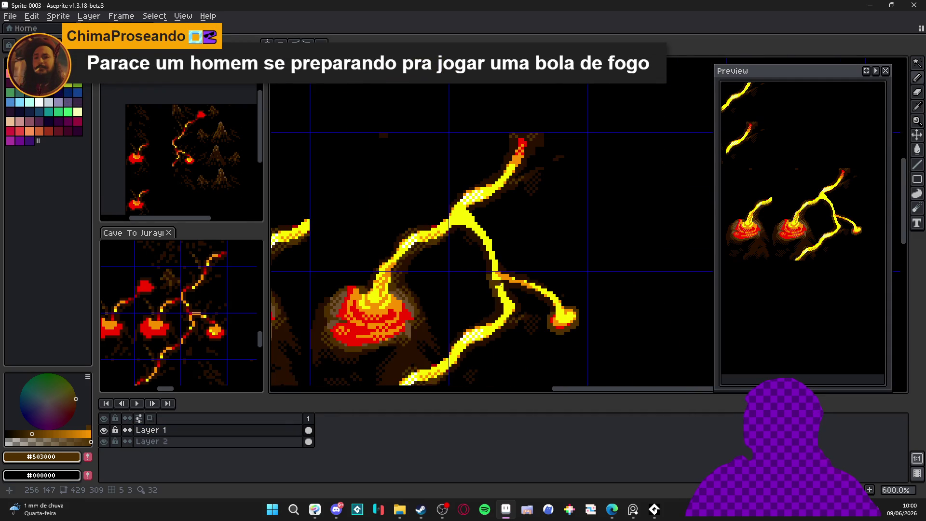
scroll(532, 244, "down", 1)
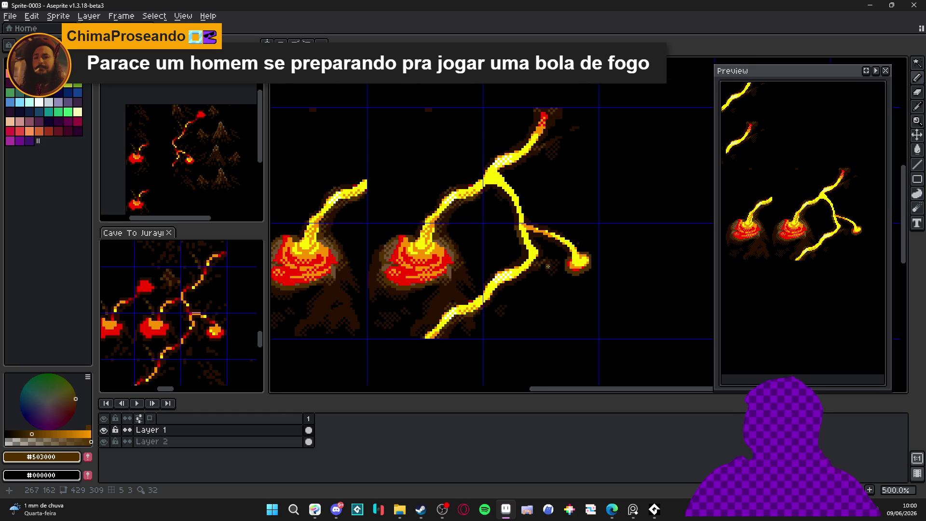
left_click_drag(540, 256, 542, 239)
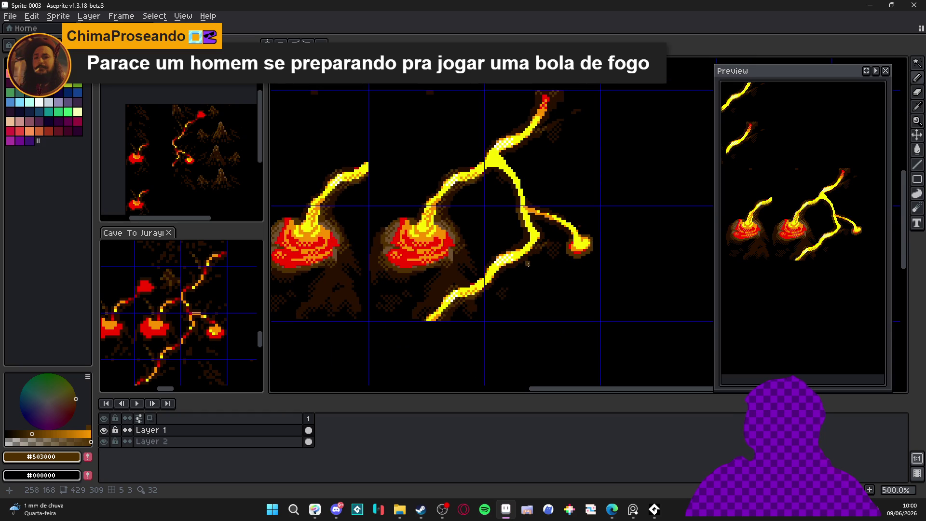
scroll(527, 264, "up", 4)
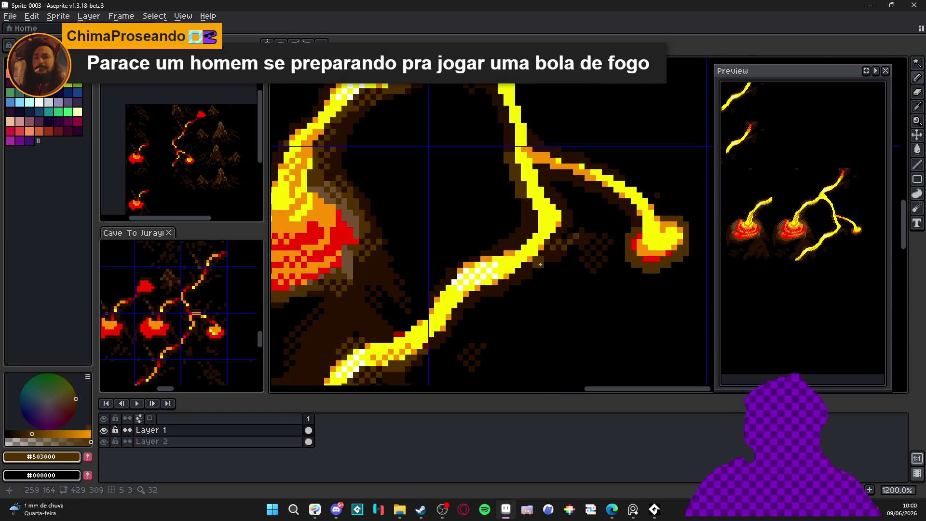
scroll(530, 294, "down", 4)
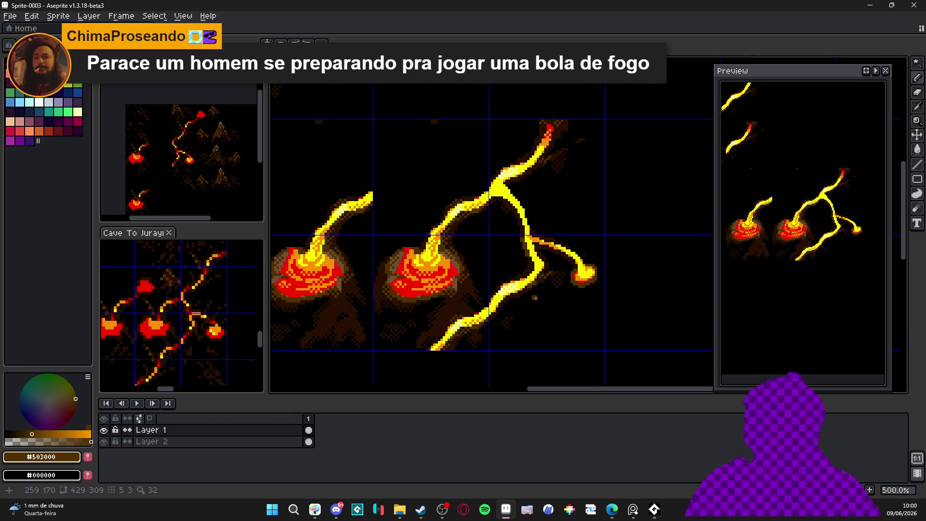
scroll(534, 297, "up", 1)
scroll(536, 271, "up", 6)
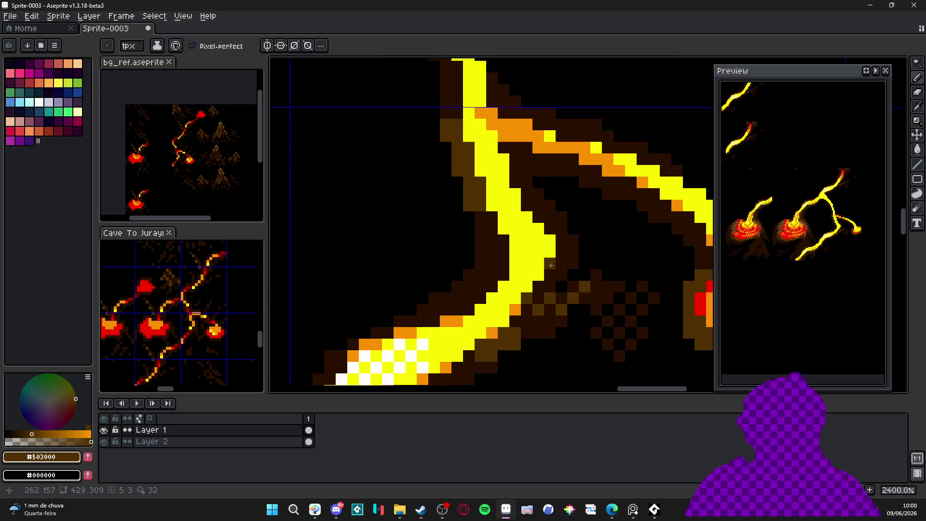
left_click(526, 251, "alt")
mouse_move(526, 251)
left_mouse_down()
mouse_move(504, 229)
mouse_move(500, 203)
left_mouse_up()
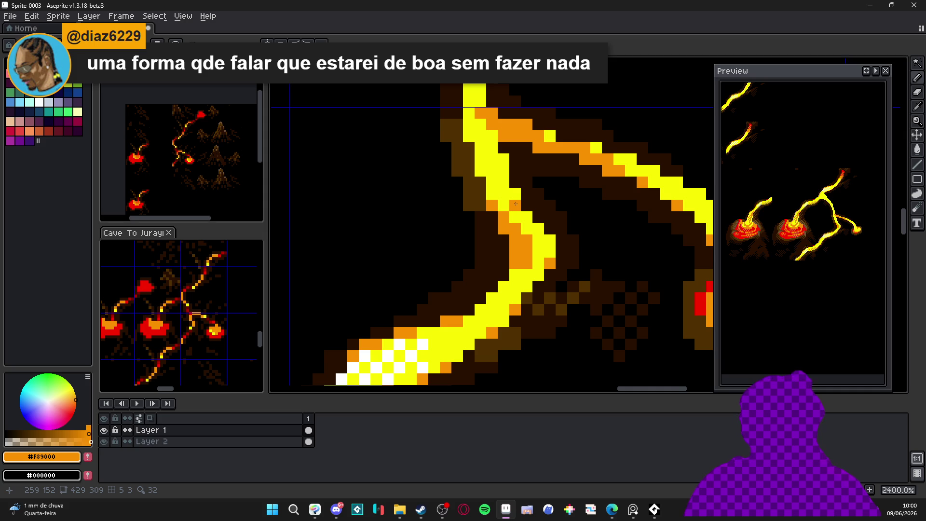
left_click_drag(512, 194, 521, 225)
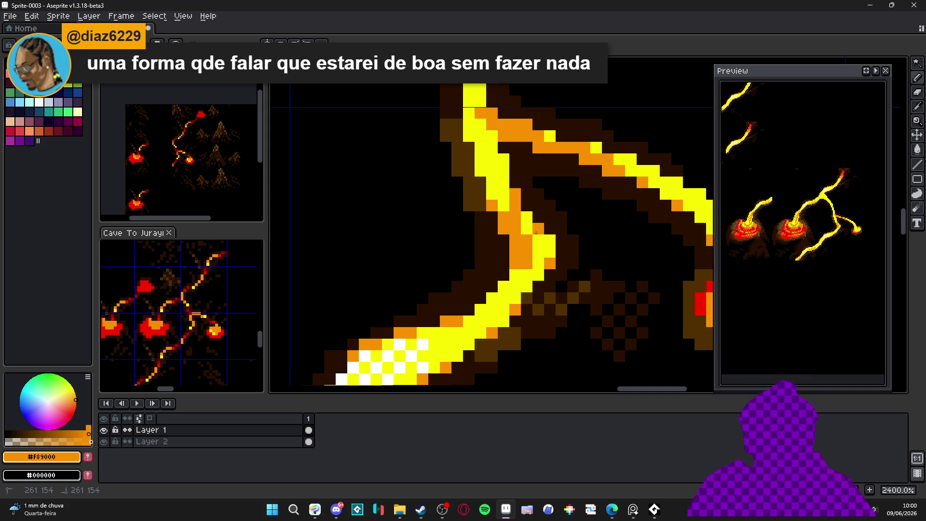
scroll(533, 241, "down", 5)
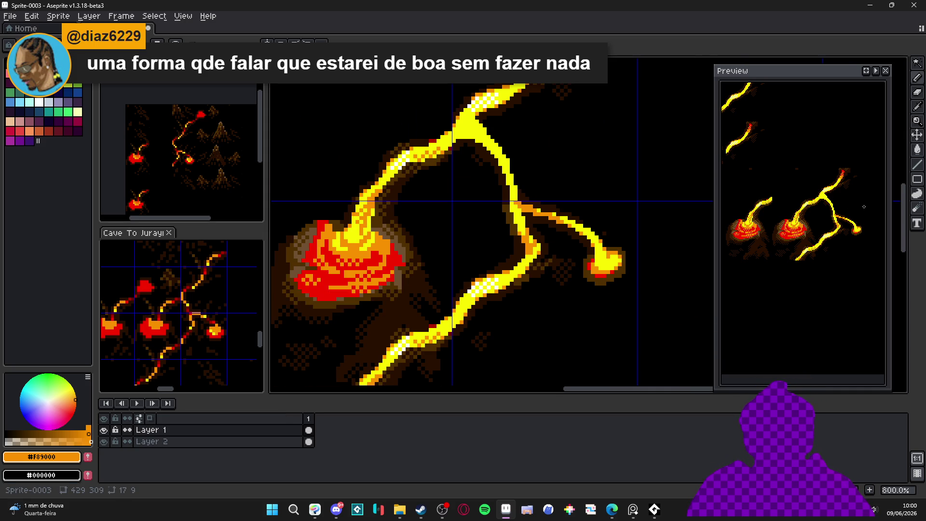
scroll(530, 258, "down", 2)
scroll(531, 245, "up", 7)
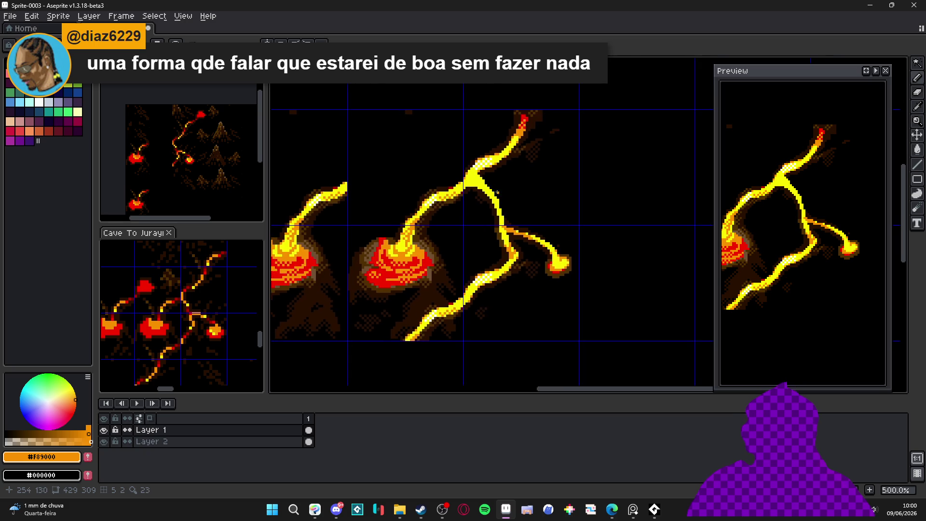
left_click(480, 185)
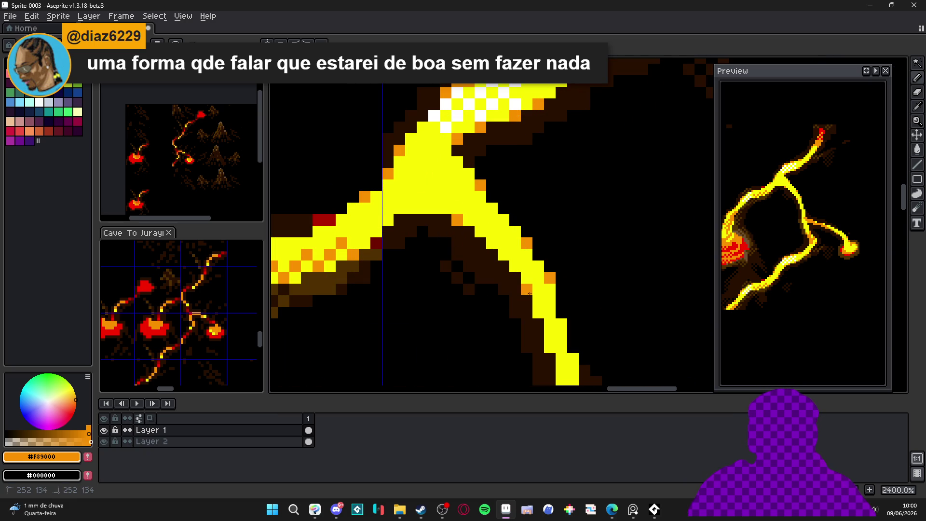
left_click(539, 322)
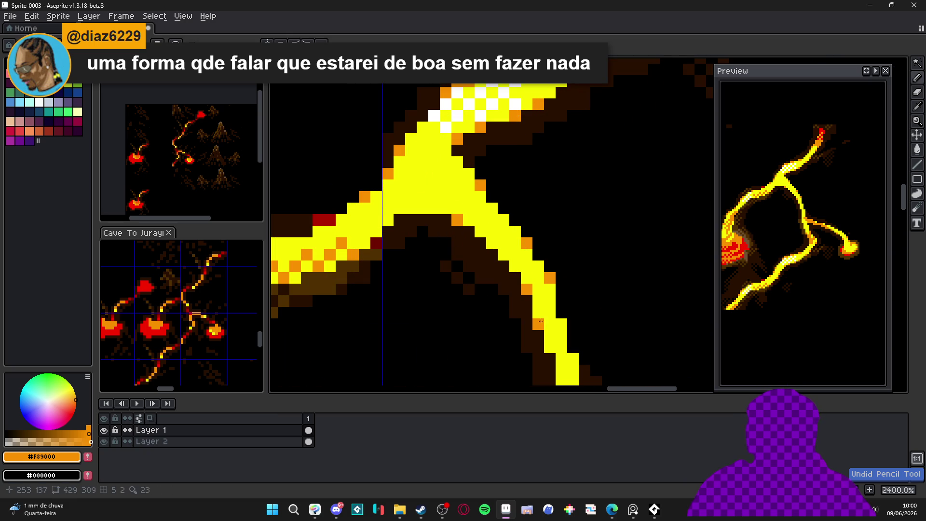
left_click(560, 312)
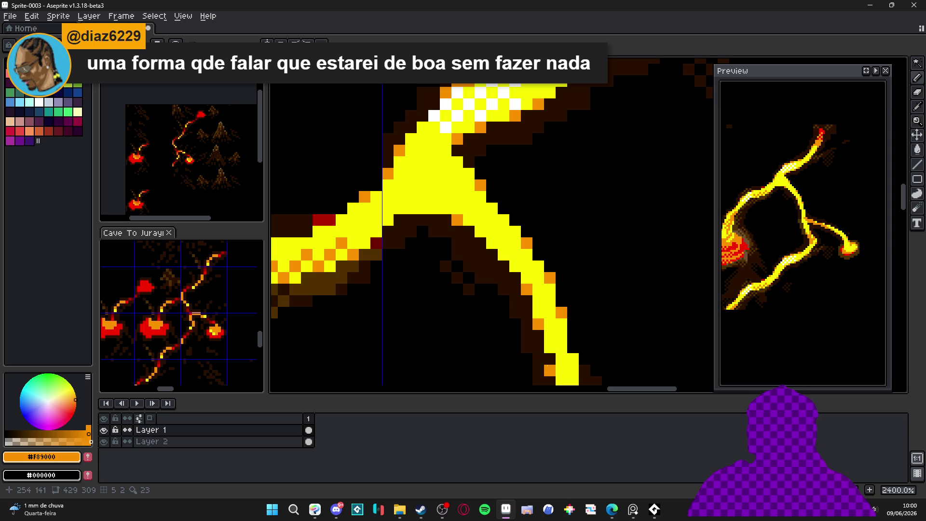
Step: Paint an orange column up the fork junction, undoing one stray orange pixel
scroll(548, 363, "down", 3)
scroll(515, 307, "down", 2)
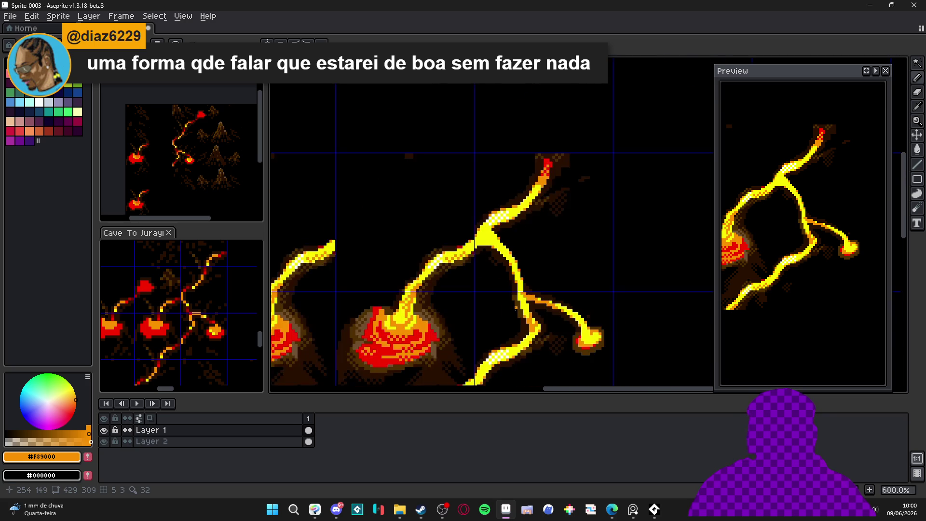
left_click_drag(515, 307, 497, 251)
scroll(512, 264, "up", 1)
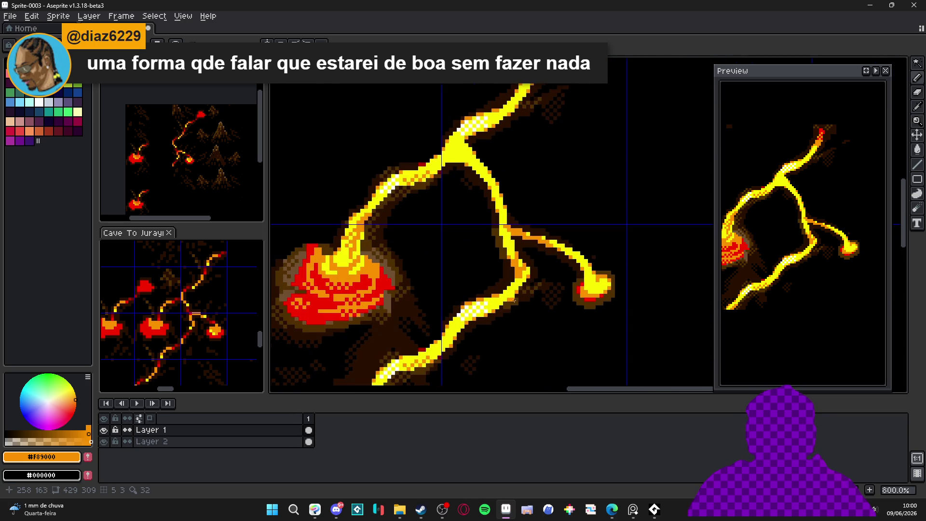
scroll(506, 297, "up", 3)
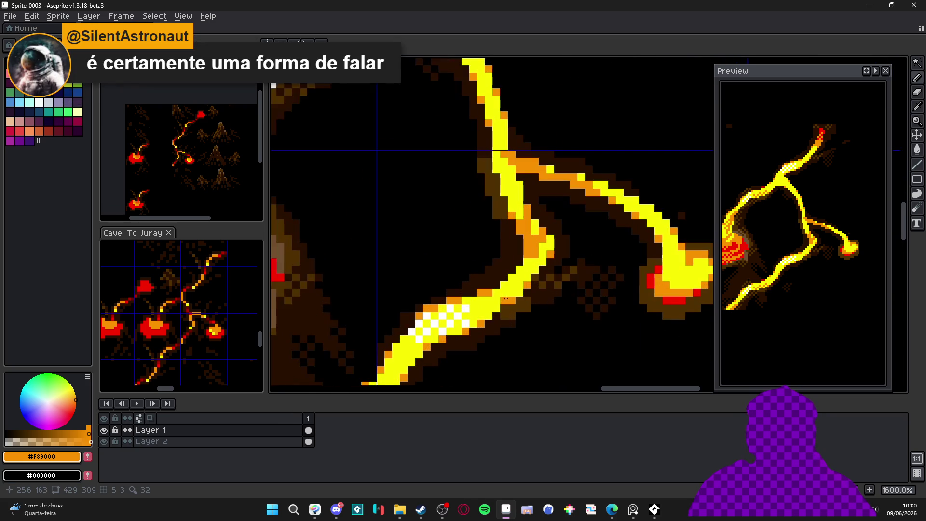
scroll(510, 290, "up", 1)
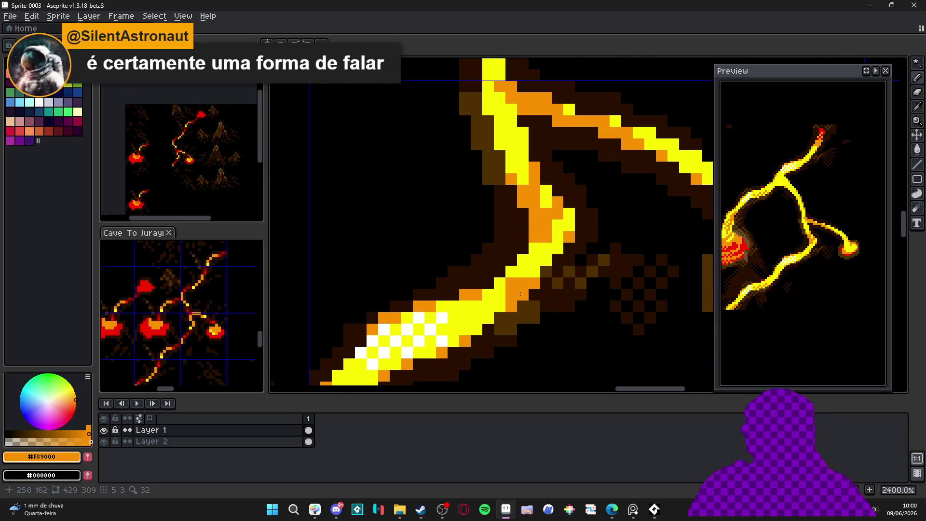
scroll(521, 294, "down", 1)
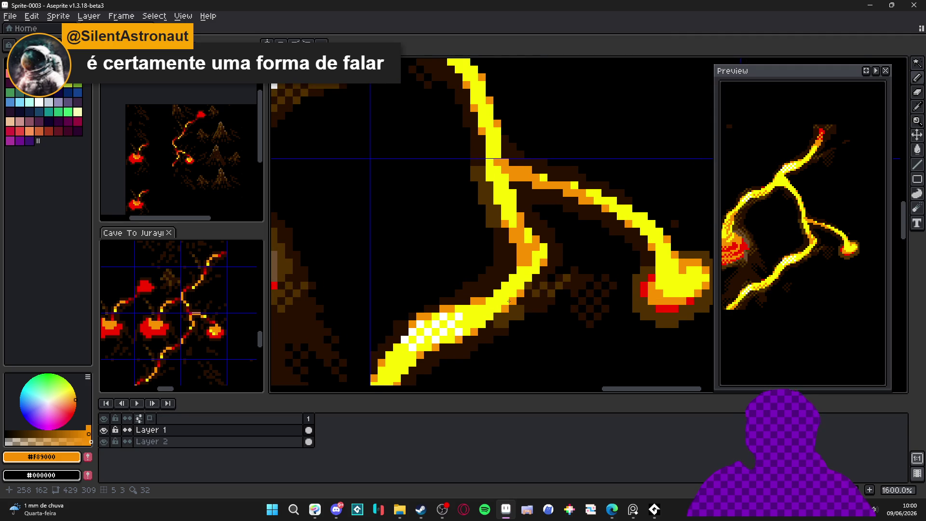
left_click_drag(508, 301, 495, 290)
scroll(496, 288, "down", 4)
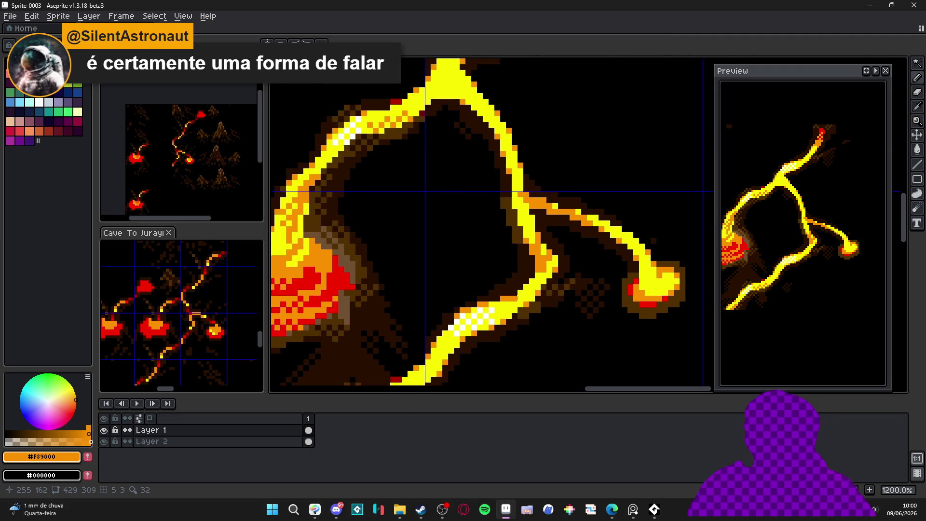
scroll(479, 188, "up", 5)
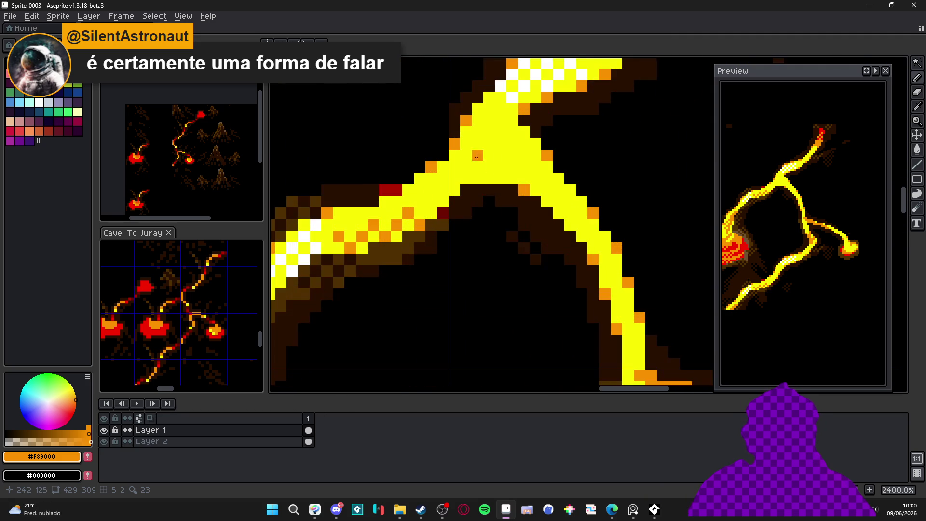
left_click(500, 178)
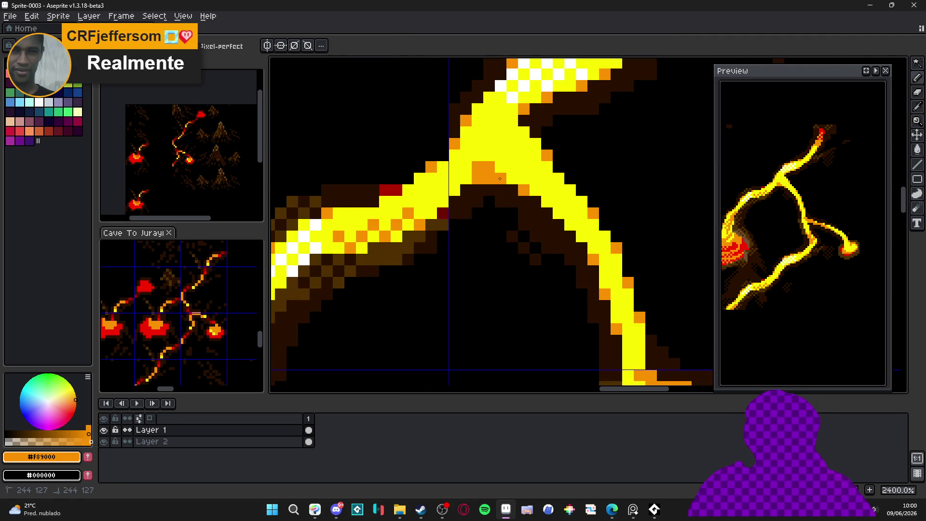
key("ctrl+z")
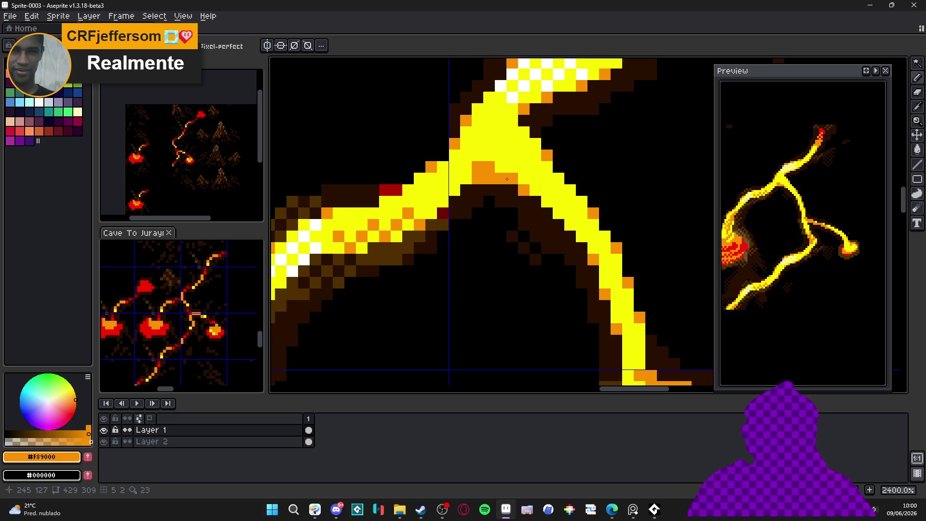
mouse_move(486, 157)
left_mouse_down()
mouse_move(478, 112)
mouse_move(490, 106)
left_mouse_up()
left_click_drag(466, 179, 465, 128)
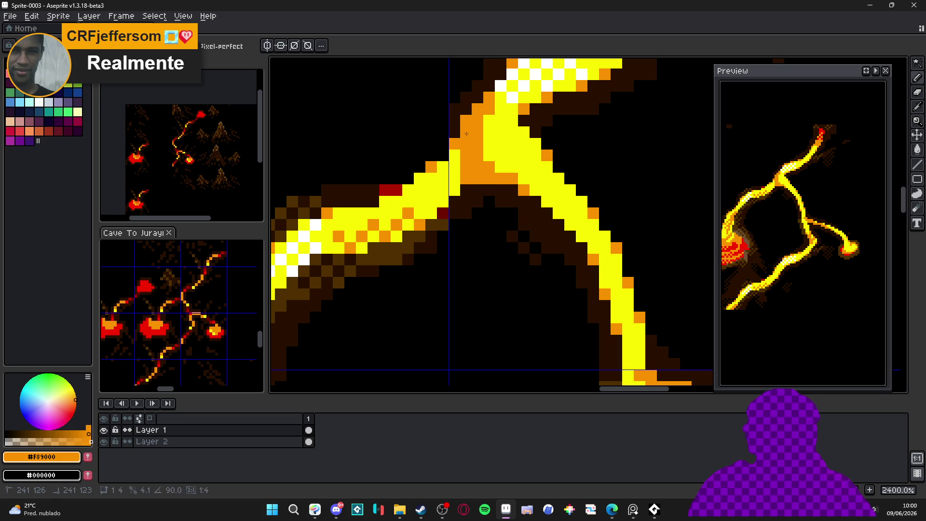
left_click(455, 189)
Step: Sample red from the lava pool and paint red pixels at the fork junction's crotch
scroll(458, 179, "down", 4)
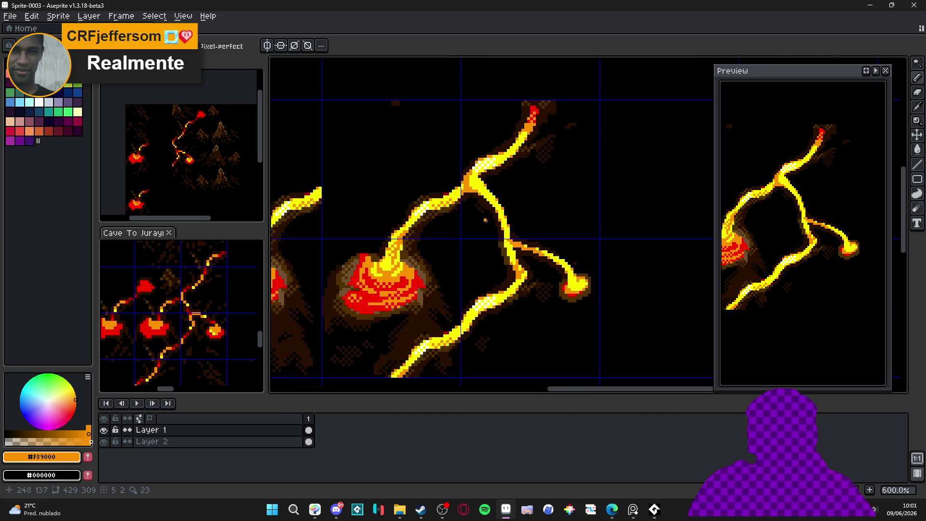
scroll(470, 201, "up", 4)
left_click(459, 256, "alt")
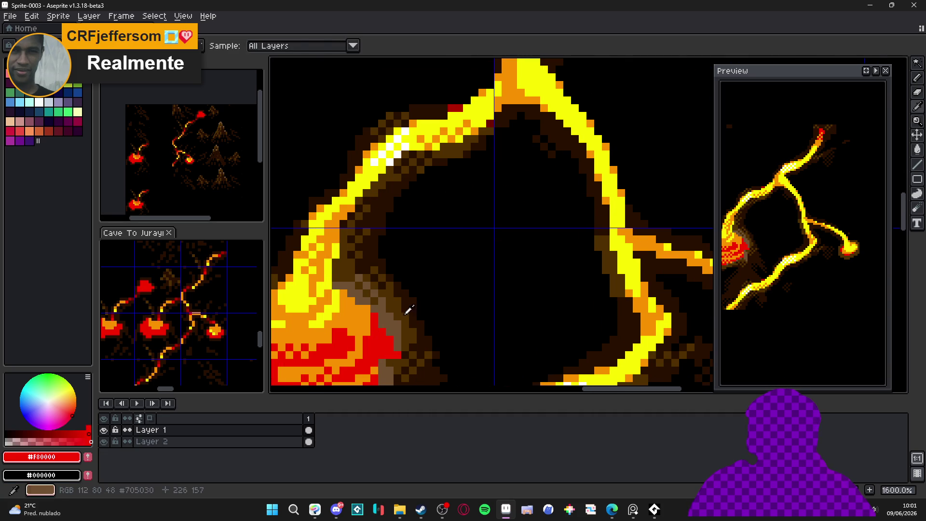
scroll(459, 256, "down", 1)
scroll(476, 249, "up", 1)
left_click_drag(482, 227, 476, 206)
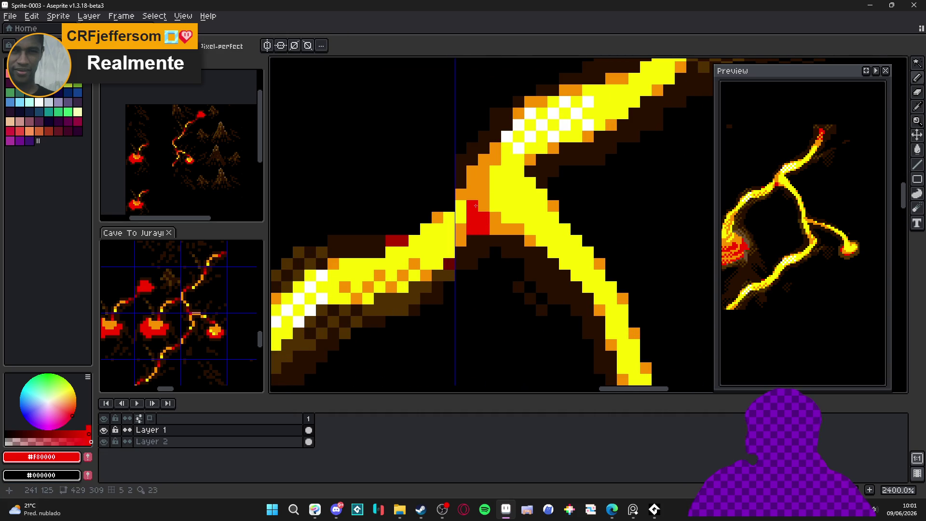
Step: Eyedrop white and add highlight pixels along the branch's inner edge at the junction
scroll(477, 190, "down", 4)
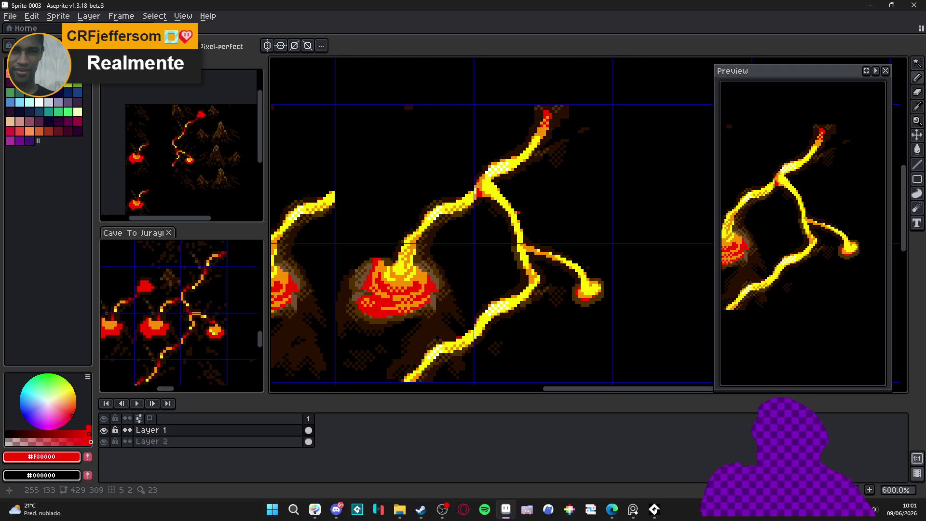
scroll(513, 213, "down", 2)
scroll(492, 193, "up", 6)
key("i")
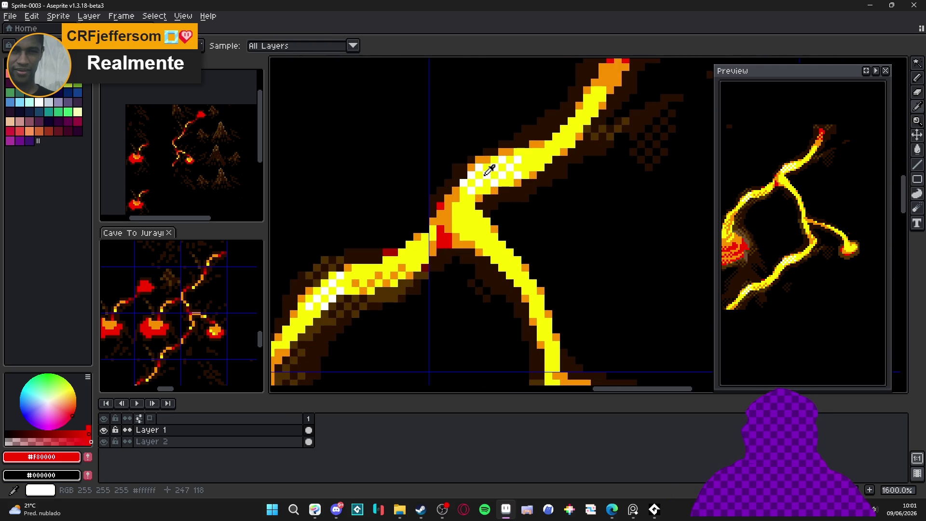
left_click(490, 169)
key("b")
scroll(492, 217, "up", 3)
left_click(480, 224)
left_click(465, 240)
left_click(481, 256)
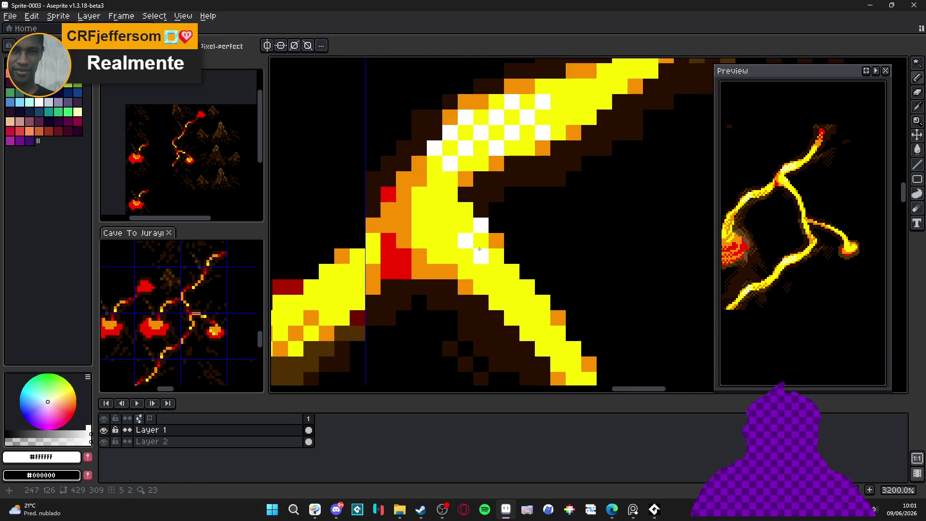
left_click(450, 225)
left_click_drag(491, 258, 494, 274)
scroll(494, 277, "down", 1)
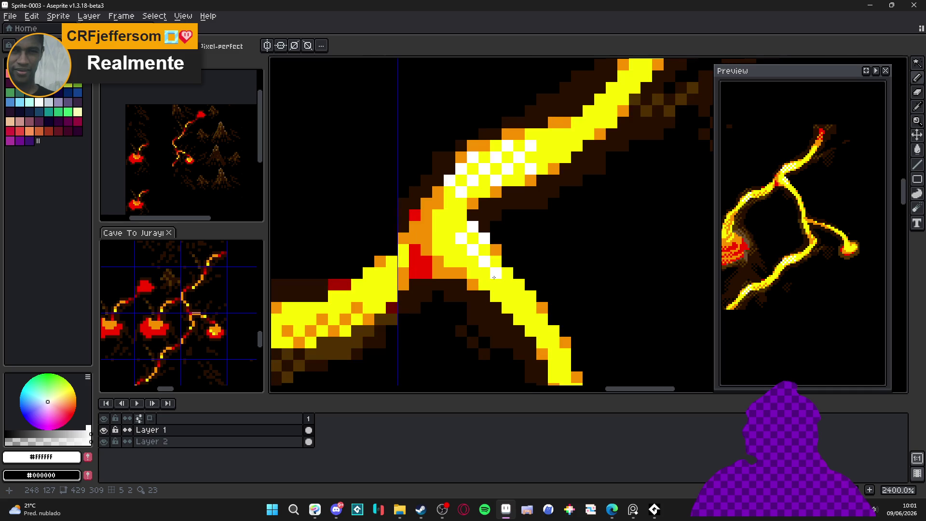
scroll(493, 277, "down", 4)
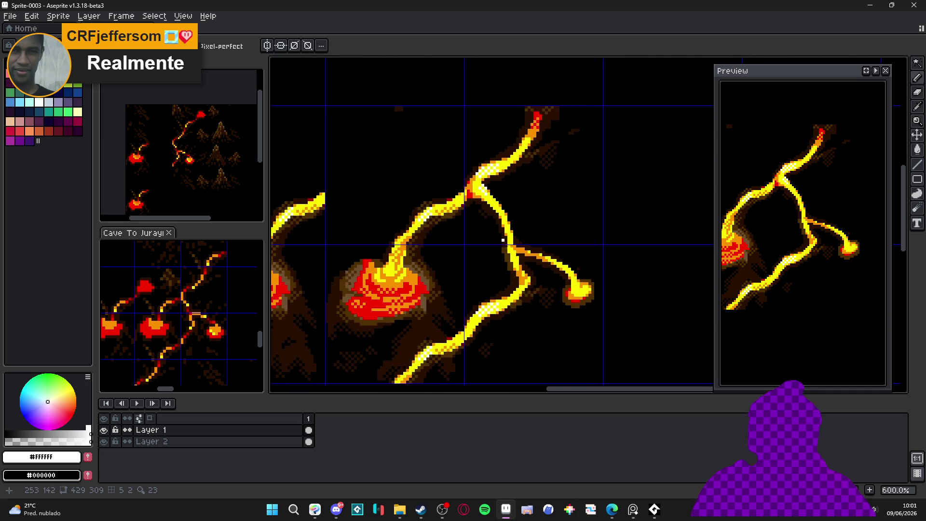
scroll(513, 300, "down", 3)
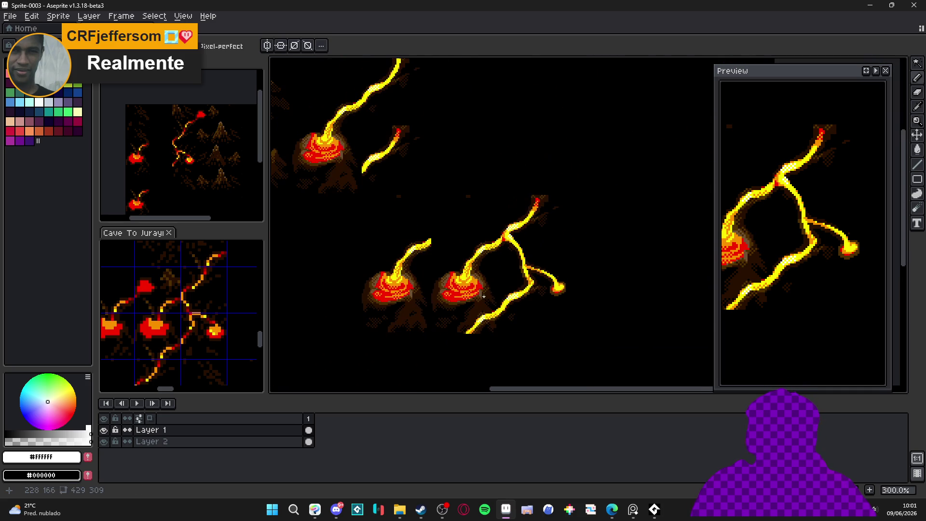
scroll(527, 287, "down", 1)
scroll(447, 285, "up", 1)
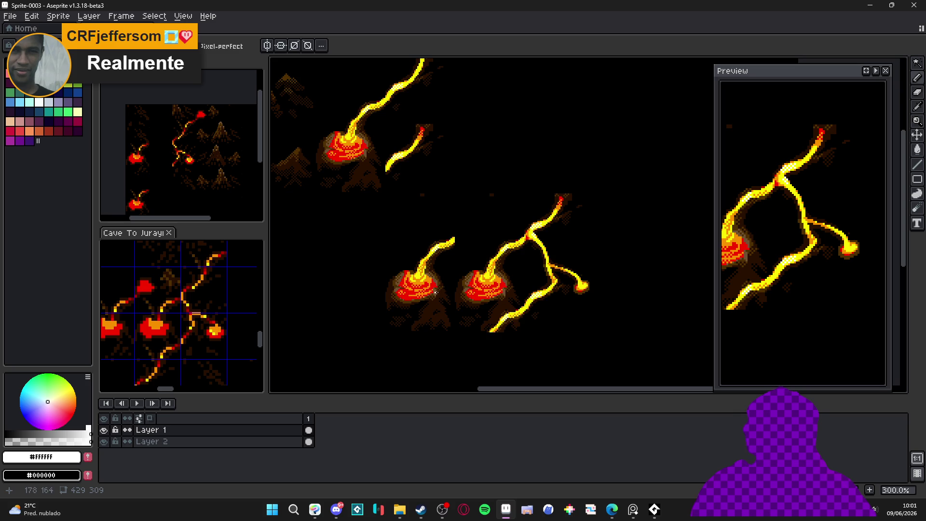
scroll(450, 286, "down", 1)
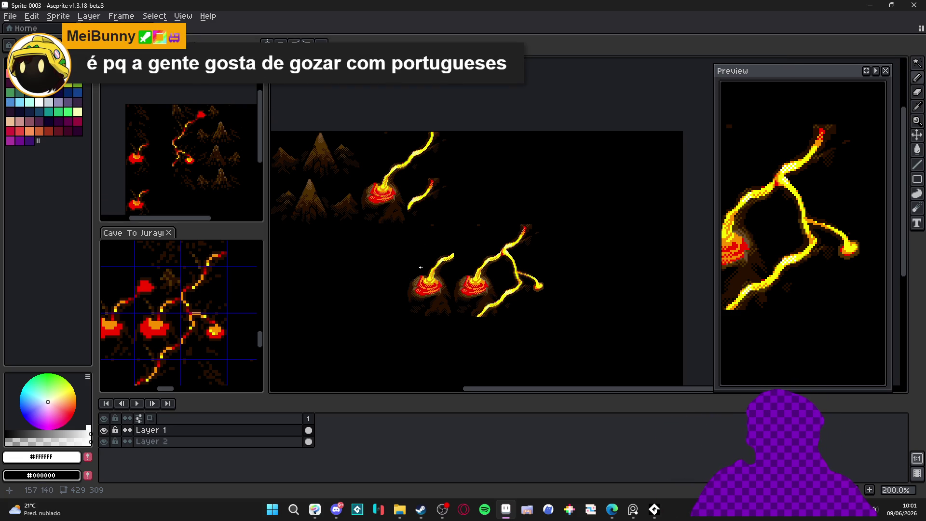
scroll(505, 296, "up", 2)
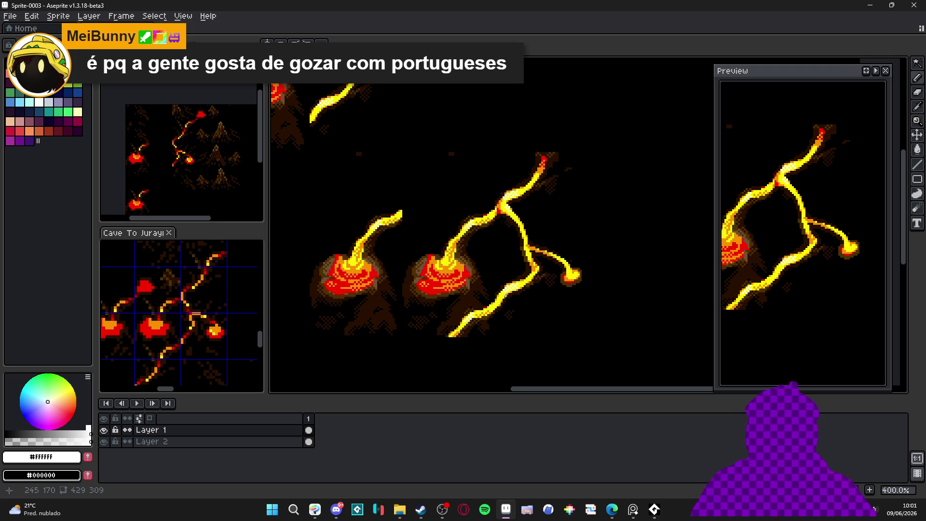
scroll(506, 295, "down", 1)
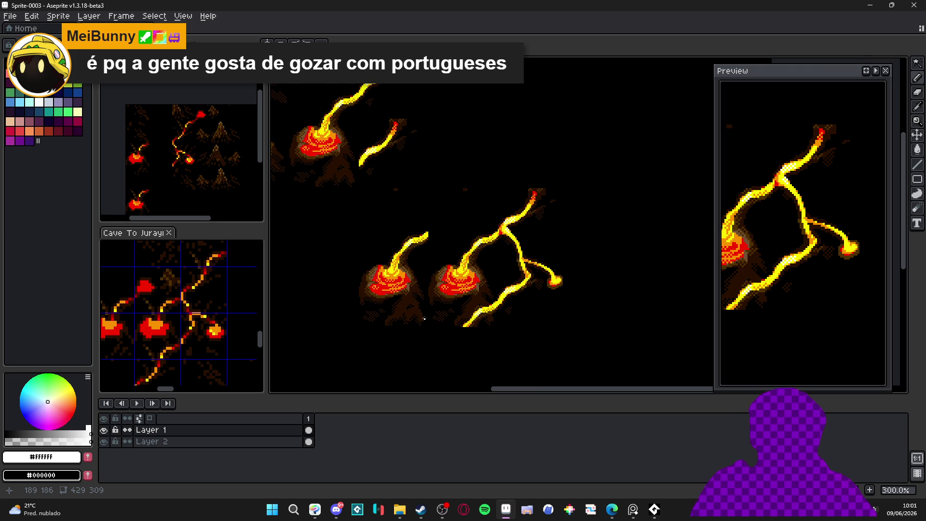
scroll(421, 310, "up", 9)
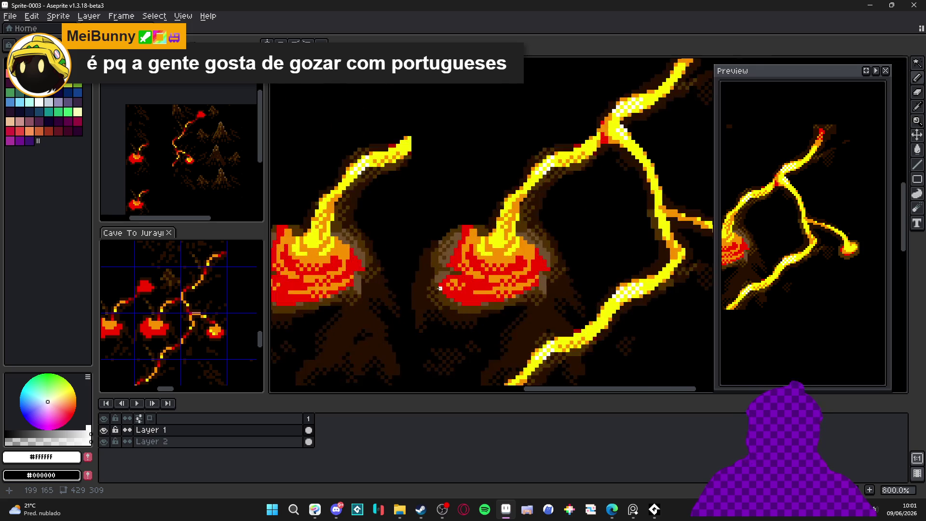
Step: Add one red pixel on the pool's upper-right rim against the brown crust, then zoom out
left_click(445, 276, "alt")
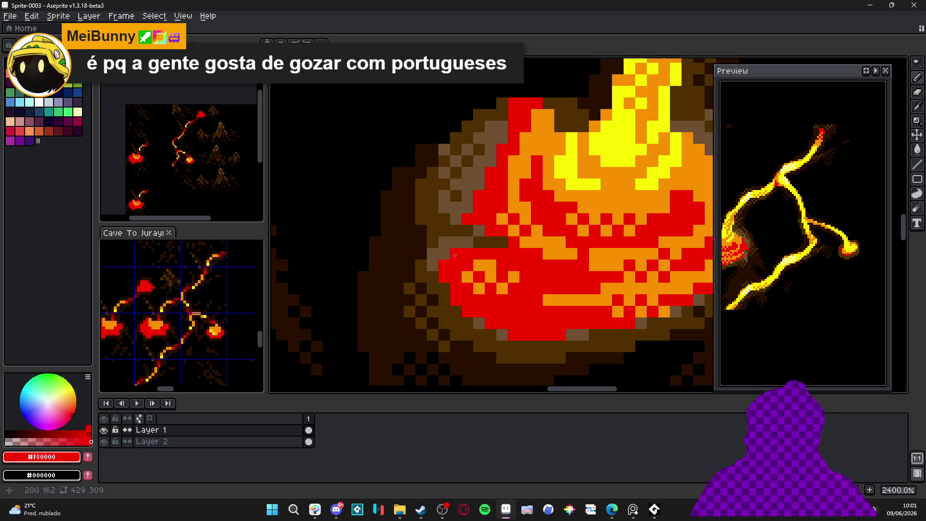
scroll(450, 289, "down", 4)
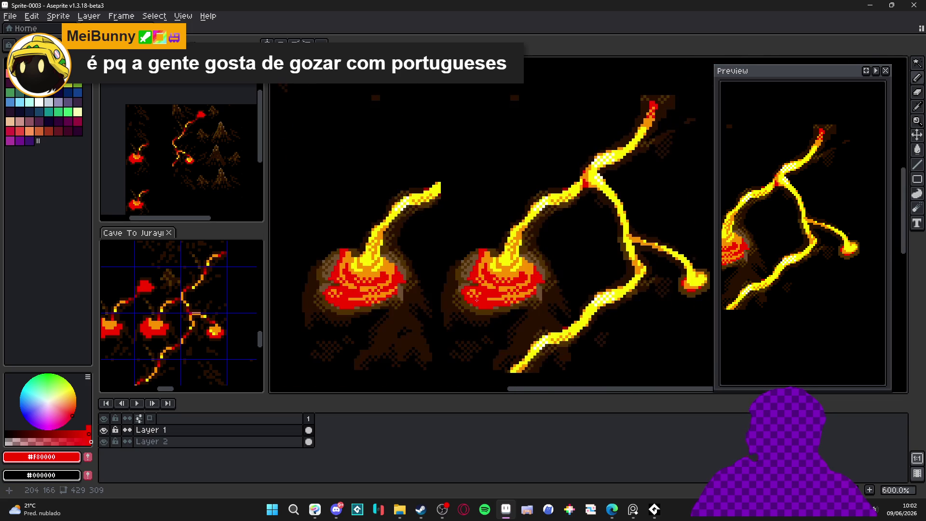
scroll(533, 295, "up", 4)
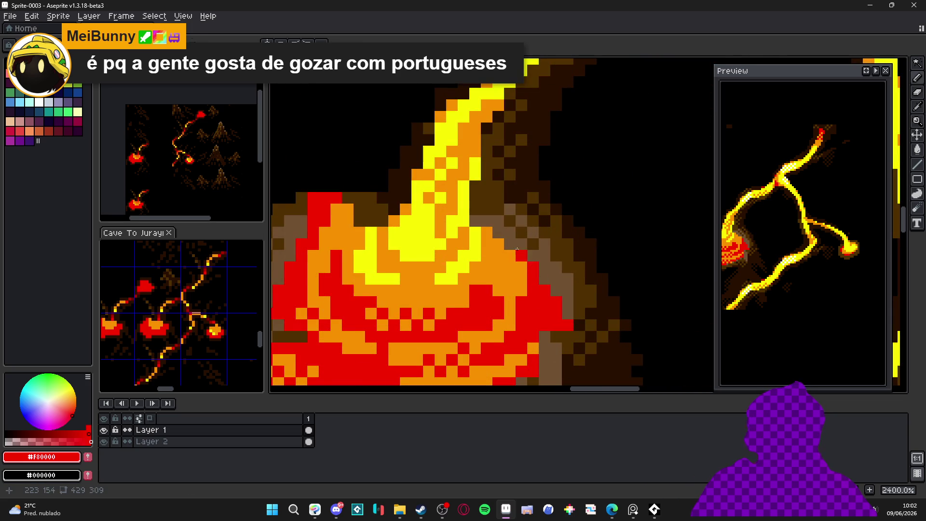
left_click(486, 232)
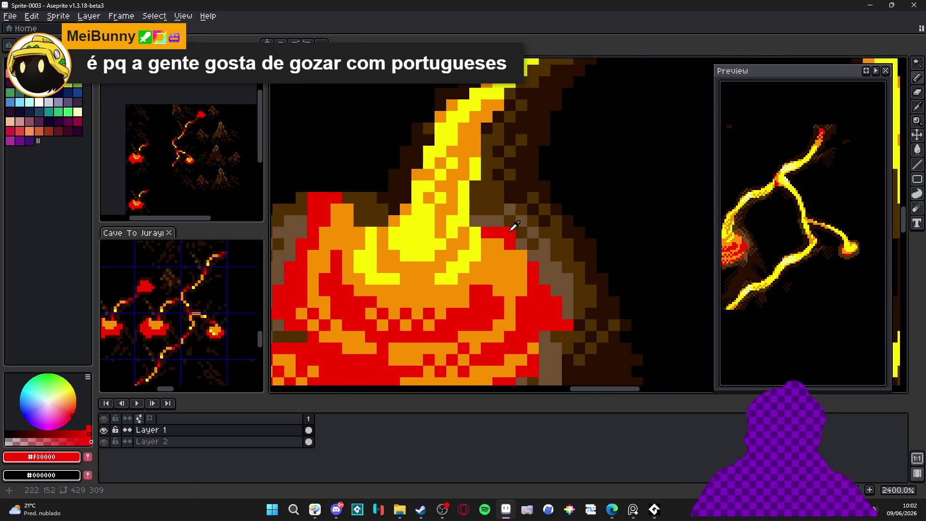
left_click(497, 232, "alt")
left_click(509, 243, "alt")
scroll(504, 246, "down", 4)
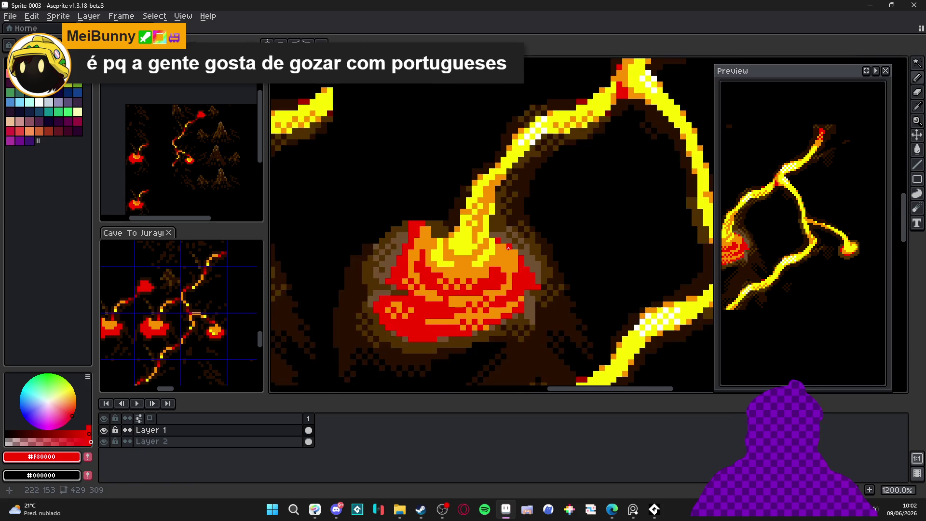
scroll(482, 256, "down", 1)
scroll(463, 255, "up", 3)
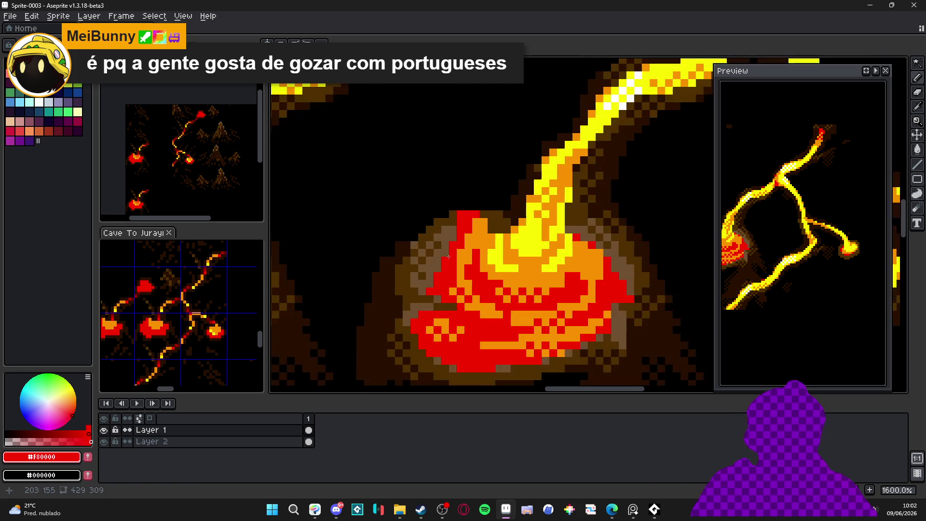
scroll(448, 256, "down", 2)
scroll(447, 256, "down", 2)
scroll(516, 271, "up", 4)
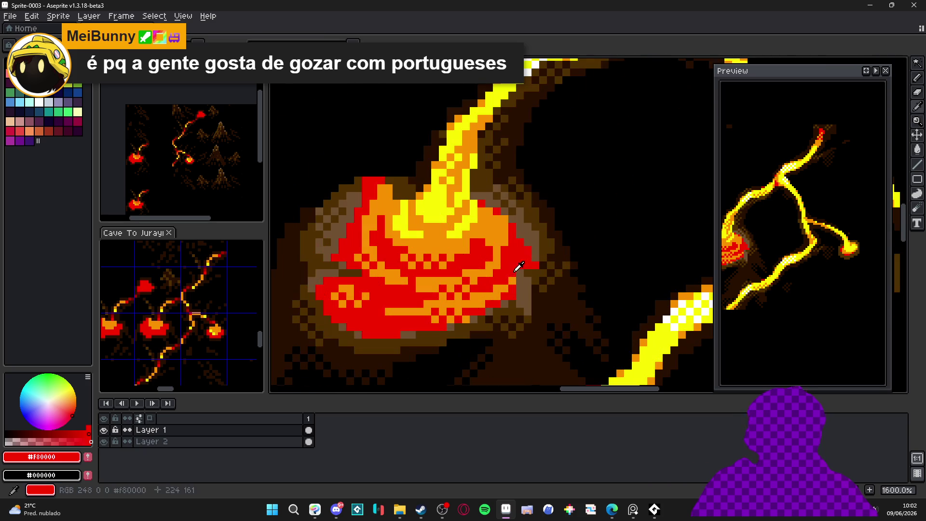
scroll(516, 271, "down", 4)
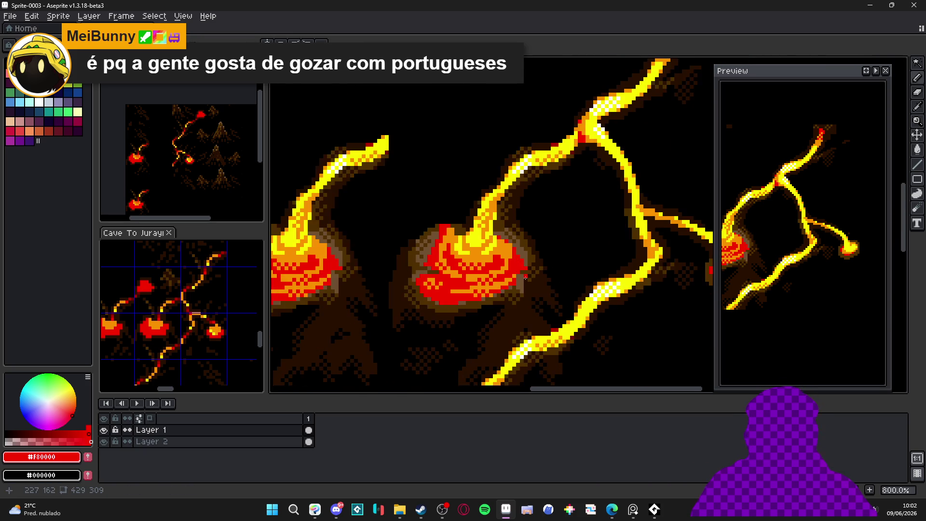
scroll(508, 275, "down", 1)
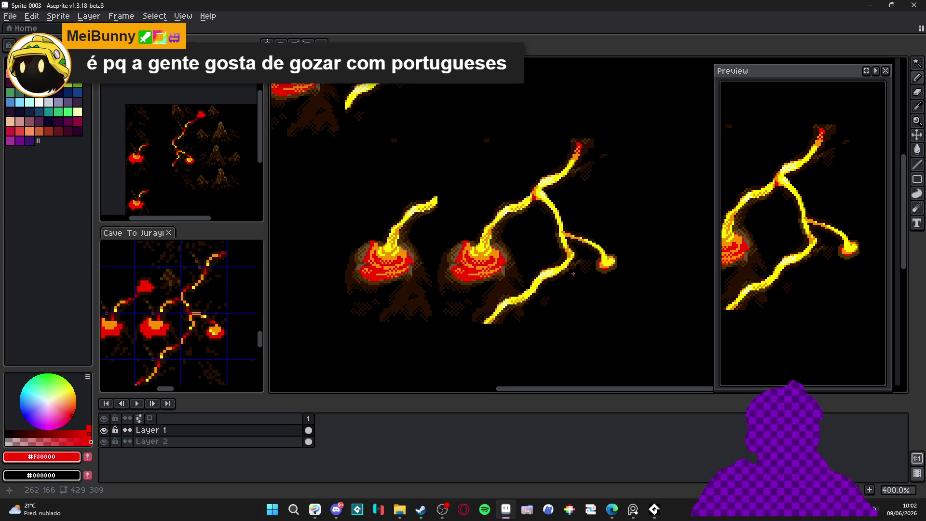
scroll(518, 283, "down", 1)
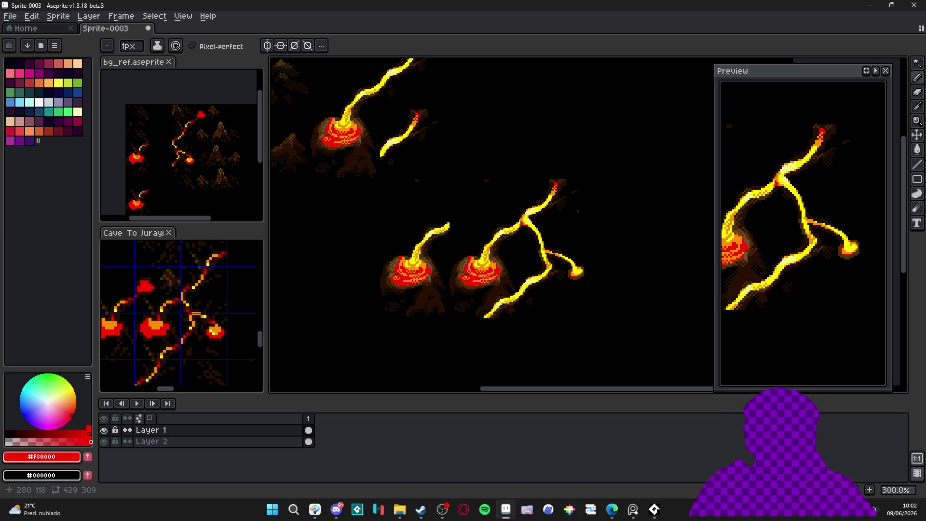
Step: Pick orange from the stream and extend the right lava branch with a few pixels
scroll(530, 273, "up", 6)
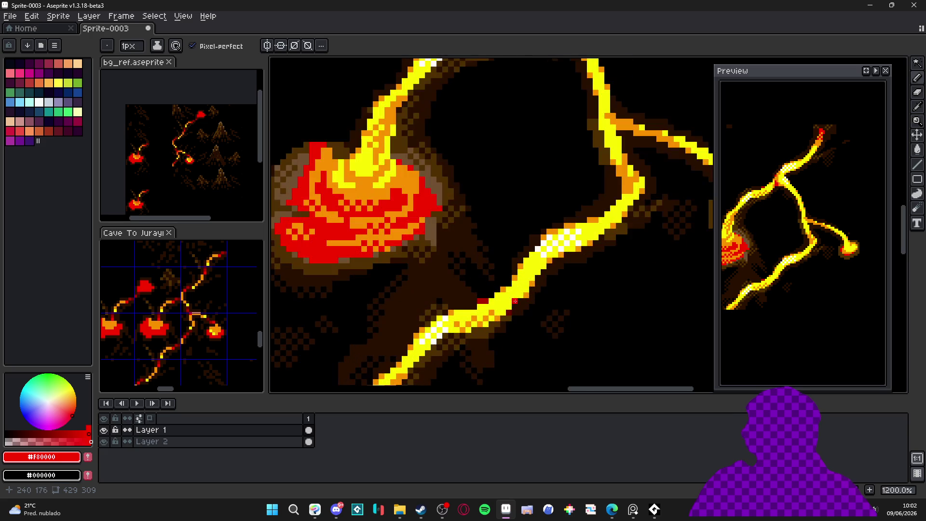
left_click(528, 292, "alt")
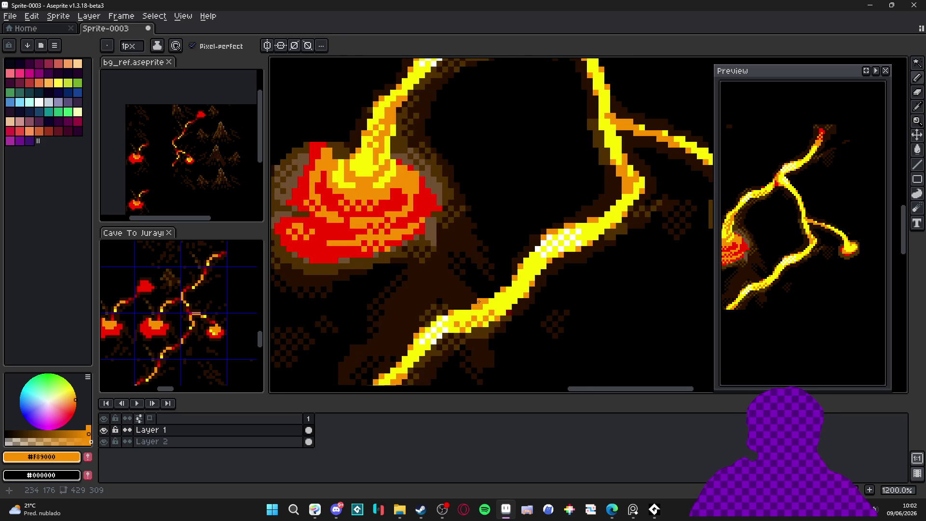
scroll(494, 326, "down", 4)
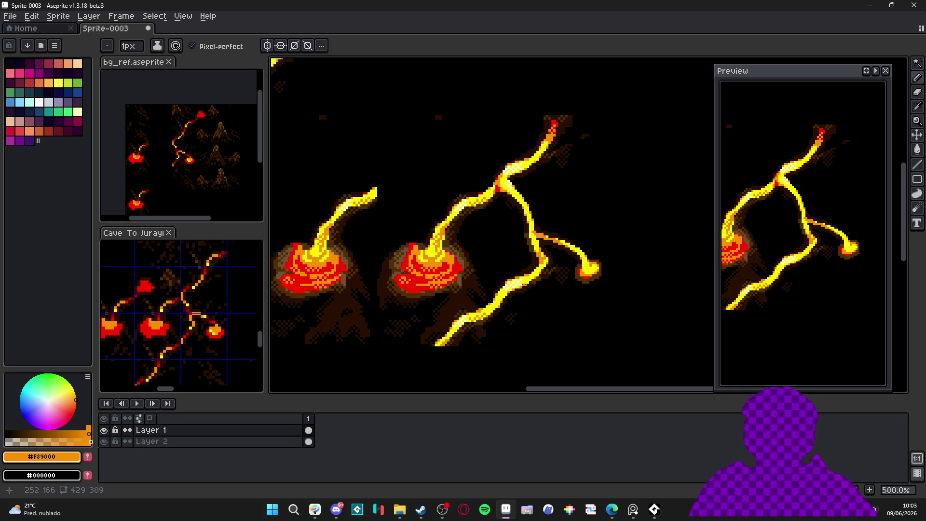
scroll(518, 285, "down", 1)
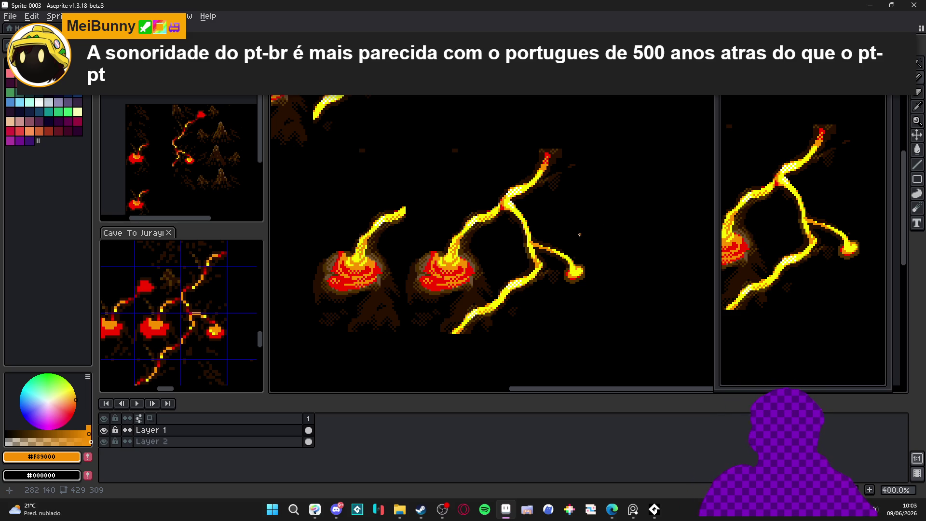
scroll(562, 306, "down", 2)
scroll(521, 266, "up", 5)
scroll(470, 250, "down", 1)
scroll(470, 250, "up", 1)
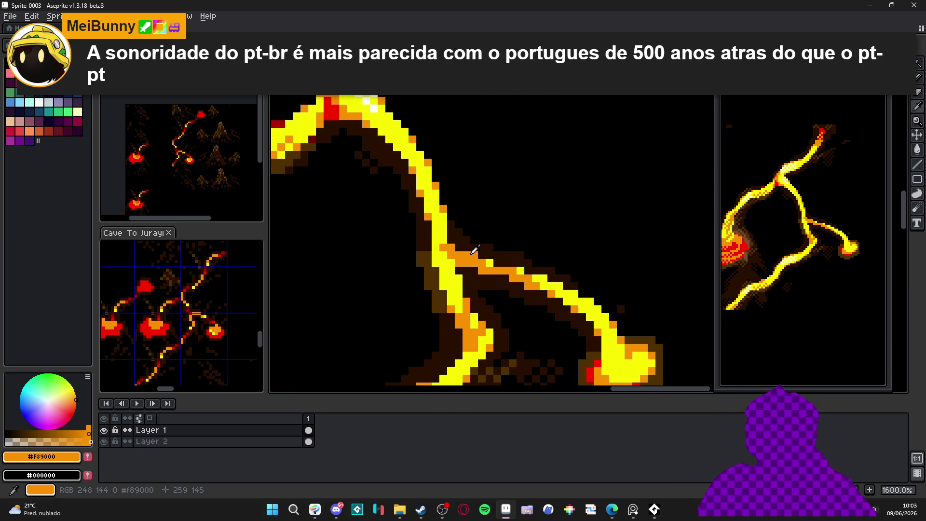
left_click(451, 231)
left_click(451, 239)
left_click(458, 248)
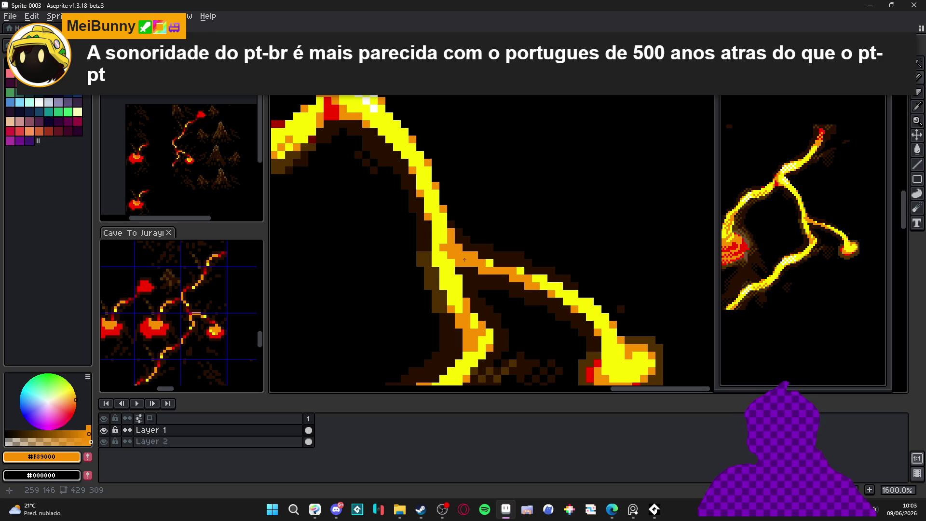
Step: Paint orange edge shading along the diagonal right branch
key("shift+Down")
left_click(469, 250, "alt")
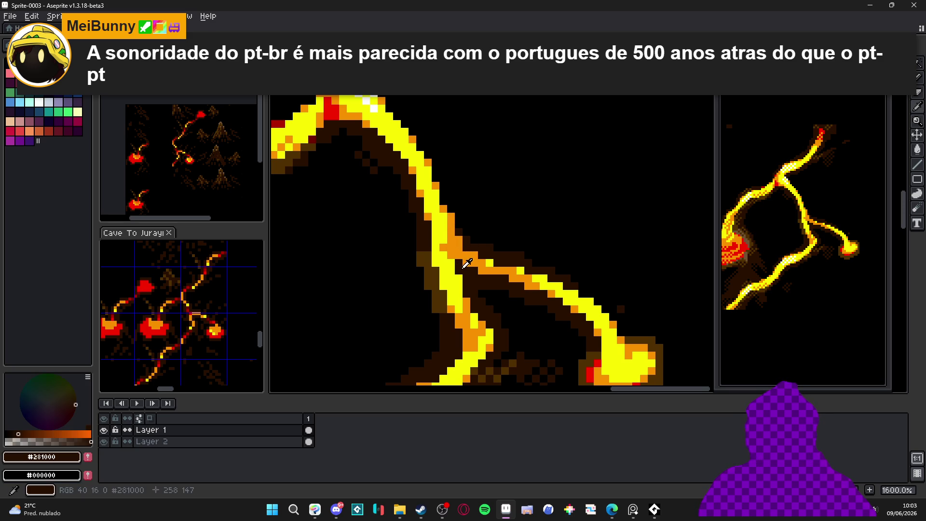
left_click(451, 255, "alt")
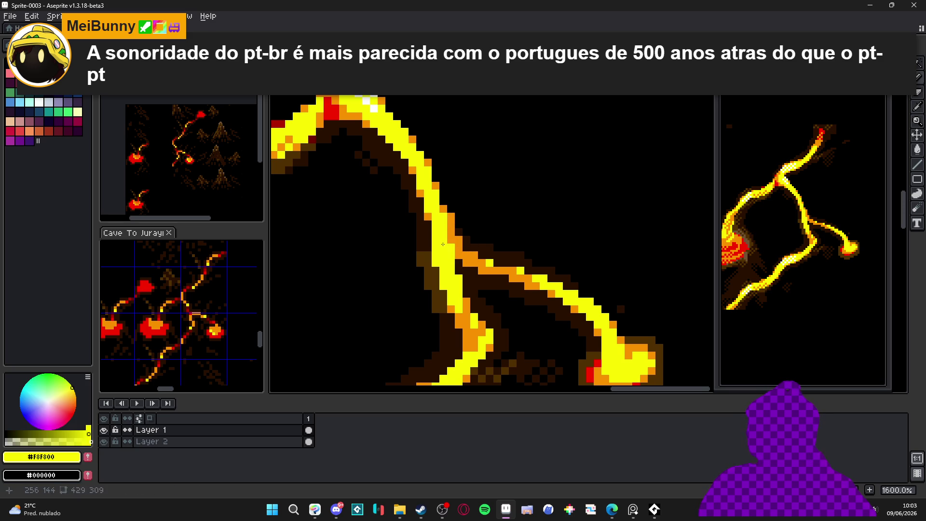
left_click(465, 248, "alt")
scroll(482, 255, "right", 1)
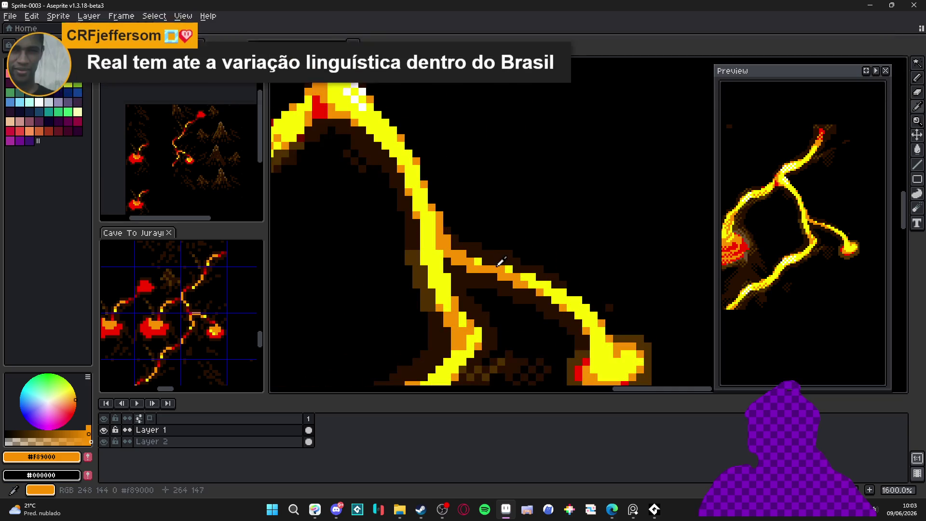
left_click(463, 269)
left_click(475, 275)
left_click(486, 276)
left_click(493, 283)
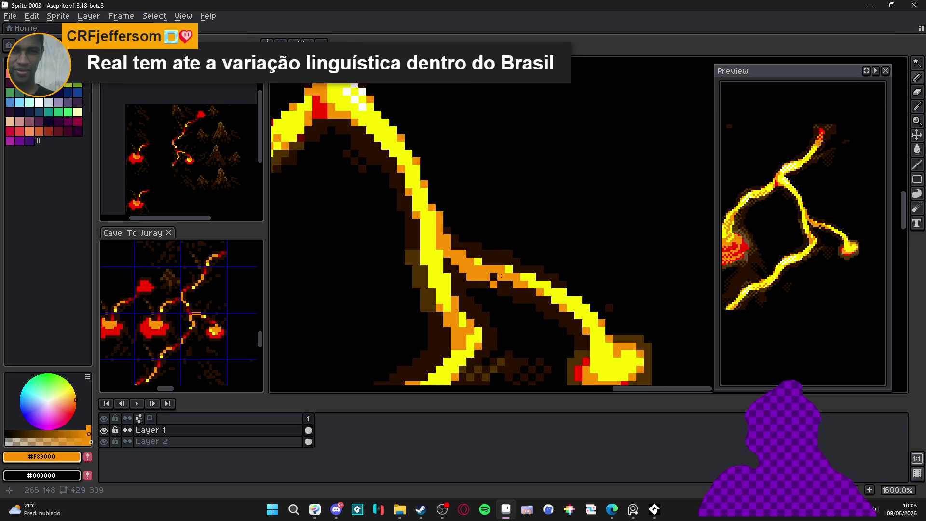
Step: Outline the branch with dark brown #281000 crust pixels and touch up the edge
left_click(500, 282)
left_click(500, 282, "alt")
left_click(495, 285)
left_click(493, 279)
left_click(506, 269)
left_click(496, 269)
left_click(477, 277)
left_click(482, 273, "alt")
left_click(480, 278)
left_click(470, 278, "alt")
left_click(487, 270)
scroll(539, 288, "down", 3)
scroll(538, 288, "up", 3)
Step: Fill yellow over the dark area to widen the stream and erase two stray yellow pixels
left_click(550, 293, "alt")
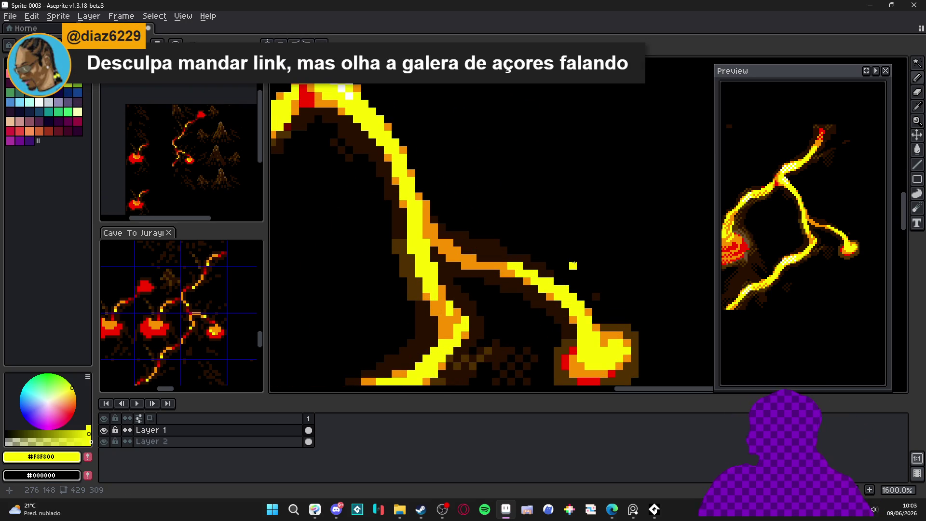
scroll(555, 295, "up", 2)
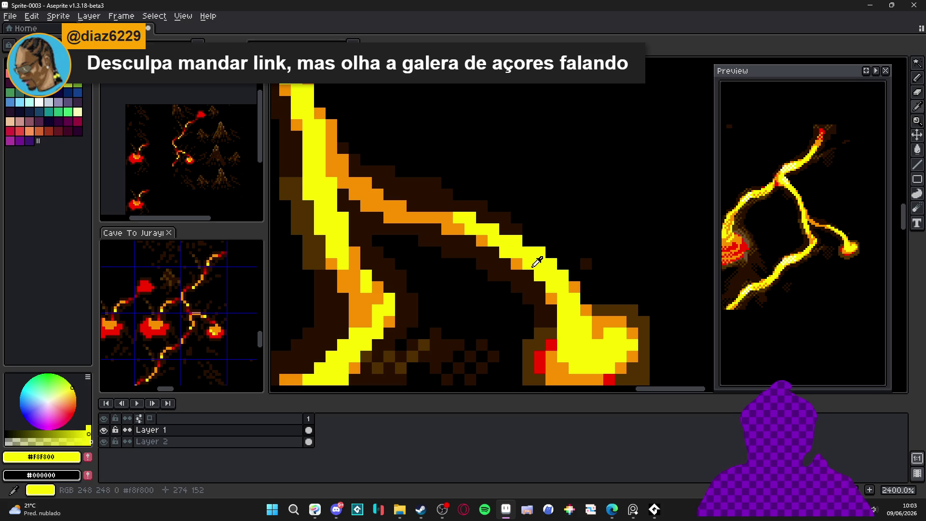
mouse_move(493, 252)
left_mouse_down()
mouse_move(517, 266)
mouse_move(514, 276)
left_mouse_up()
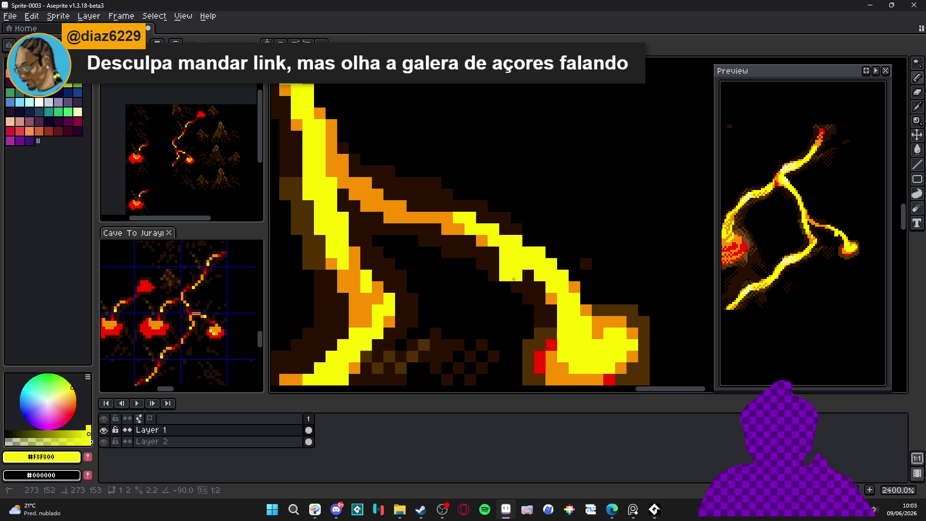
key("b")
right_click(539, 252)
right_click(551, 264)
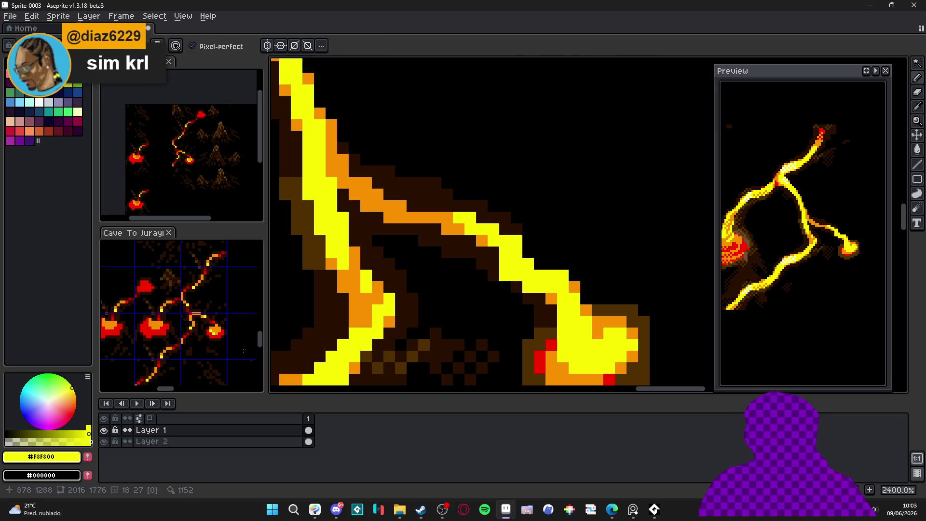
scroll(512, 264, "down", 2)
Step: Pick dark brown #281000 and add outline pixels below the branch and diagonally along the fork
scroll(512, 263, "up", 2)
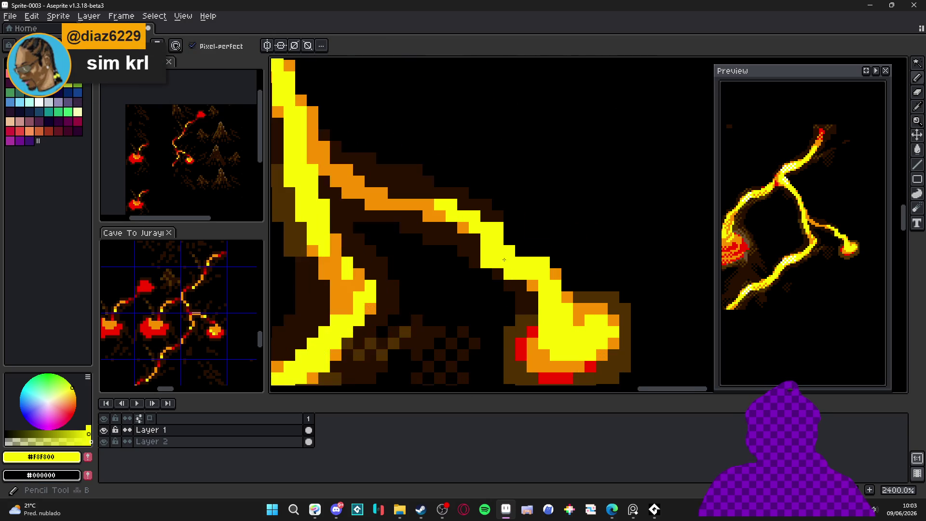
left_click(467, 273, "alt")
left_click_drag(486, 285, 500, 295)
left_click(486, 274)
left_click(475, 273)
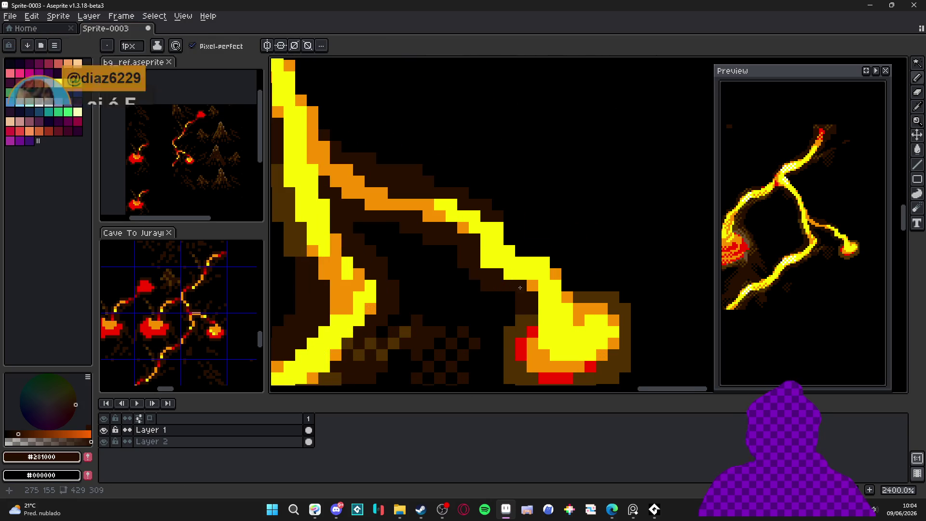
left_click(532, 251)
left_click(521, 238)
left_click(509, 227)
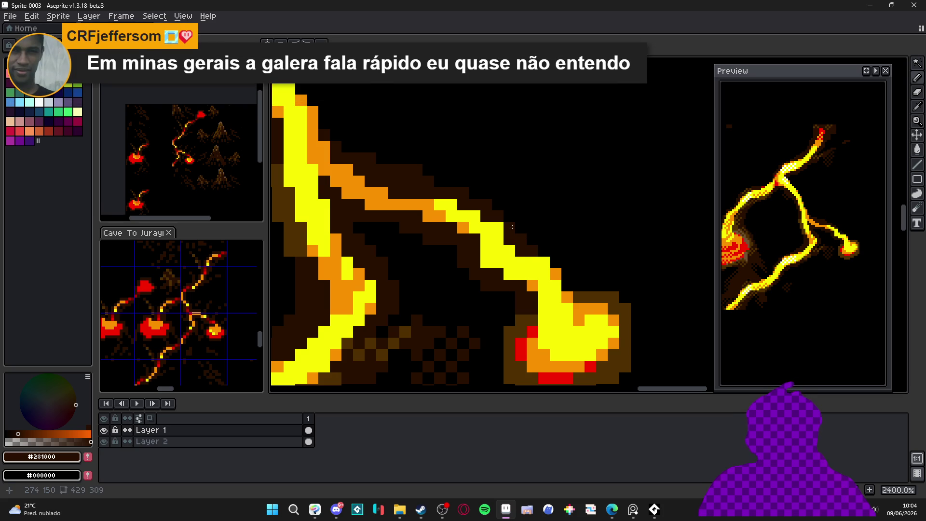
left_click(522, 244)
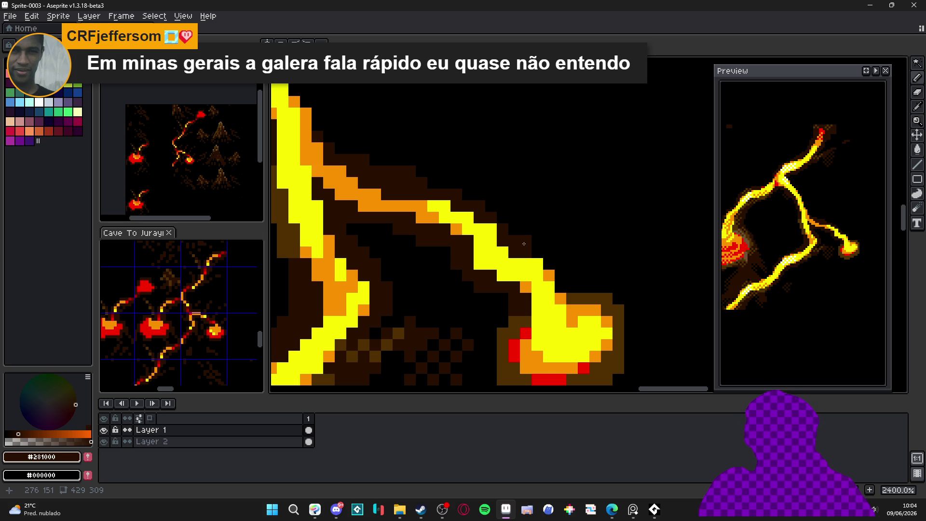
Step: Extend the dark brown outline row further along the branch toward the pool
scroll(524, 244, "down", 1)
scroll(561, 263, "up", 2)
left_click(538, 232)
left_click(553, 231)
left_click(553, 246)
left_click(568, 277)
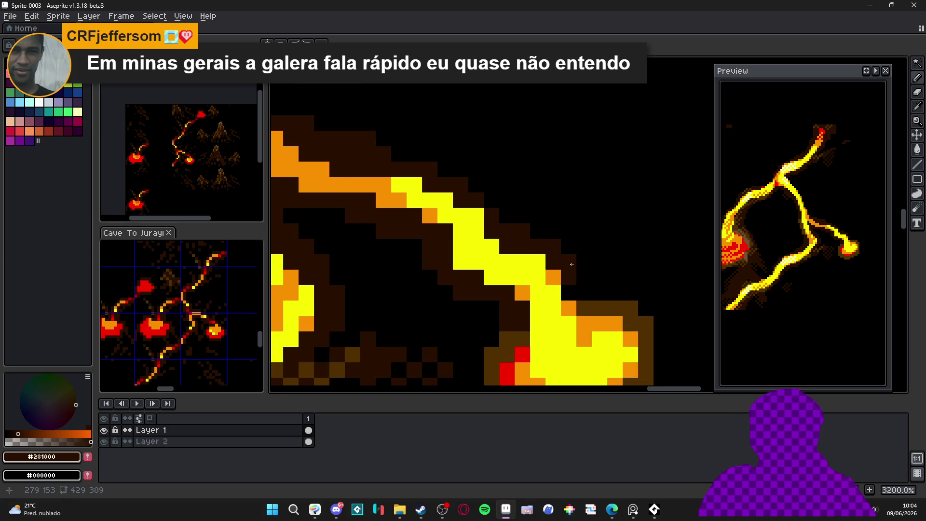
scroll(583, 296, "down", 4)
left_click_drag(584, 305, 533, 297)
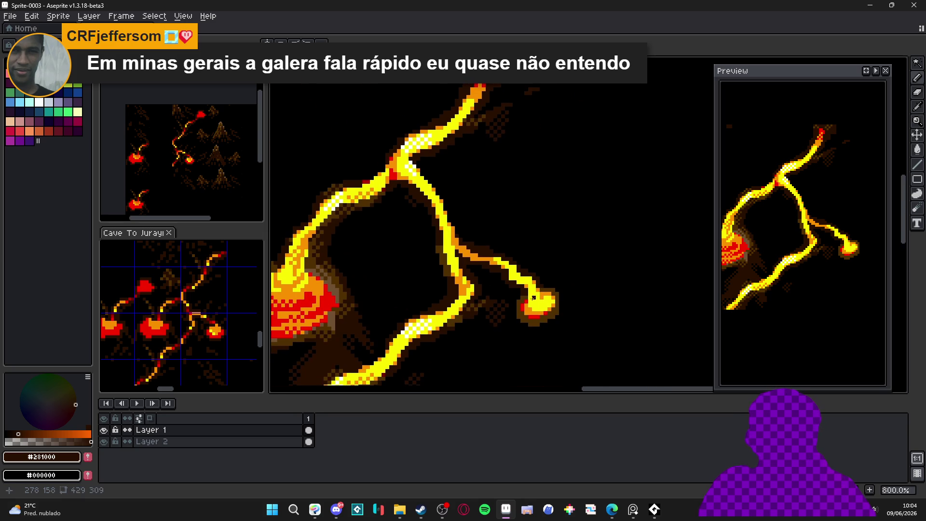
scroll(532, 290, "up", 4)
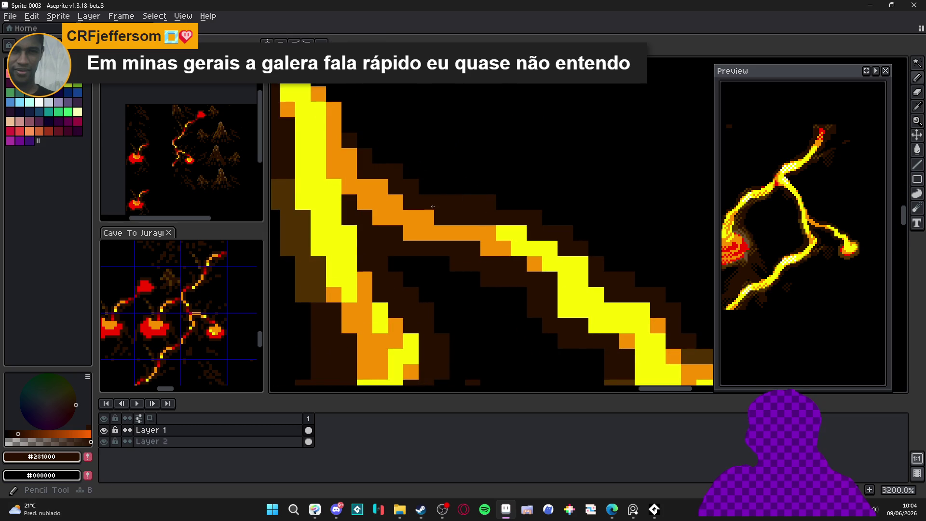
scroll(426, 186, "down", 5)
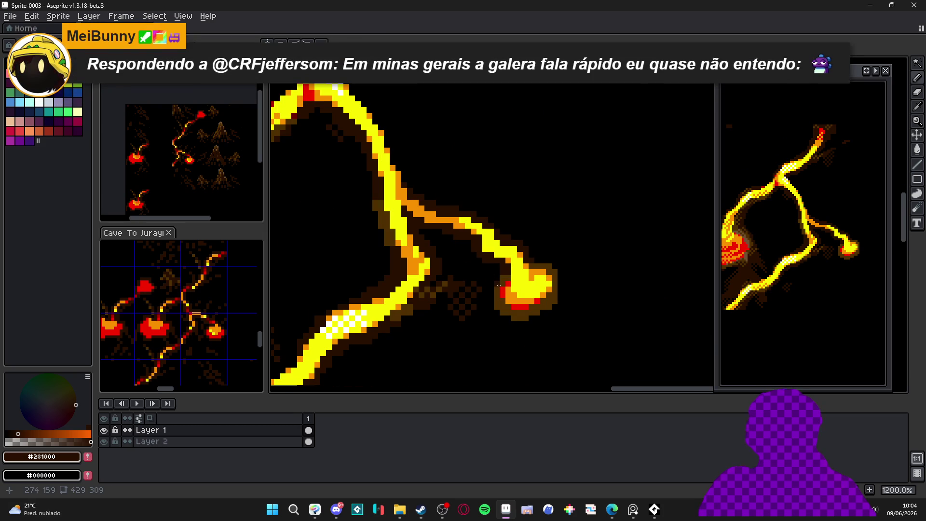
scroll(499, 287, "down", 2)
scroll(497, 295, "up", 3)
Step: Eyedrop medium brown #503000 and paint a shadow stroke along the branch
left_click(494, 304, "alt")
mouse_move(441, 196)
left_mouse_down()
mouse_move(449, 191)
mouse_move(415, 180)
mouse_move(448, 201)
left_mouse_up()
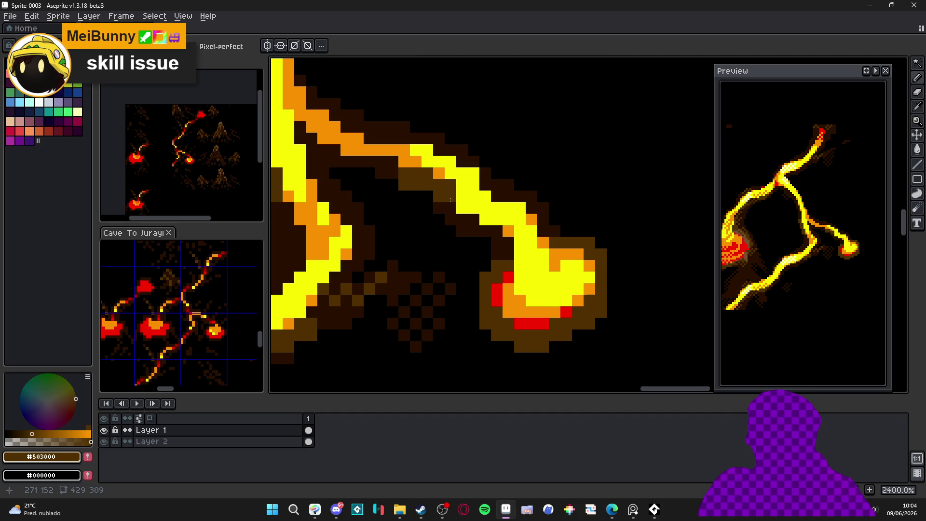
scroll(450, 199, "down", 3)
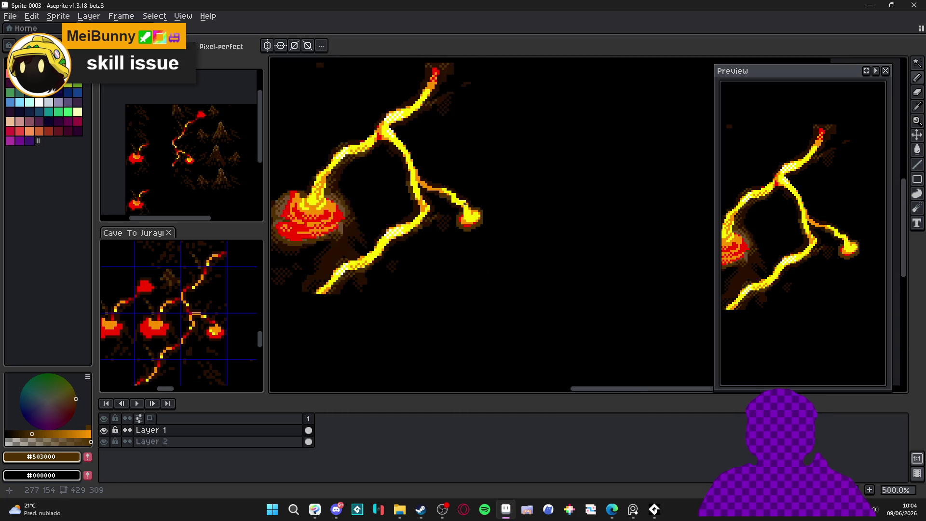
scroll(410, 188, "up", 2)
scroll(392, 183, "up", 2)
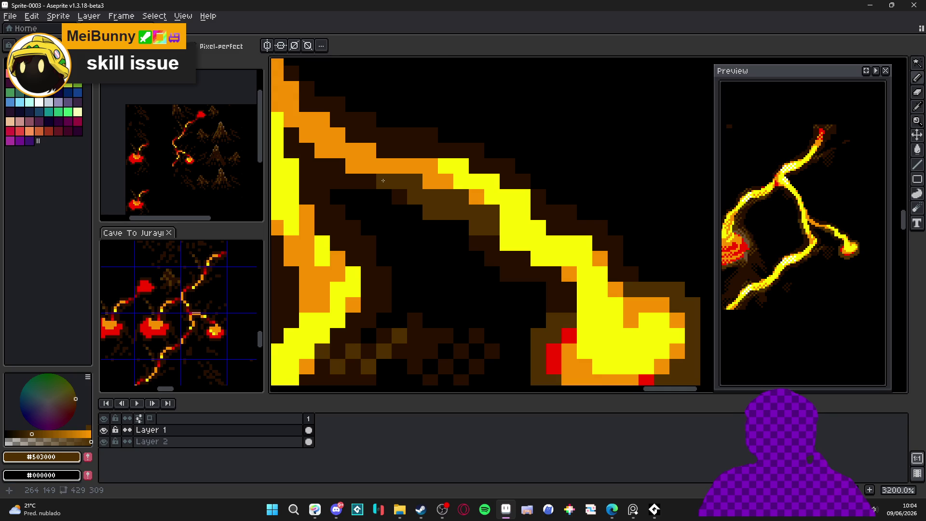
scroll(398, 186, "down", 2)
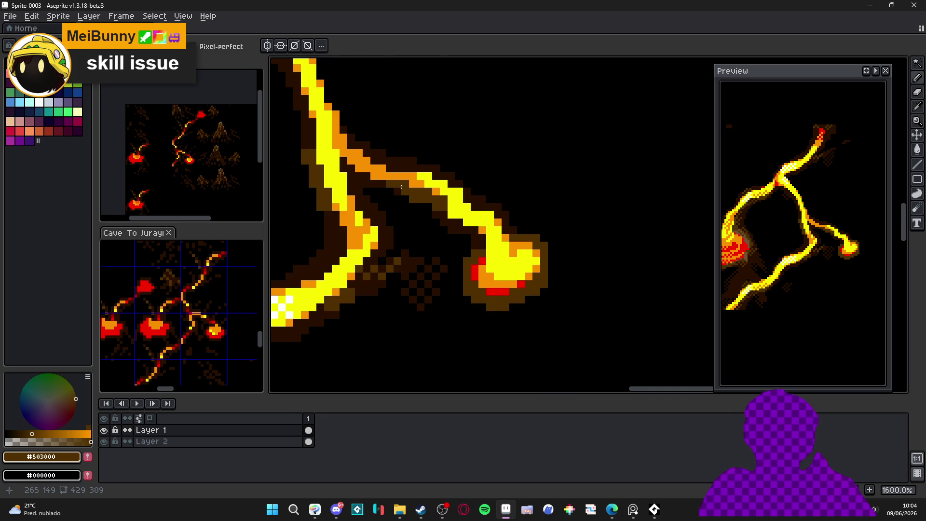
scroll(467, 214, "up", 1)
Step: Retouch the lava with orange over the yellow streak, yellow fixes, and orange pixels near the pool
left_click(504, 228, "alt")
mouse_move(426, 191)
left_mouse_down()
mouse_move(449, 193)
mouse_move(465, 212)
mouse_move(453, 214)
mouse_move(478, 219)
left_mouse_up()
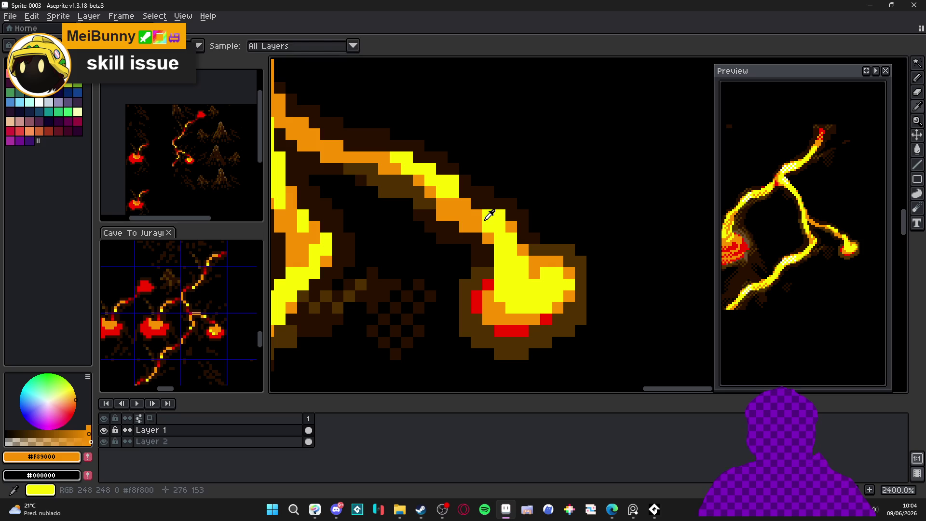
left_click(488, 215, "alt")
left_click(480, 223, "alt")
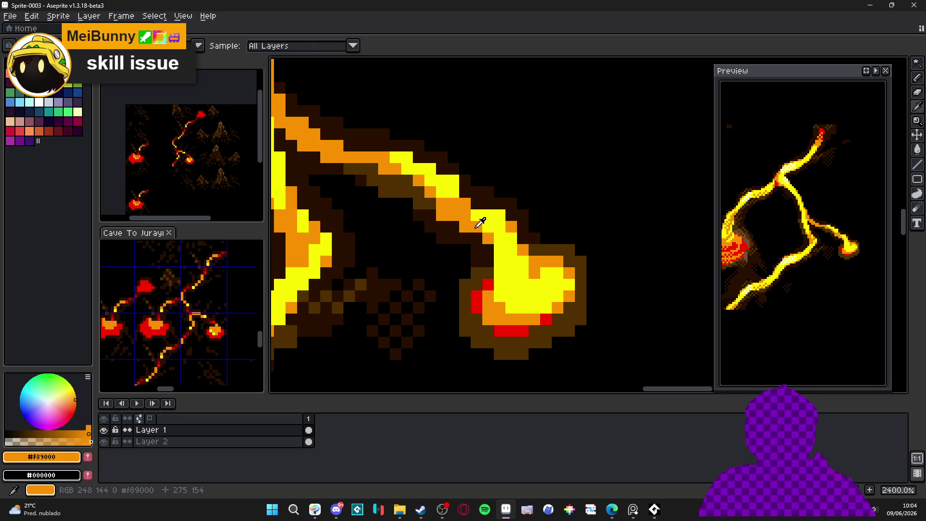
left_click(476, 215, "alt")
left_click_drag(475, 216, 457, 213)
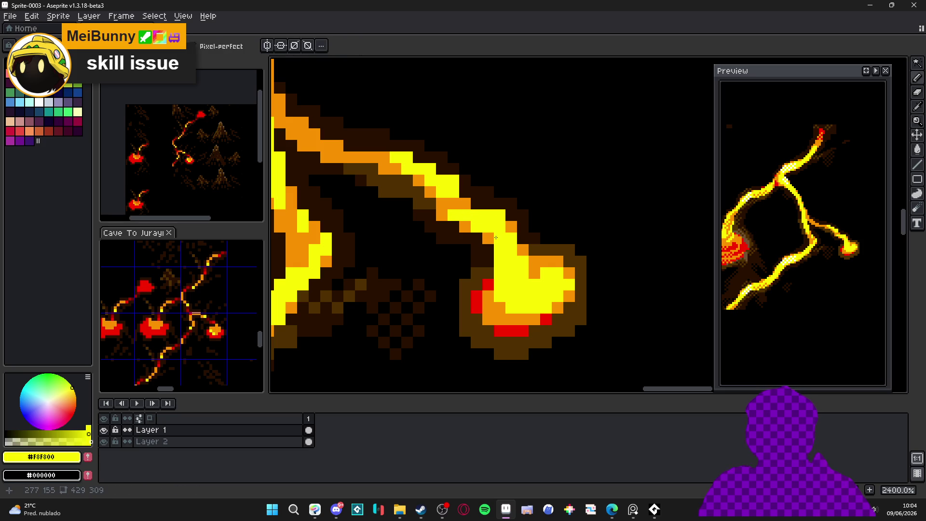
scroll(496, 237, "up", 1)
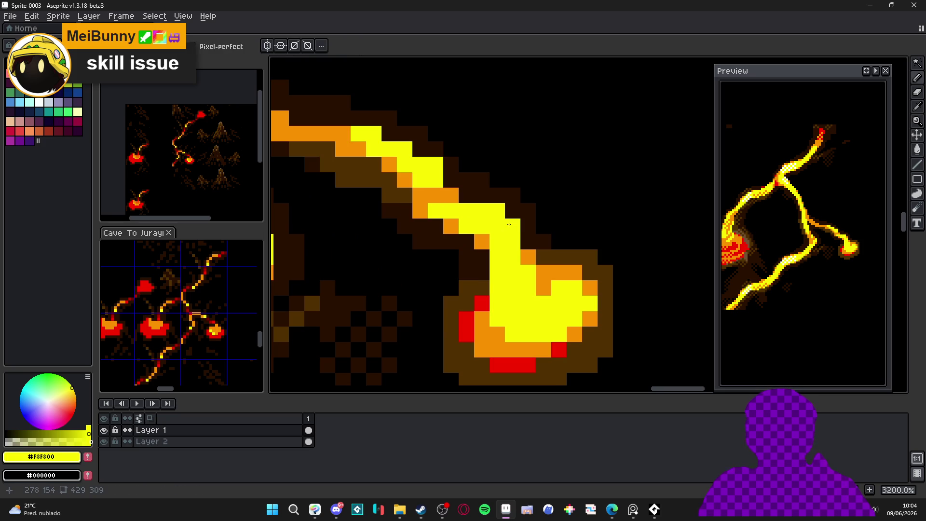
left_click(541, 267, "alt")
left_click(528, 273)
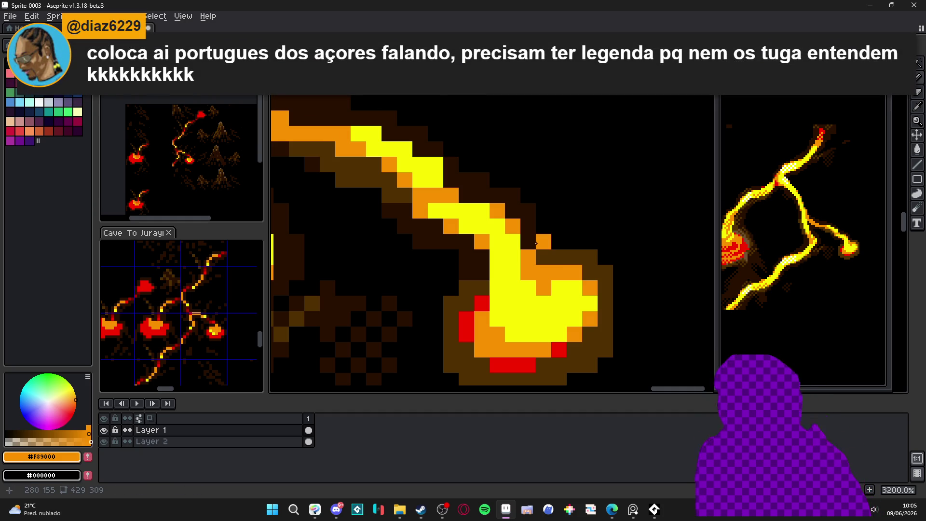
scroll(536, 244, "down", 3)
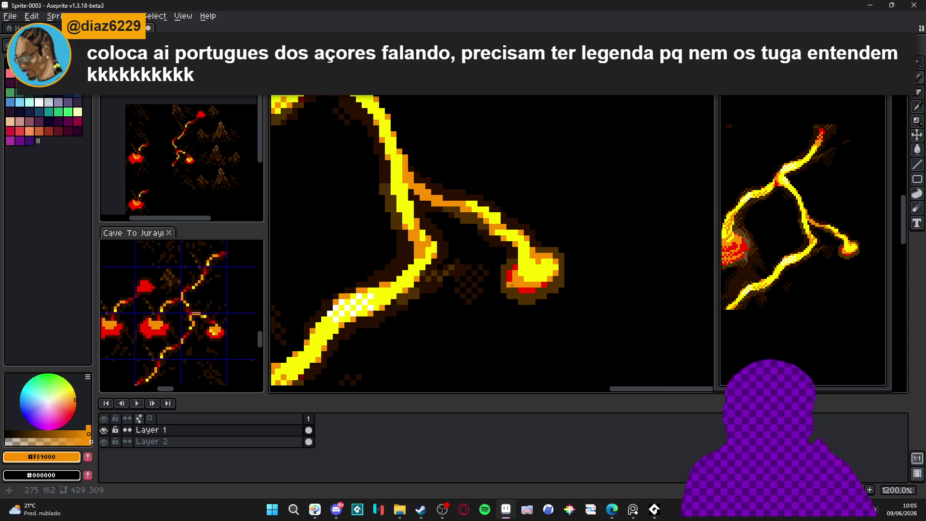
Step: Show the tile grid and erase two stray brown pixels near the lava tip
scroll(508, 267, "down", 1)
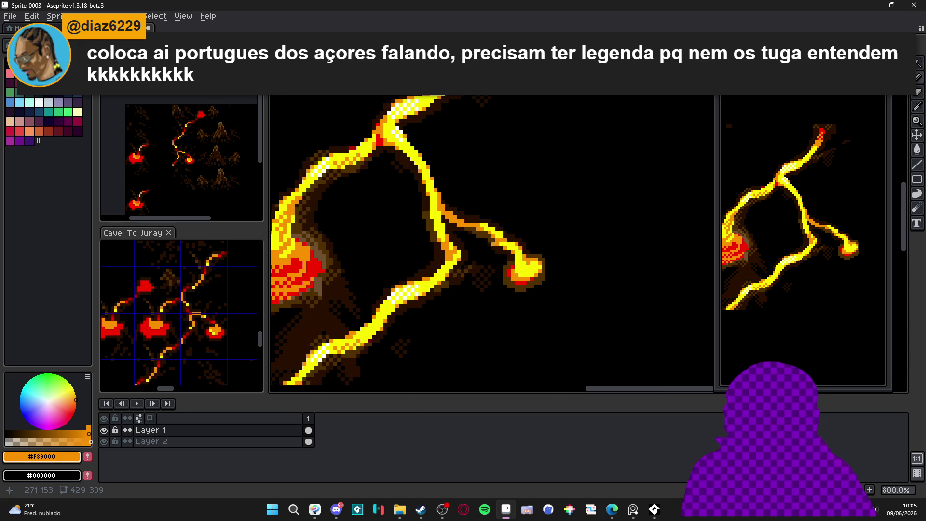
scroll(484, 250, "down", 1)
scroll(465, 209, "down", 1)
key("ctrl+apostrophe")
scroll(465, 204, "up", 2)
scroll(467, 201, "down", 2)
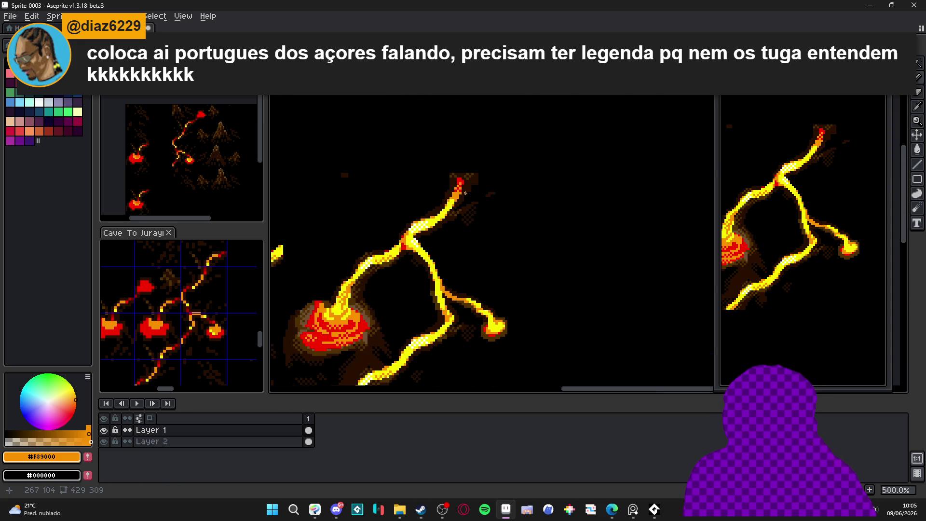
scroll(468, 180, "up", 4)
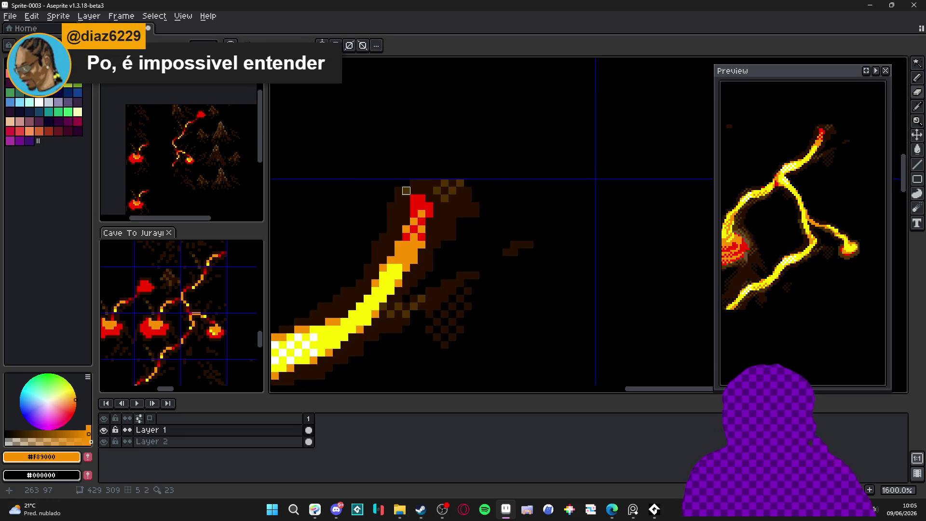
left_click_drag(473, 198, 468, 229)
Step: Eyedrop dark brown #281000 and paint a crust stroke below the lava pool
scroll(460, 214, "down", 2)
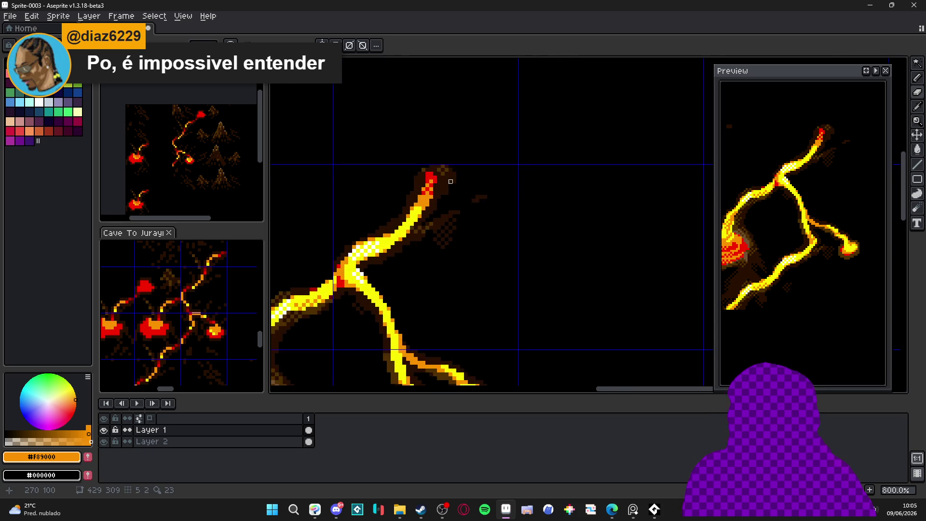
scroll(451, 182, "up", 2)
left_click(443, 197, "alt")
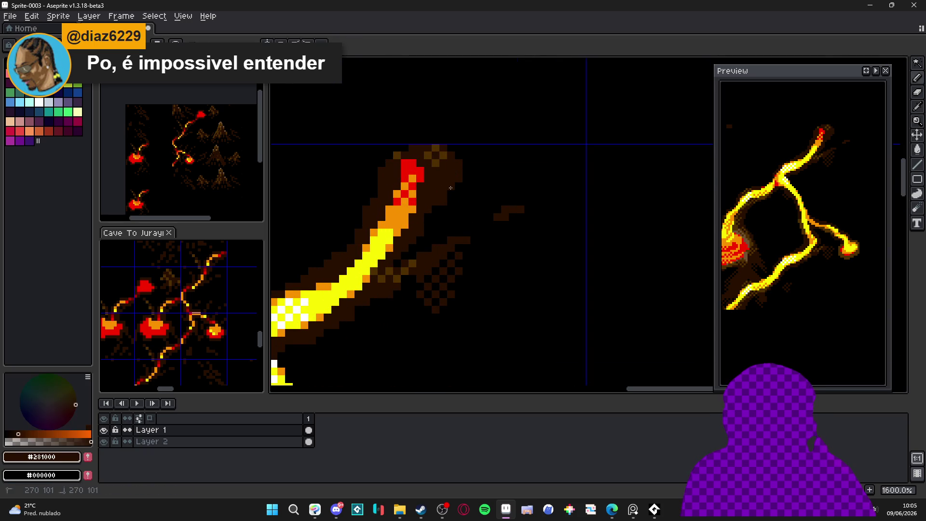
scroll(444, 202, "down", 6)
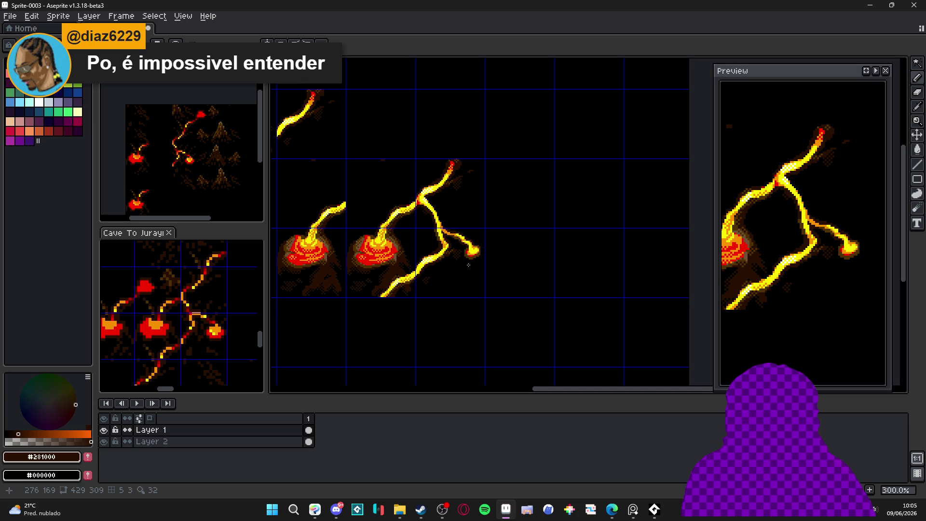
scroll(465, 272, "down", 1)
scroll(457, 258, "up", 1)
scroll(444, 279, "down", 1)
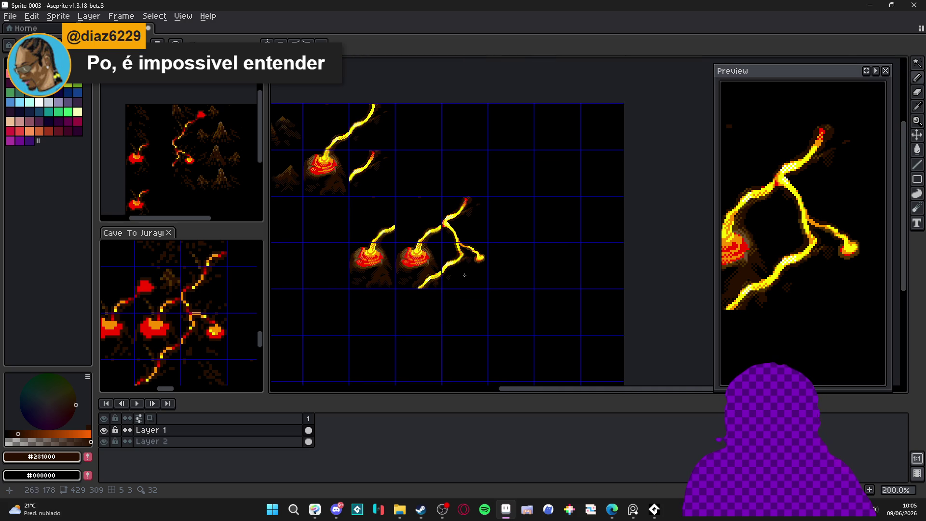
scroll(477, 268, "up", 5)
scroll(443, 255, "up", 5)
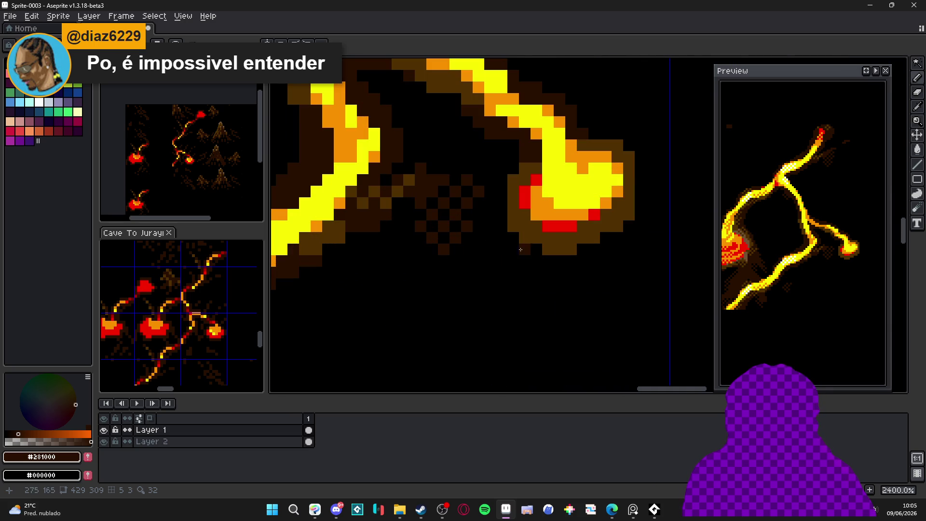
mouse_move(535, 260)
left_mouse_down()
mouse_move(525, 272)
mouse_move(567, 274)
mouse_move(581, 248)
left_mouse_up()
scroll(535, 280, "up", 1)
scroll(535, 280, "down", 1)
scroll(555, 275, "up", 1)
scroll(554, 275, "down", 1)
Step: Add dark brown crust along the pool's lower edge and below-left, undoing one stray pixel
left_click_drag(477, 247, 478, 259)
left_click_drag(594, 236, 594, 247)
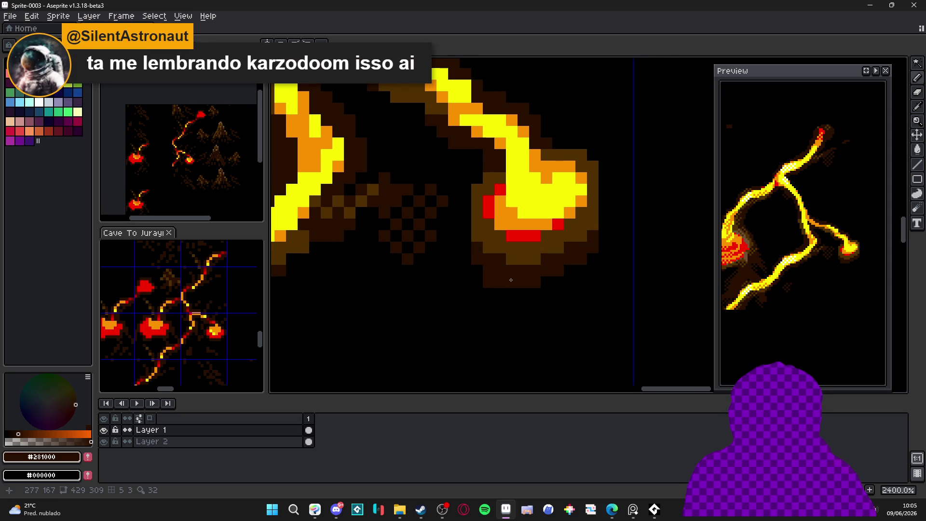
left_click(465, 281)
left_click(466, 270)
left_click(477, 282)
left_click(466, 293)
left_click(466, 304)
left_click(500, 294)
key("ctrl+z")
Step: Fill in crust pixels at the pool's lower right and a column trailing below-left
left_click(593, 270)
left_click(593, 282)
left_click(581, 270)
left_click(583, 294)
left_click(453, 294)
left_click(453, 305)
left_click(453, 282)
left_click(443, 316)
left_click(604, 282)
left_click(604, 270)
left_click(581, 282)
left_click(569, 270)
scroll(530, 270, "left", 3)
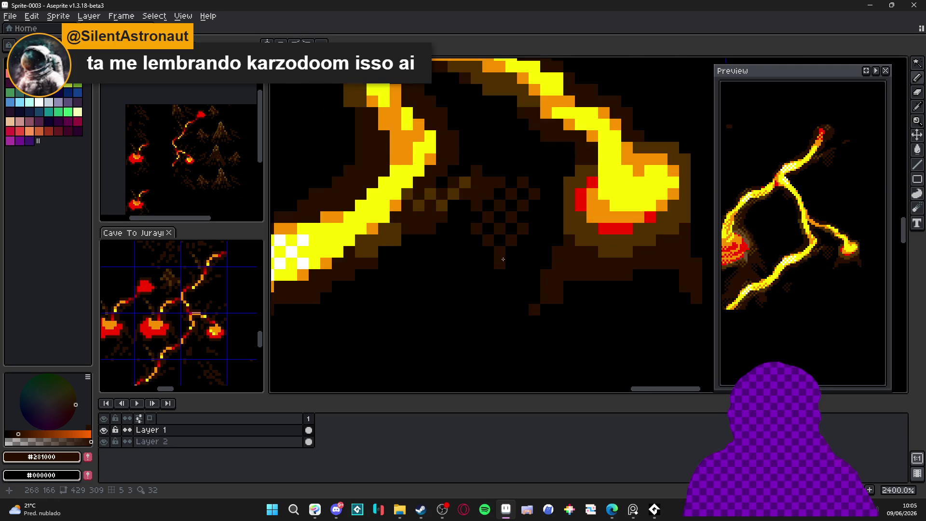
Step: Select a small 3x3 area and try carving black gaps into the crust, then undo them
key("m")
left_click_drag(492, 261, 523, 226)
scroll(528, 271, "down", 1)
scroll(547, 282, "up", 1)
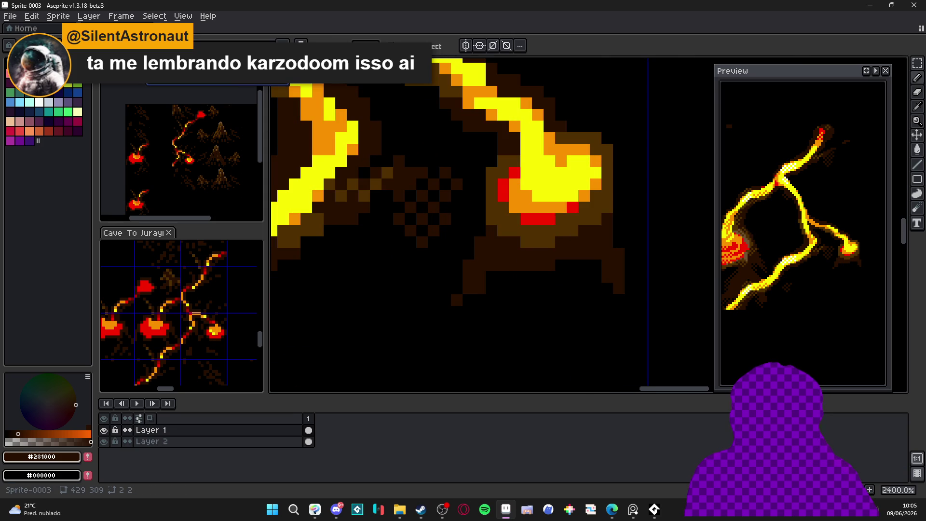
left_click(486, 299)
right_click(481, 288)
right_click(503, 275)
right_click(491, 264)
right_click(549, 264)
right_click(549, 276)
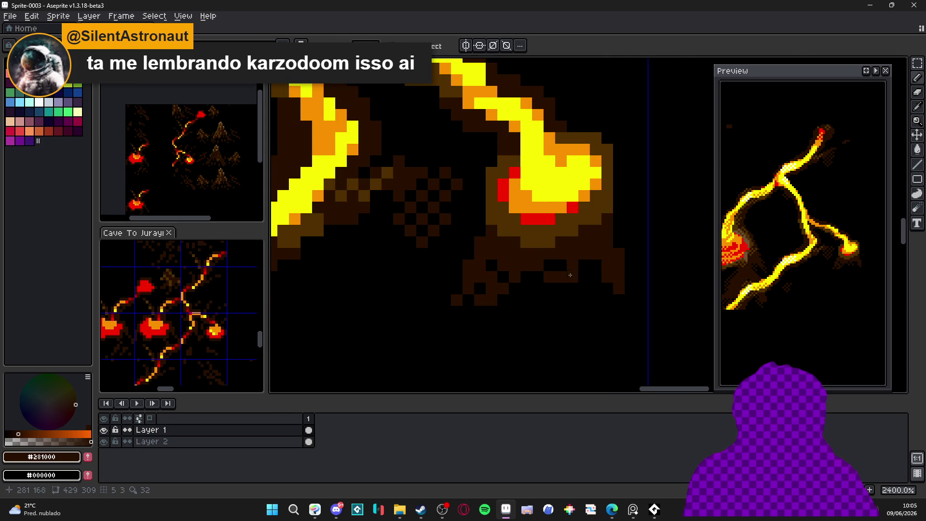
key("ctrl+z")
key("ctrl+z")
key("ctrl+z")
Step: Set the dither pattern alignment and paint a brown dithered lower edge under the pool
left_click(282, 45)
left_click(266, 70)
left_click_drag(539, 311, 527, 322)
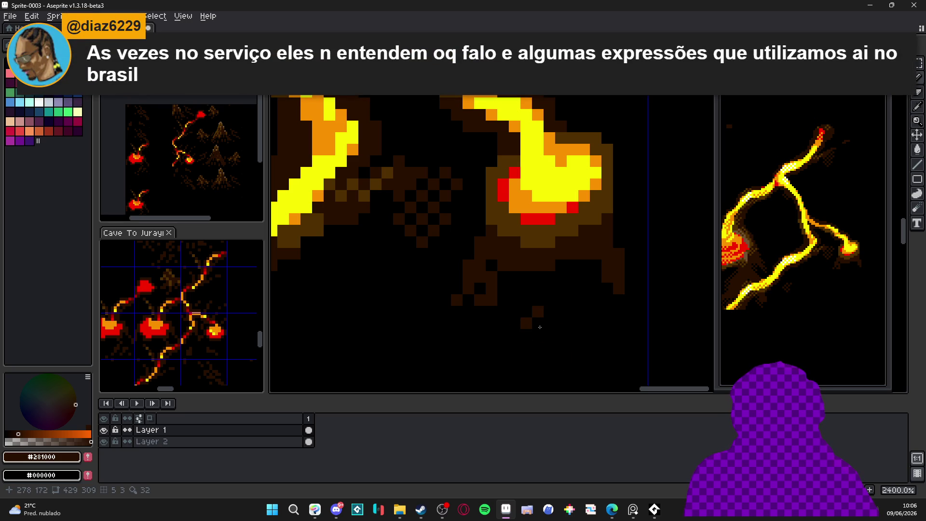
mouse_move(468, 311)
left_mouse_down()
mouse_move(503, 277)
mouse_move(607, 305)
left_mouse_up()
left_click(607, 311)
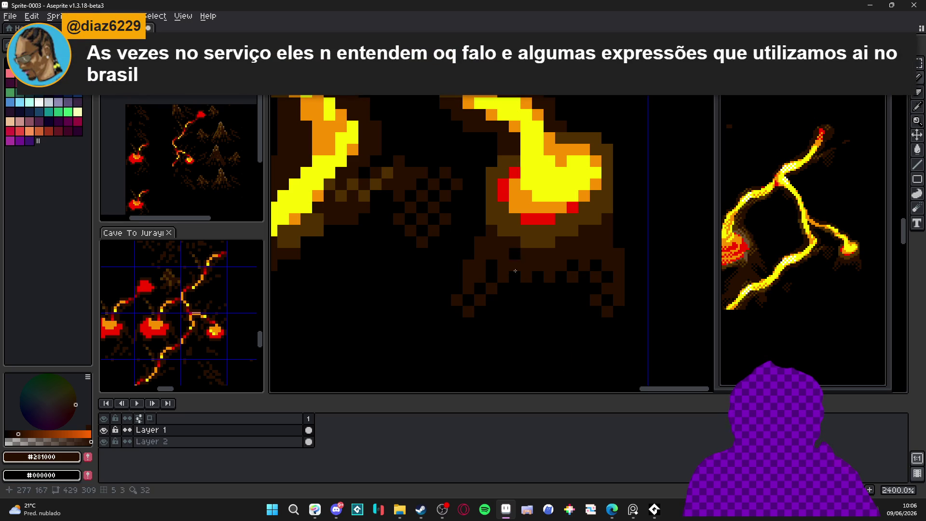
left_click(510, 287)
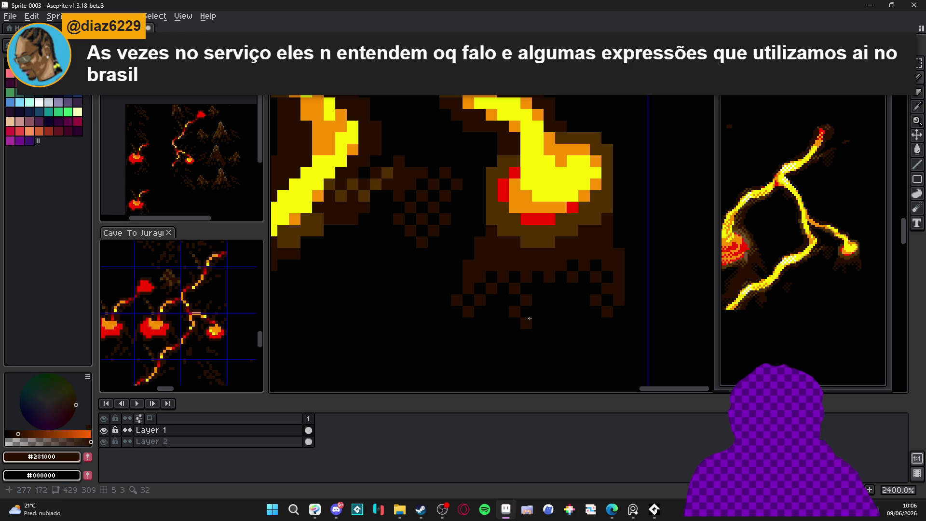
scroll(496, 336, "down", 3)
scroll(496, 336, "up", 3)
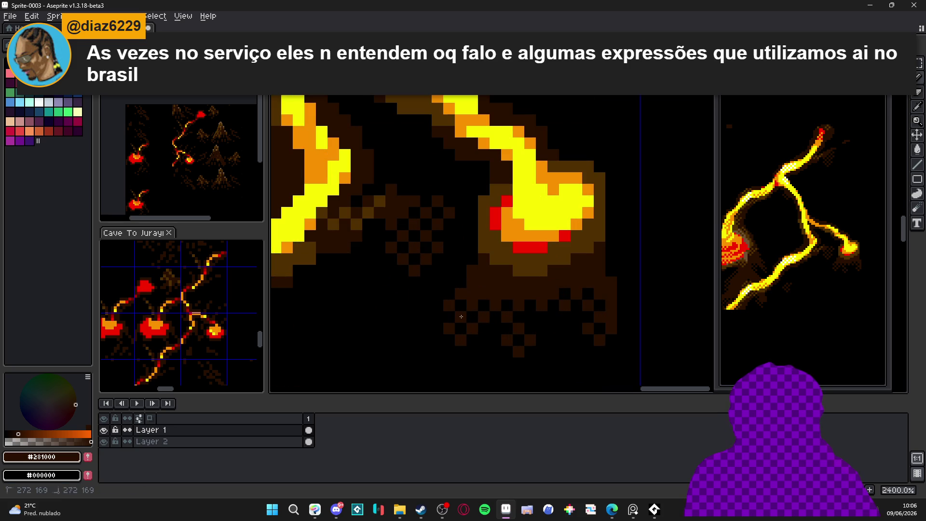
scroll(460, 316, "down", 4)
scroll(496, 324, "up", 2)
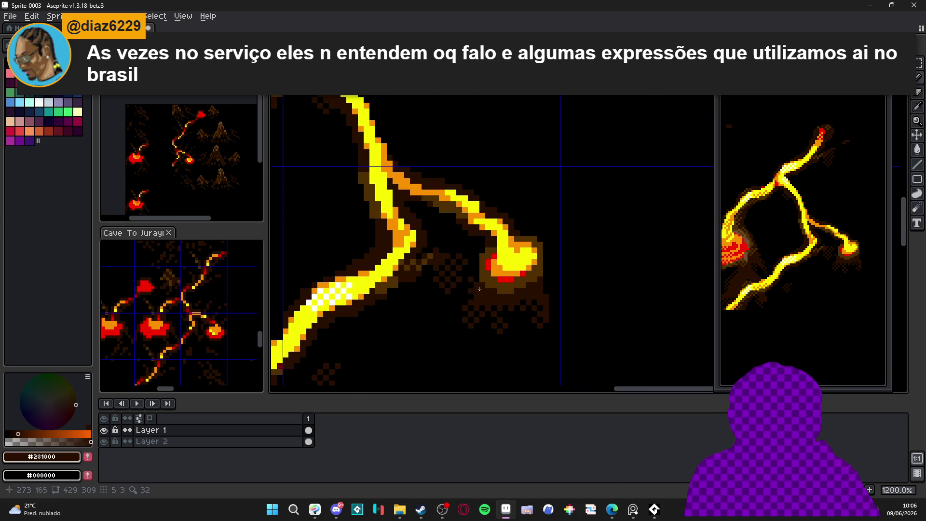
scroll(504, 334, "down", 3)
left_click_drag(480, 328, 509, 292)
scroll(513, 287, "down", 1)
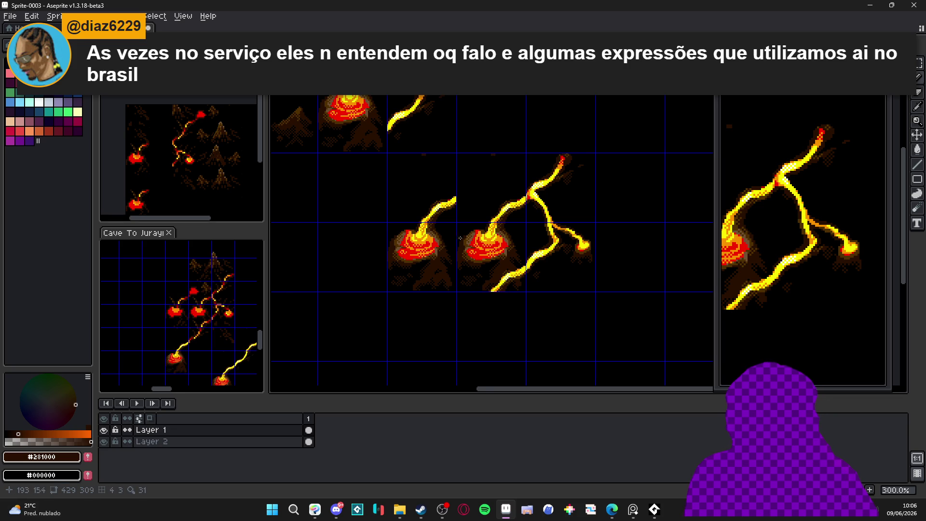
Step: Save the sprite with Ctrl+S as background_tles.aseprite after cancelling a first attempt
scroll(457, 239, "up", 1)
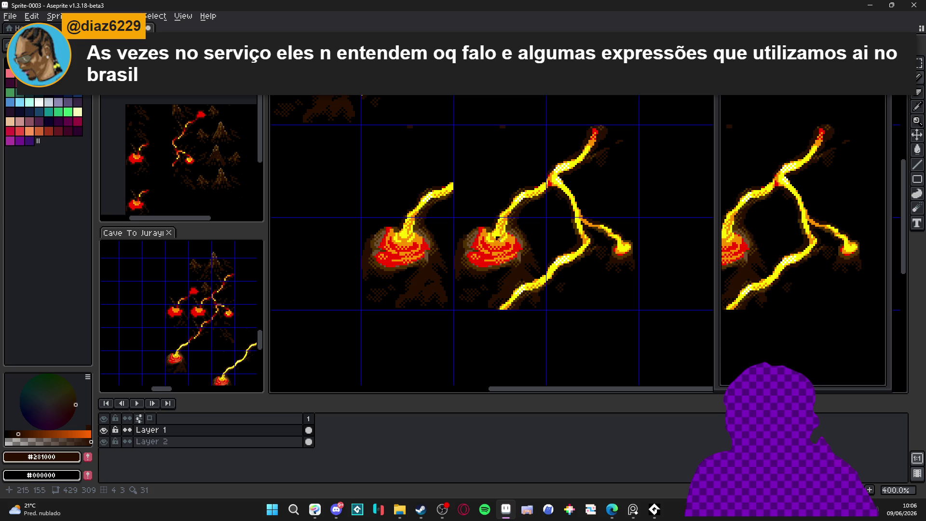
scroll(487, 209, "down", 1)
scroll(487, 210, "down", 1)
scroll(482, 276, "up", 1)
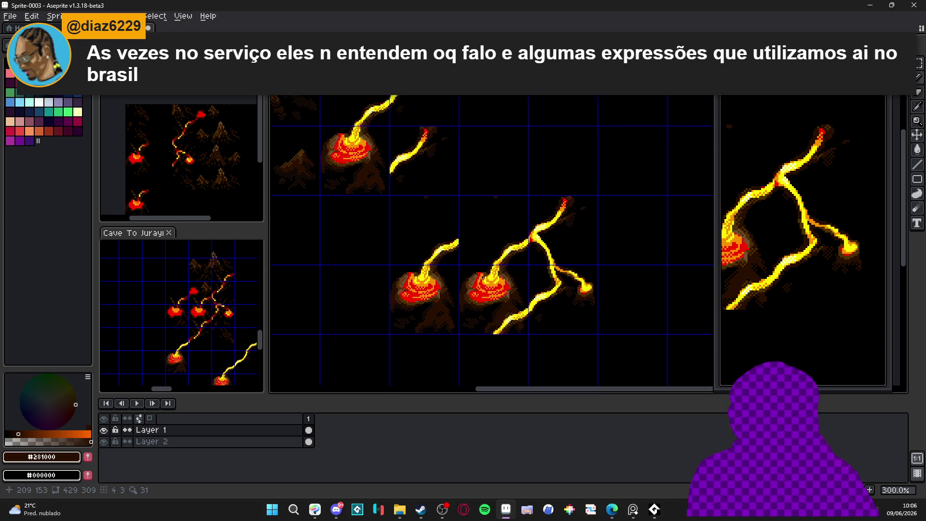
mouse_move(482, 276)
left_mouse_down()
mouse_move(545, 326)
mouse_move(593, 310)
mouse_move(558, 306)
mouse_move(558, 295)
left_mouse_up()
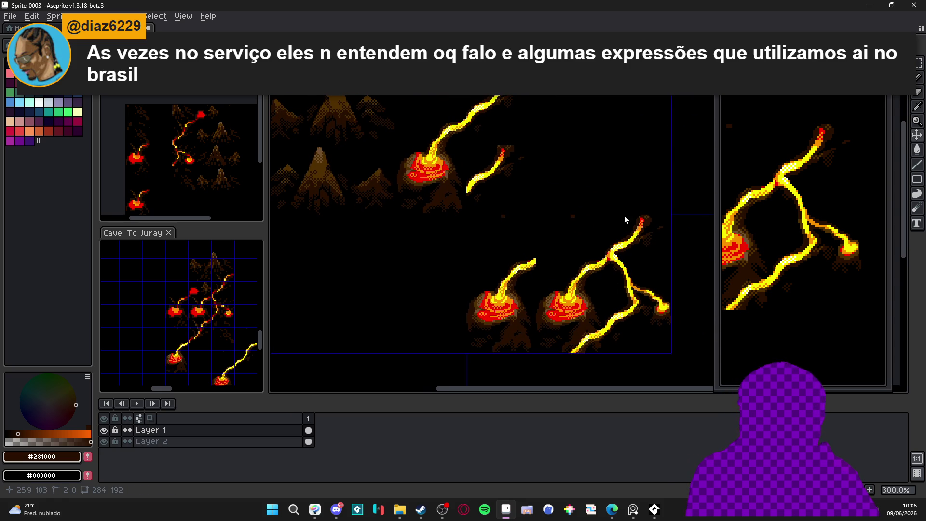
key("ctrl+s")
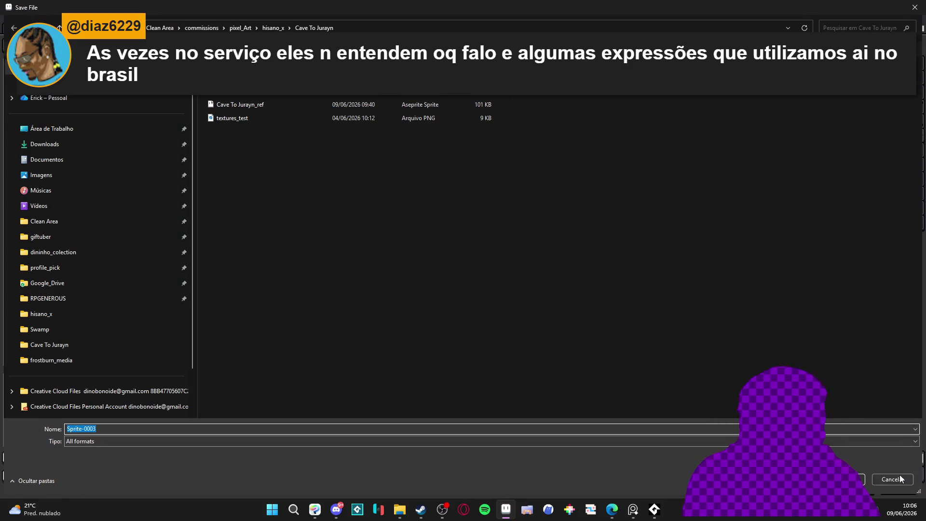
key("Escape")
mouse_move(515, 270)
left_mouse_down()
mouse_move(532, 266)
mouse_move(519, 265)
left_mouse_up()
key("ctrl+s")
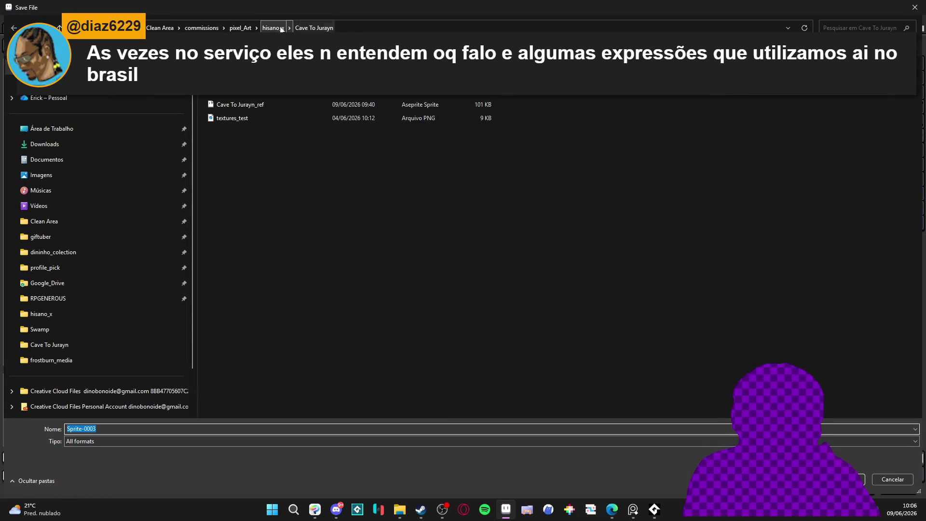
type("back")
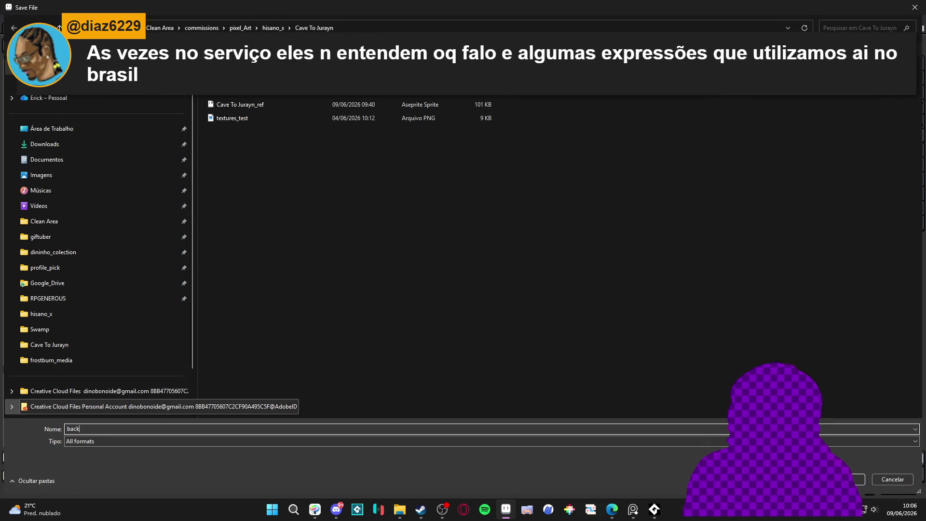
type("les")
key("Return")
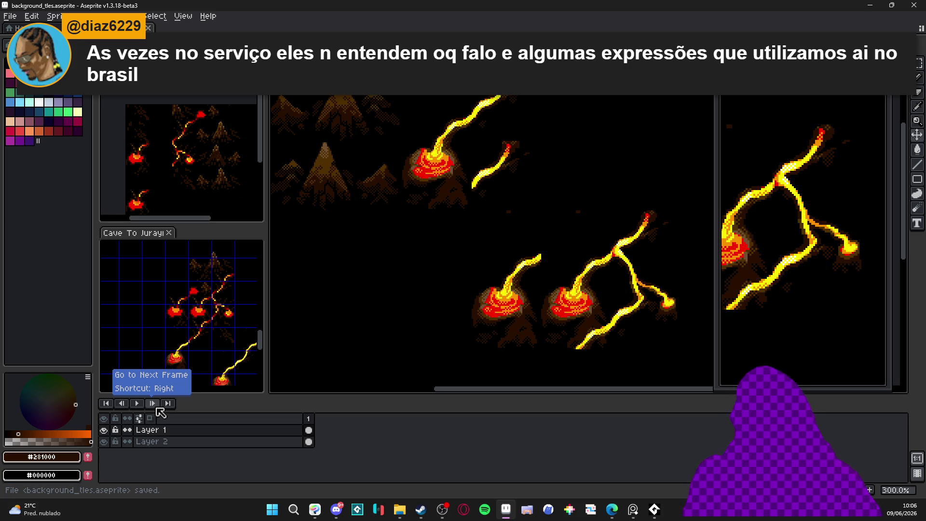
left_click(611, 509)
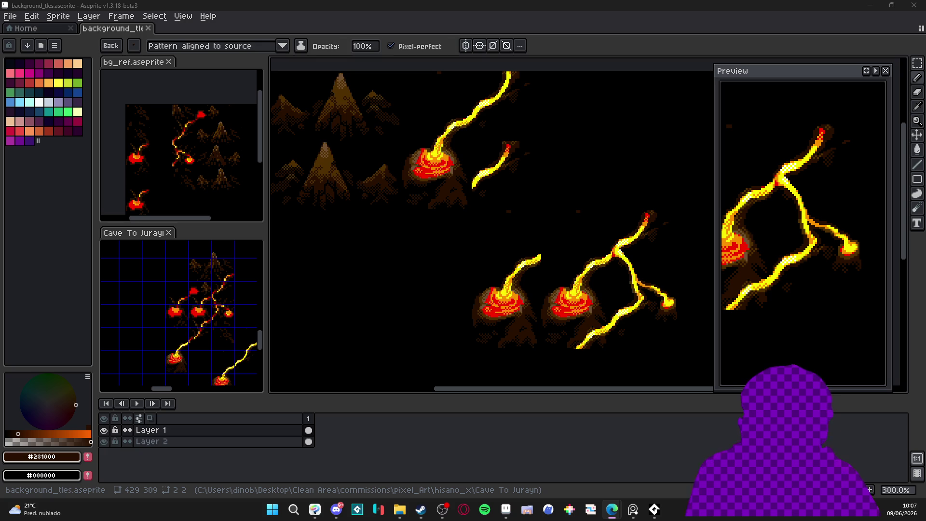
Step: Pan over the volcanoes, toggle the tile grid and return to the pencil
scroll(523, 275, "up", 2)
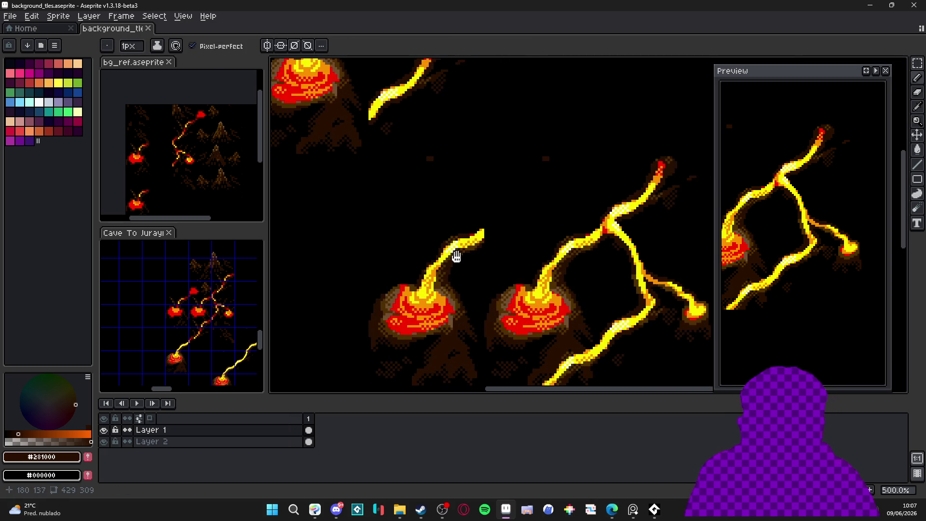
left_click_drag(539, 238, 455, 255)
key("v")
key("ctrl+apostrophe")
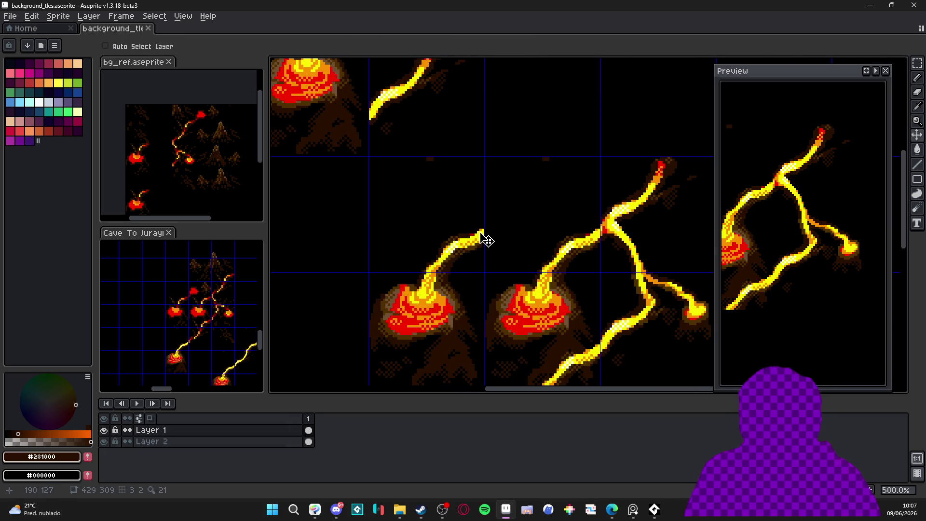
key("b")
scroll(478, 239, "up", 2)
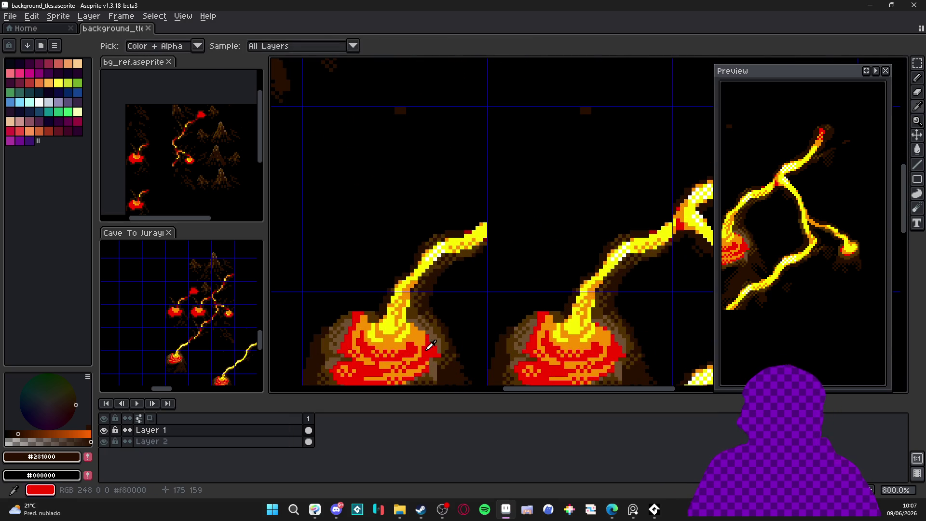
Step: Pick orange #F89000 and add orange blocks extending the stream tip up-right
left_click(468, 233, "alt")
scroll(471, 236, "up", 2)
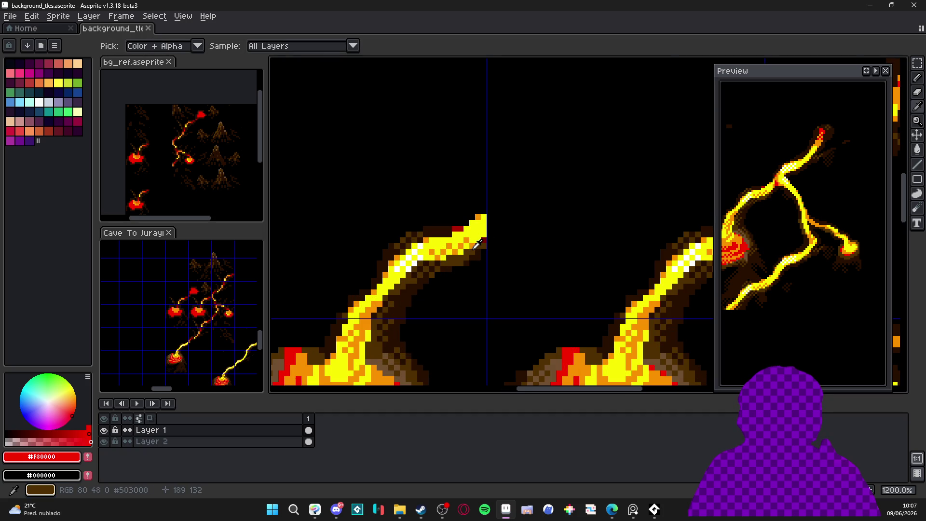
left_click(472, 236, "alt")
left_click(492, 225)
key("ctrl+z")
left_click(496, 237)
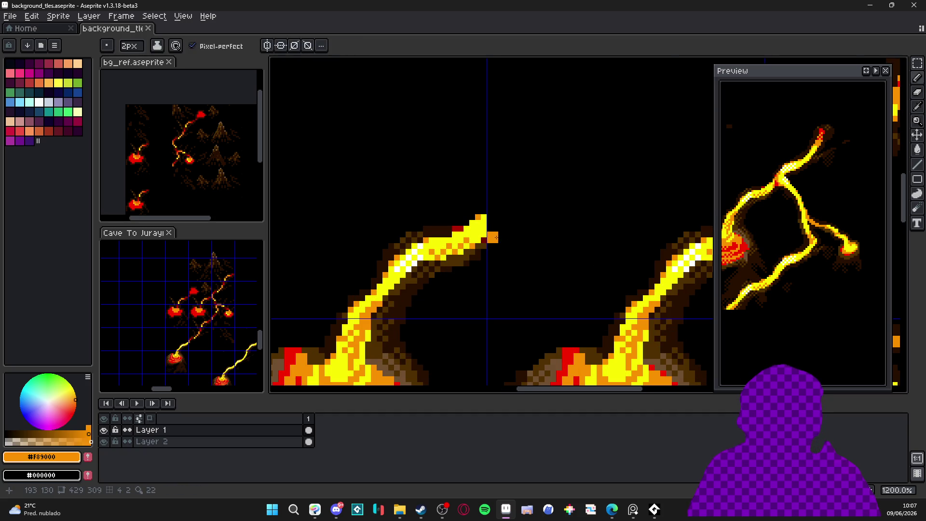
left_click(517, 225, "shift")
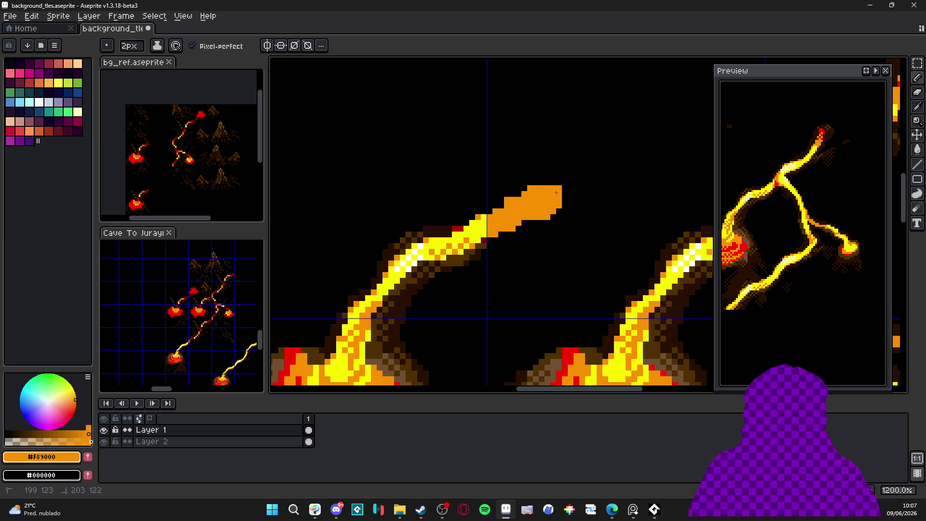
Step: Fill the orange blob downward from the stream tip and along its lower edge
mouse_move(572, 197)
left_mouse_down()
mouse_move(563, 221)
mouse_move(585, 211)
left_mouse_up()
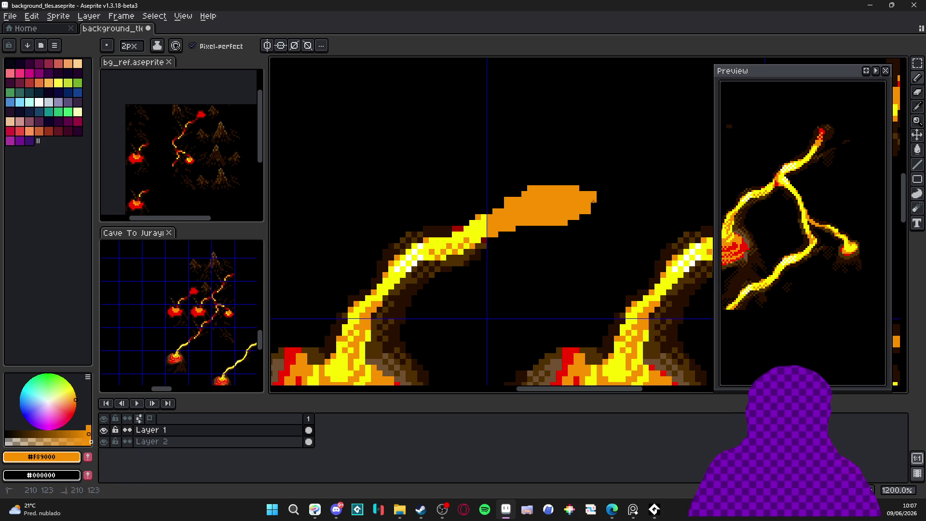
scroll(564, 218, "down", 3)
scroll(555, 224, "up", 3)
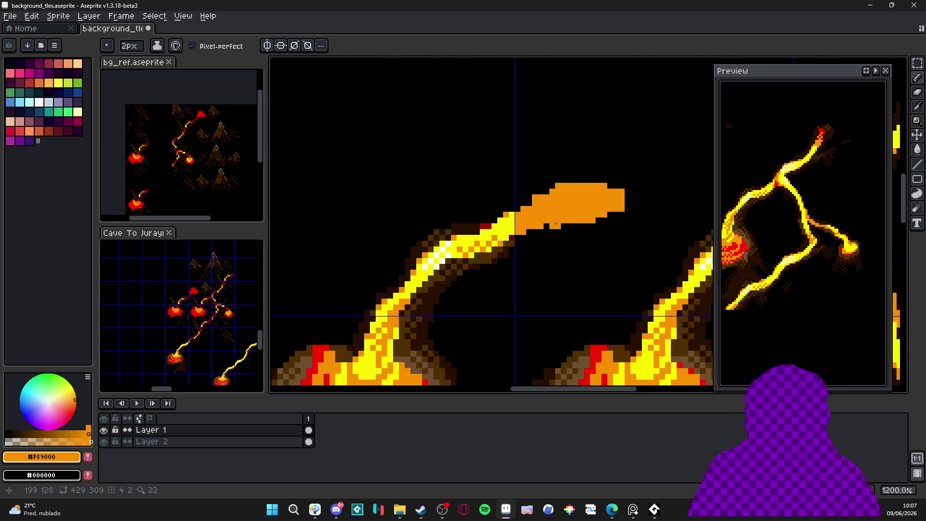
left_click_drag(555, 233, 593, 234)
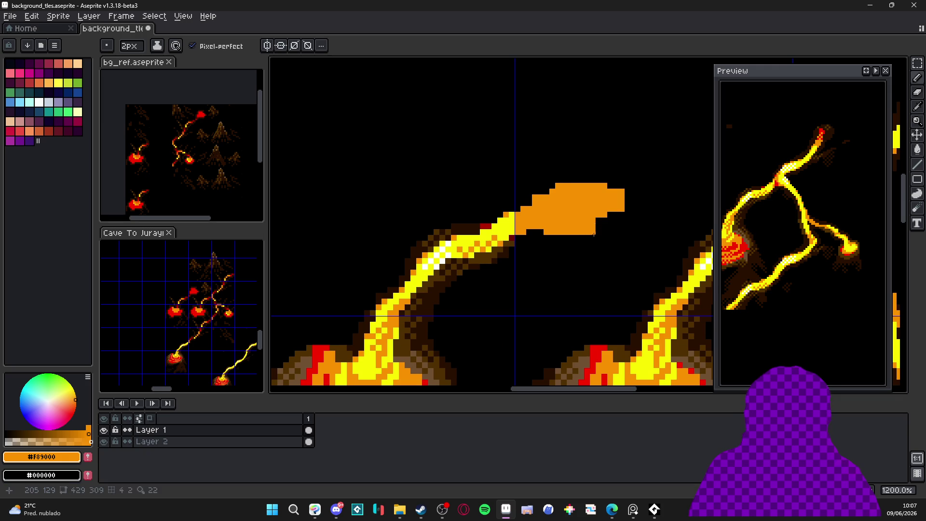
key("ctrl+z")
Step: Erase the blob's bottom edge and carve its left neck narrower
key("e")
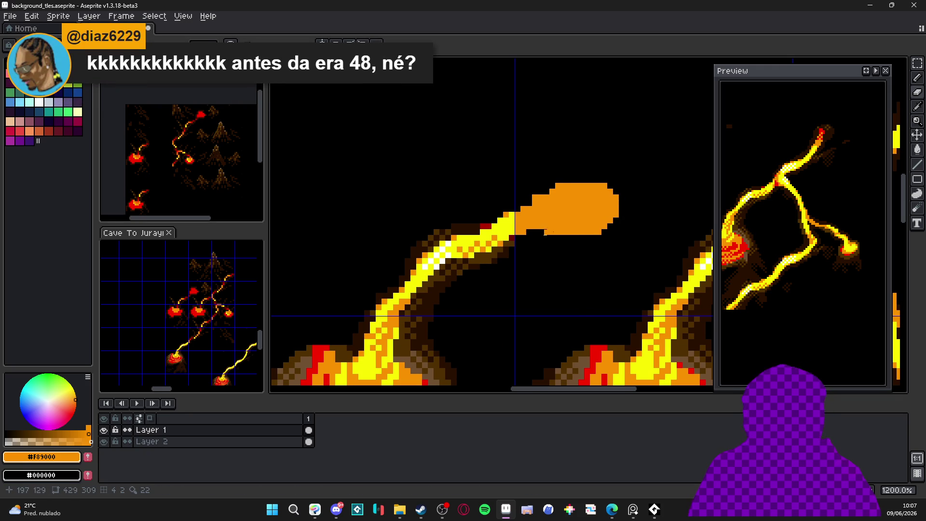
scroll(598, 238, "up", 1)
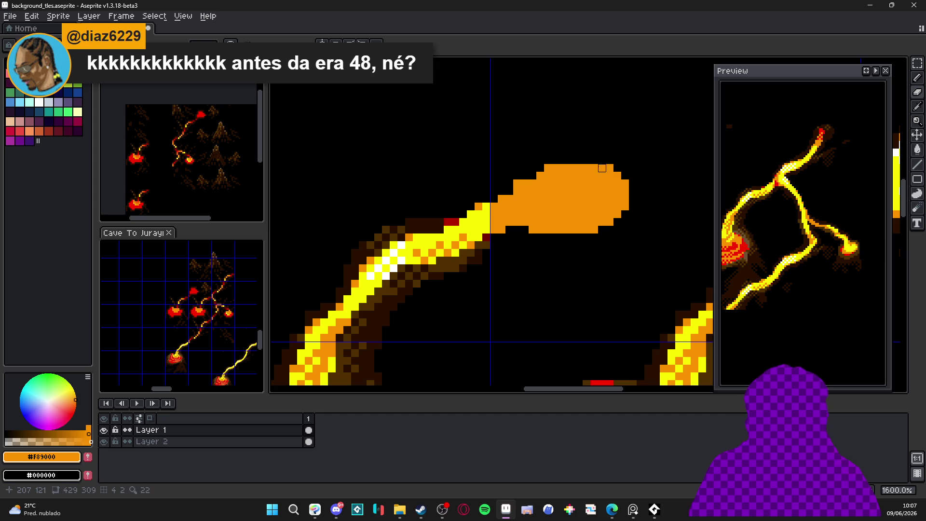
scroll(571, 222, "down", 2)
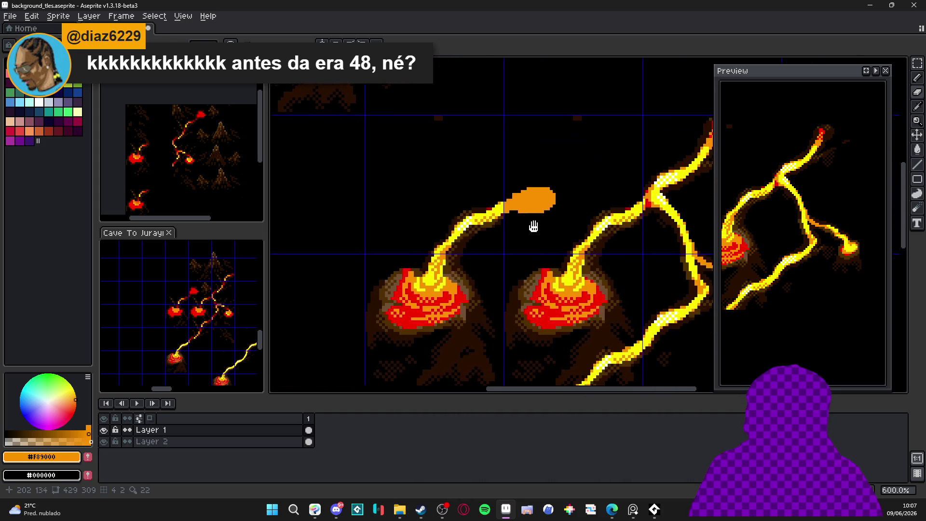
scroll(505, 208, "up", 1)
key("e")
left_click_drag(511, 214, 535, 214)
scroll(530, 212, "down", 1)
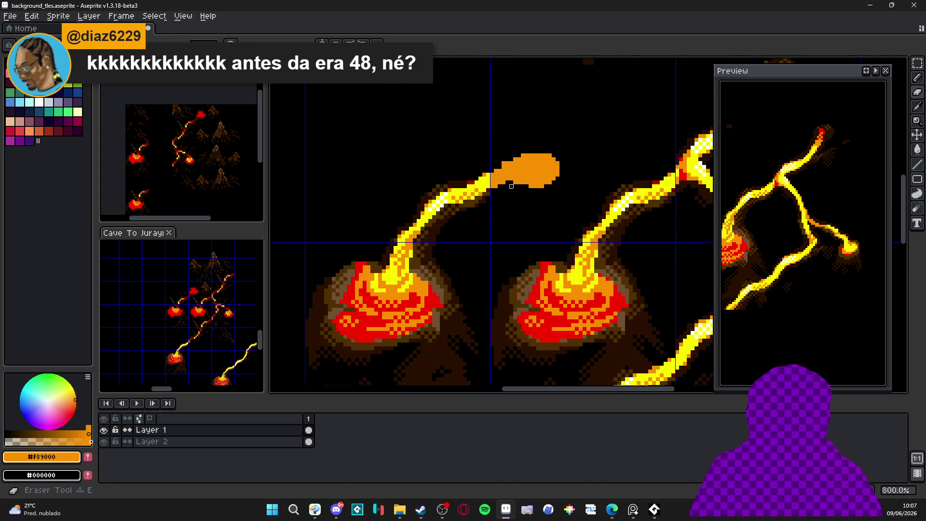
scroll(512, 183, "down", 1)
scroll(506, 172, "up", 1)
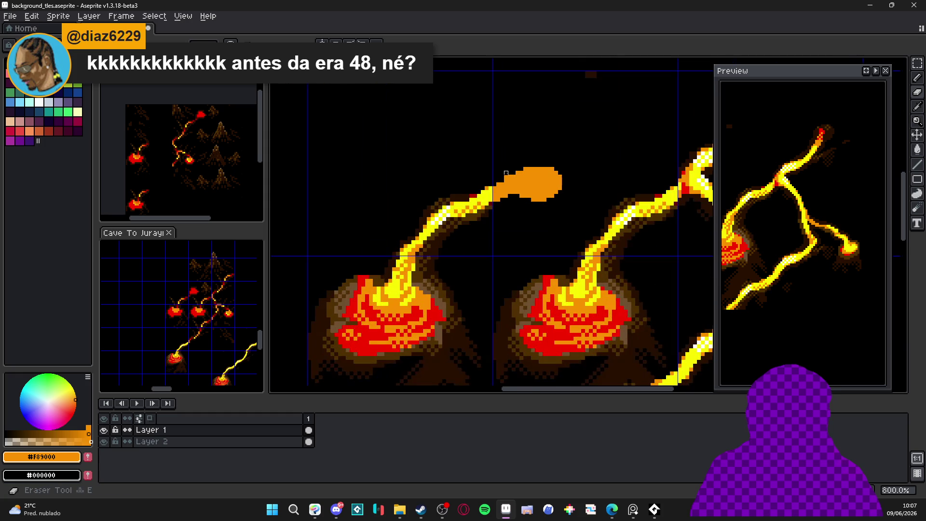
scroll(506, 177, "down", 1)
scroll(496, 205, "up", 3)
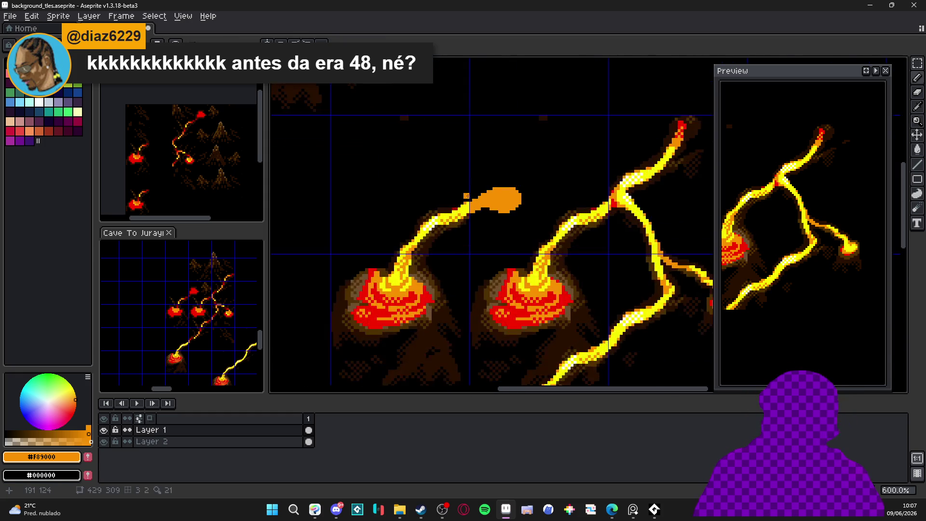
left_click_drag(501, 206, 502, 193)
key("ctrl+z")
Step: Widen the blob's right side with orange
scroll(502, 192, "down", 2)
scroll(550, 182, "up", 3)
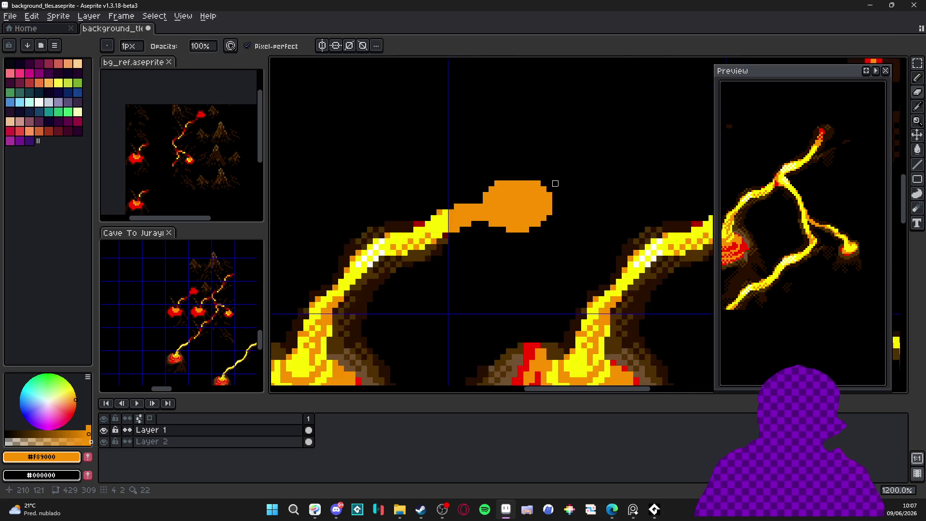
mouse_move(556, 198)
left_mouse_down()
mouse_move(566, 205)
mouse_move(561, 224)
left_mouse_up()
scroll(557, 226, "down", 5)
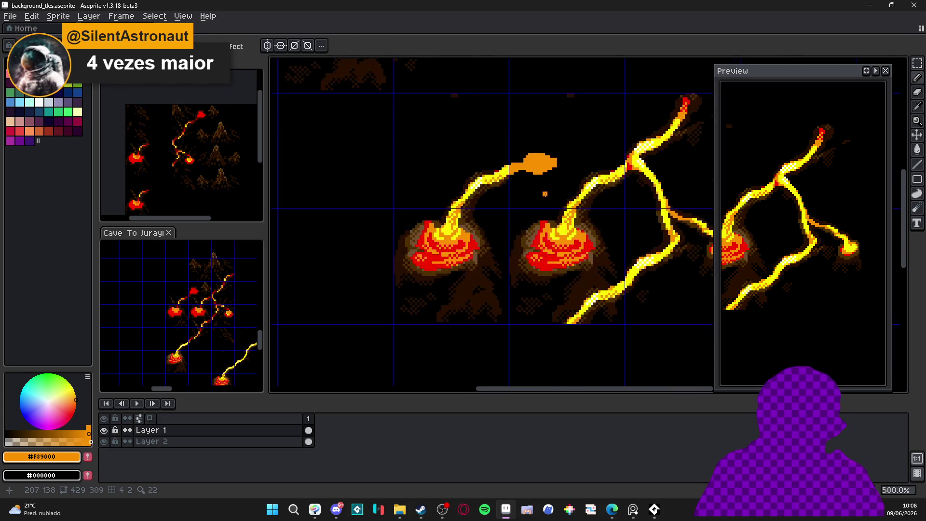
scroll(554, 197, "up", 5)
Step: Pick dark brown #503000 and shade the blob's underside, extending along the left
left_click(473, 261, "alt")
left_click_drag(488, 131, 482, 211)
left_click(473, 187)
scroll(475, 193, "up", 1)
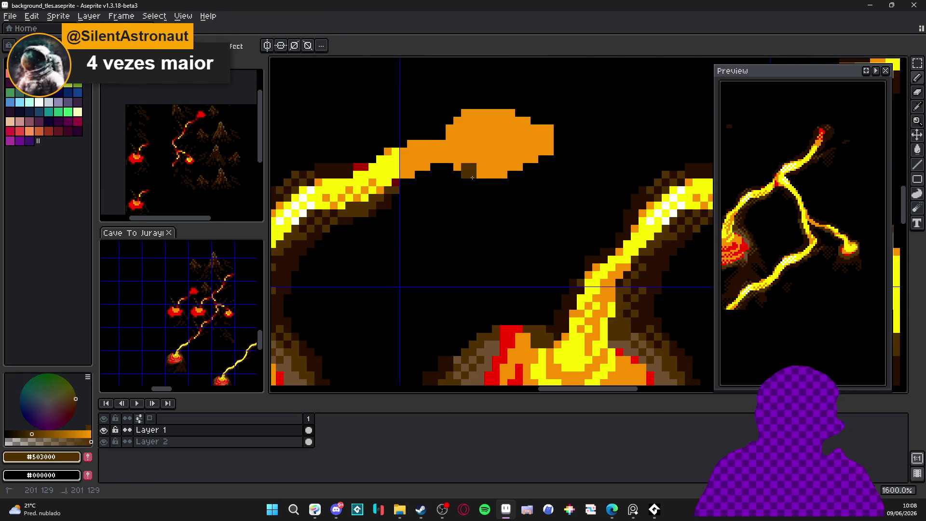
mouse_move(478, 191)
left_mouse_down()
mouse_move(550, 170)
mouse_move(520, 189)
left_mouse_up()
left_click(458, 179)
left_click_drag(455, 174, 403, 182)
scroll(451, 217, "up", 2)
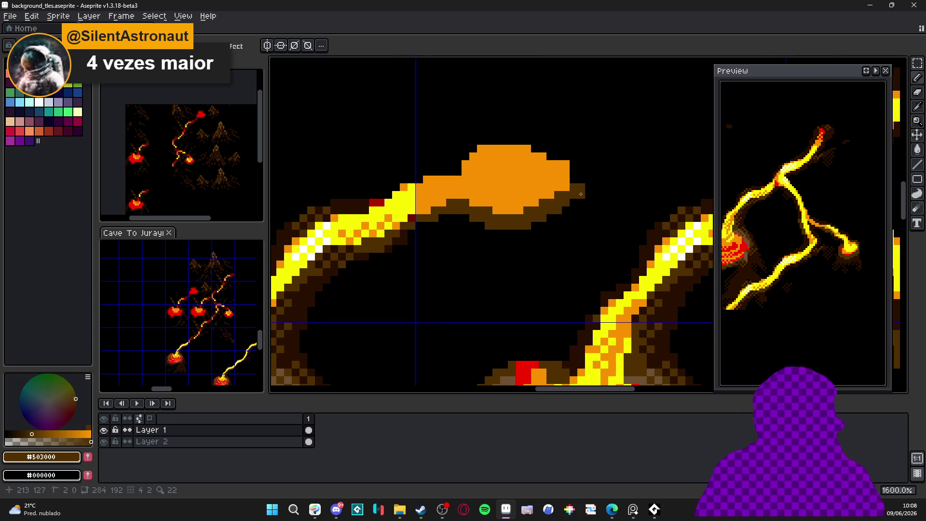
scroll(582, 196, "down", 3)
scroll(568, 186, "right", 1)
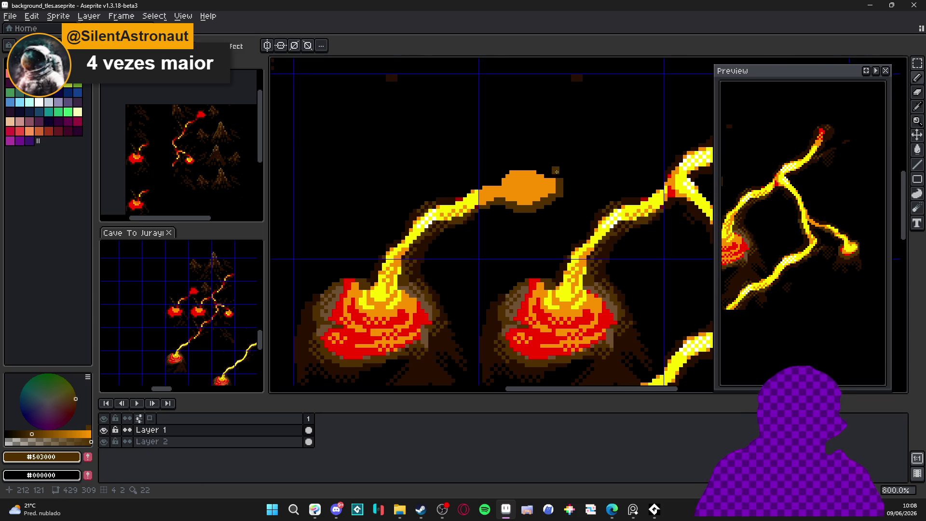
scroll(548, 172, "up", 3)
Step: Outline the blob's top and top-right edges in dark brown
left_click(559, 174)
left_click(547, 174)
left_click(570, 178)
left_click(535, 171)
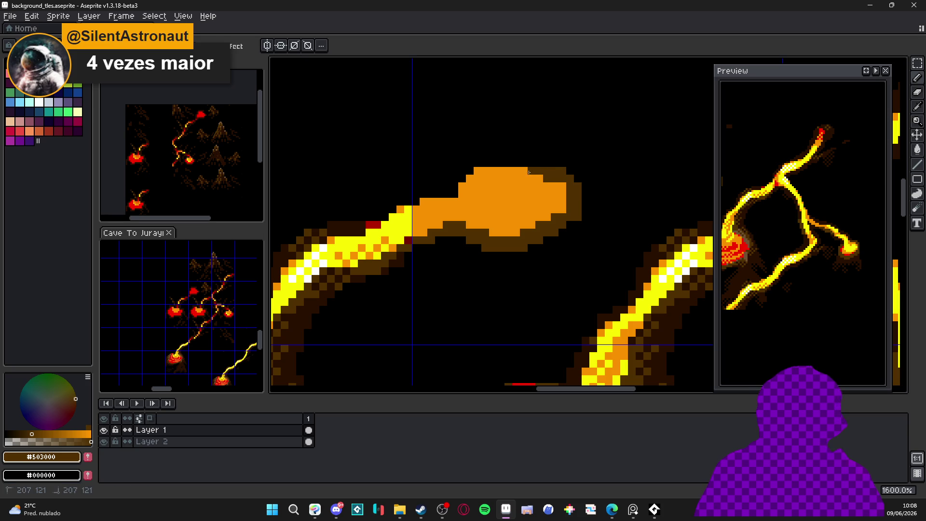
left_click_drag(542, 163, 547, 163)
left_click(547, 163)
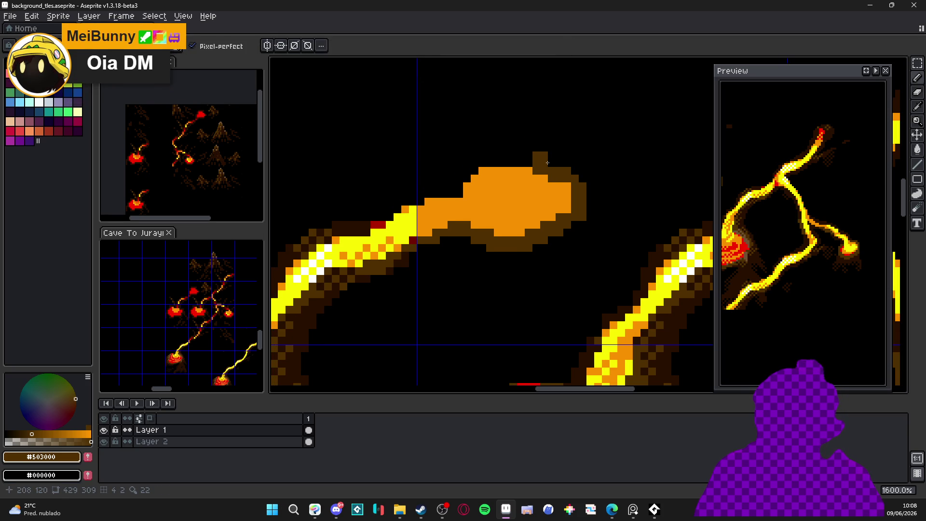
mouse_move(536, 163)
left_mouse_down()
mouse_move(477, 164)
mouse_move(453, 193)
mouse_move(437, 192)
left_mouse_up()
Step: Erase stray brown pixels on the left, along the top, and the outline's bottom row
key("e")
left_click(420, 183)
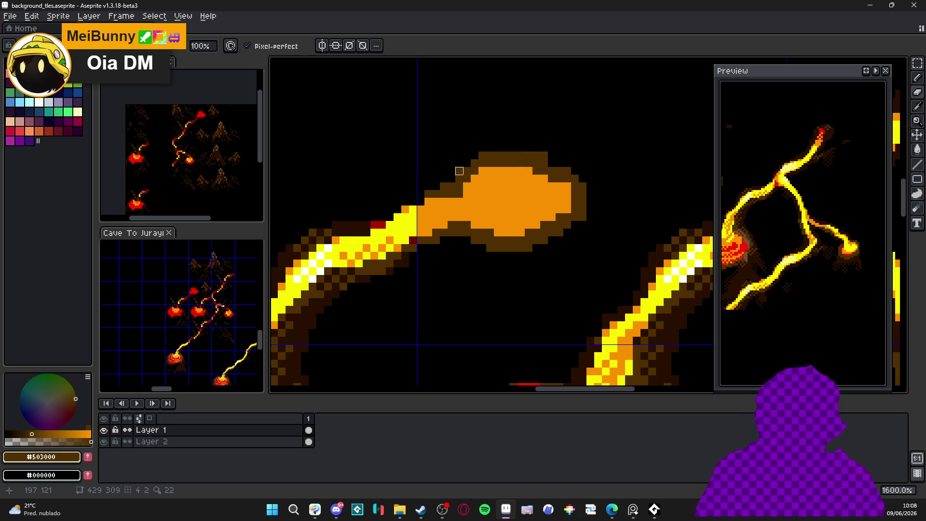
mouse_move(482, 155)
left_mouse_down()
mouse_move(541, 154)
mouse_move(532, 167)
left_mouse_up()
scroll(562, 178, "down", 4)
scroll(563, 179, "up", 4)
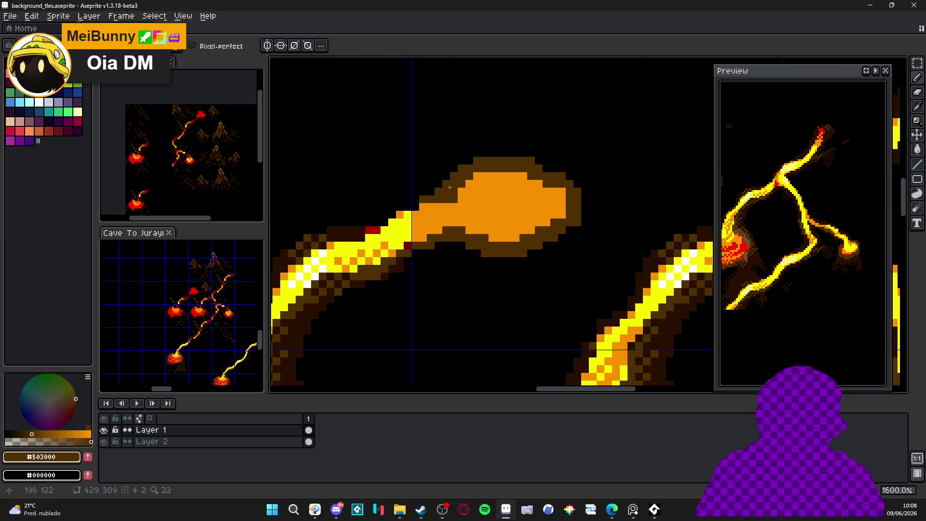
scroll(449, 187, "down", 3)
scroll(478, 209, "up", 3)
key("e")
left_click_drag(478, 209, 522, 208)
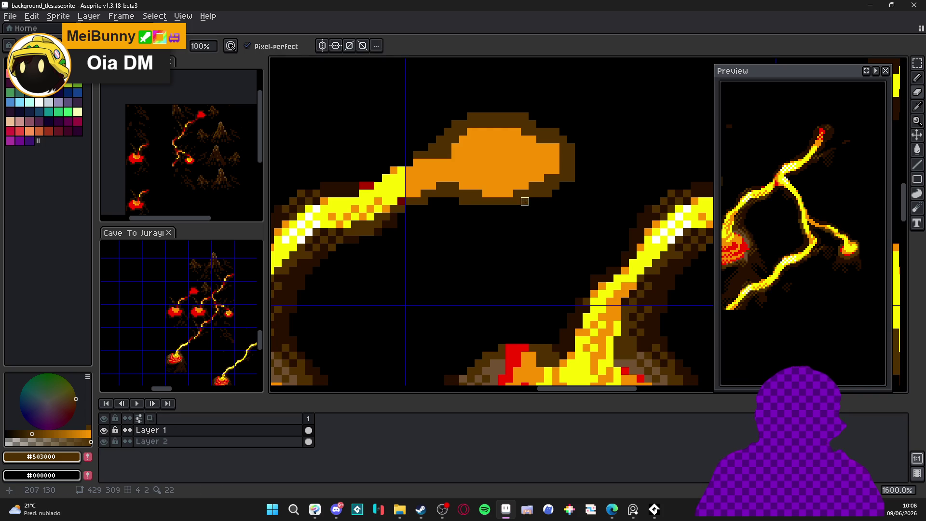
left_click_drag(563, 178, 570, 162)
key("ctrl+z")
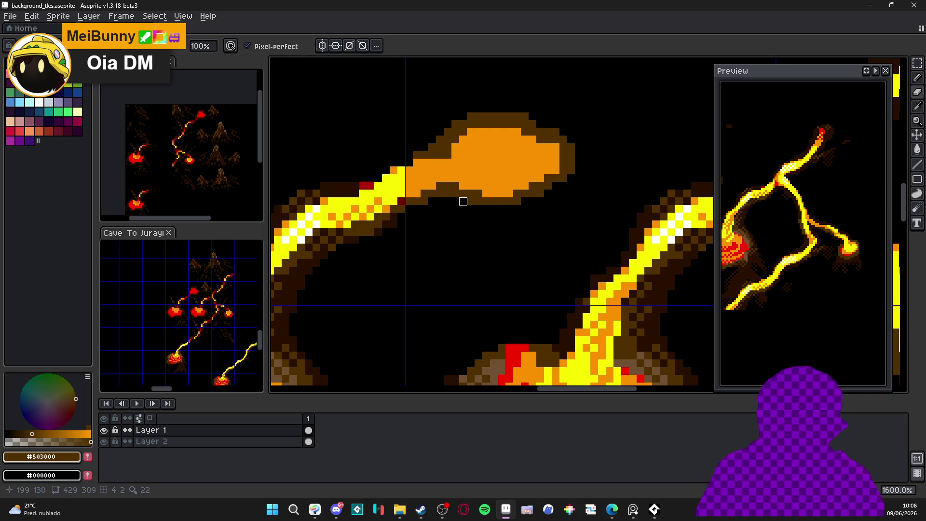
scroll(463, 201, "down", 3)
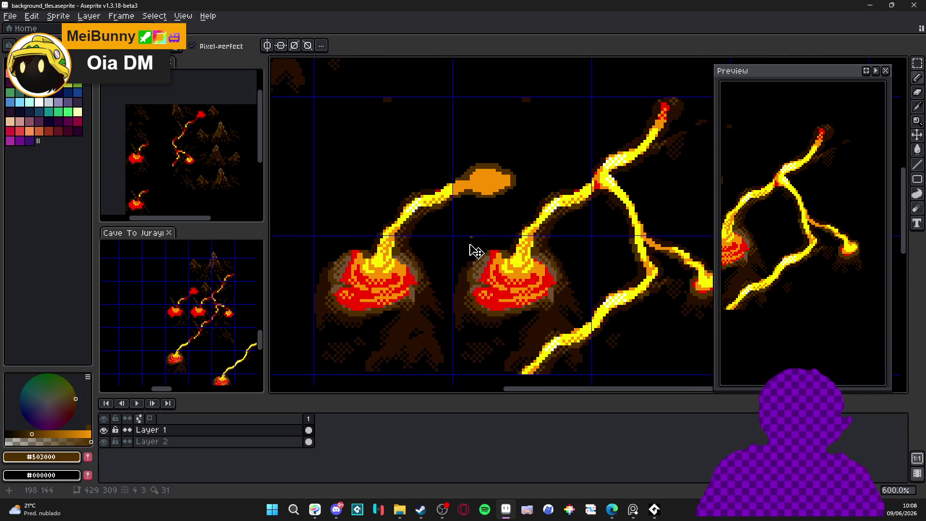
Step: Toggle the chat app window from the taskbar
left_click(337, 510)
left_click(337, 509)
left_click(336, 509)
left_click(336, 509)
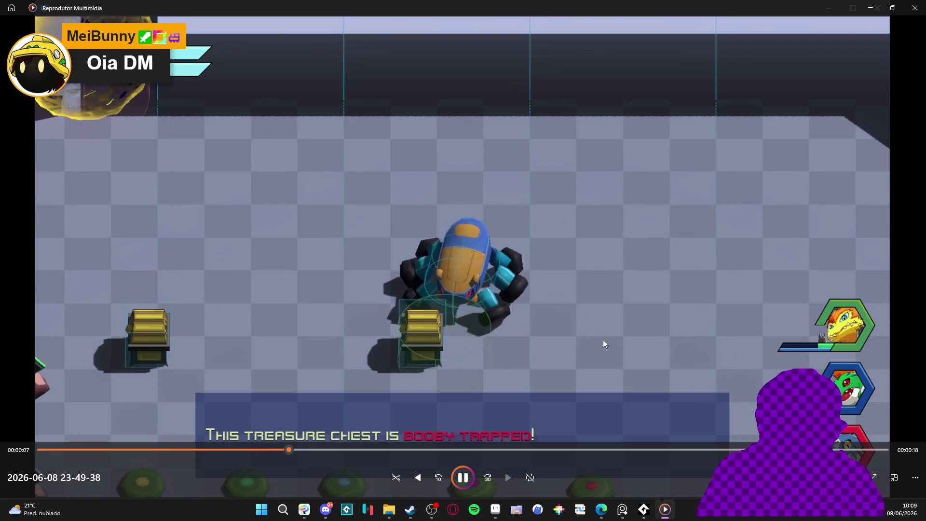
Step: Pause and resume the gameplay clip, then restart it from the beginning
key("space")
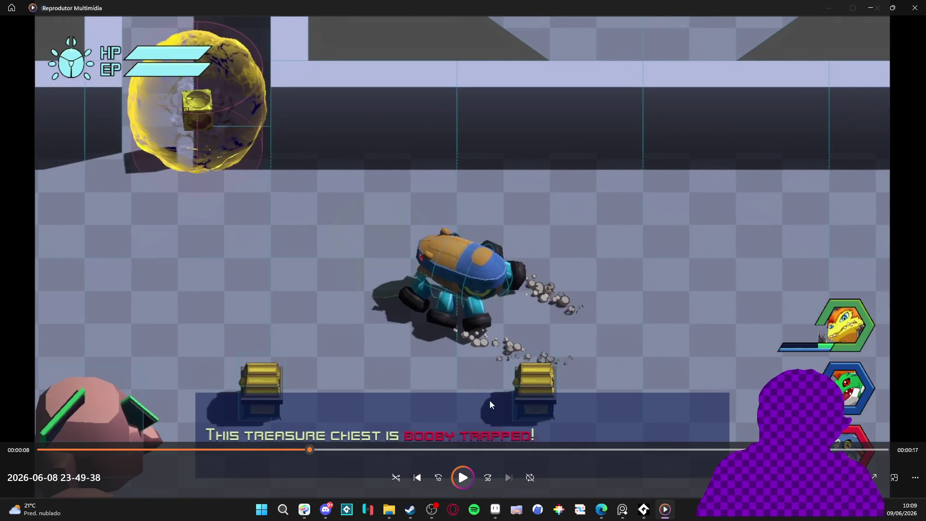
key("space")
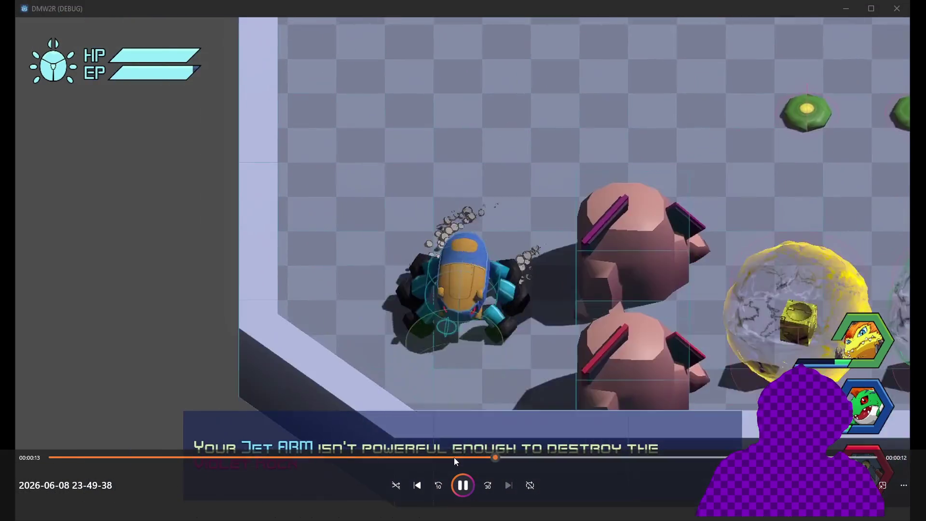
left_click(50, 457)
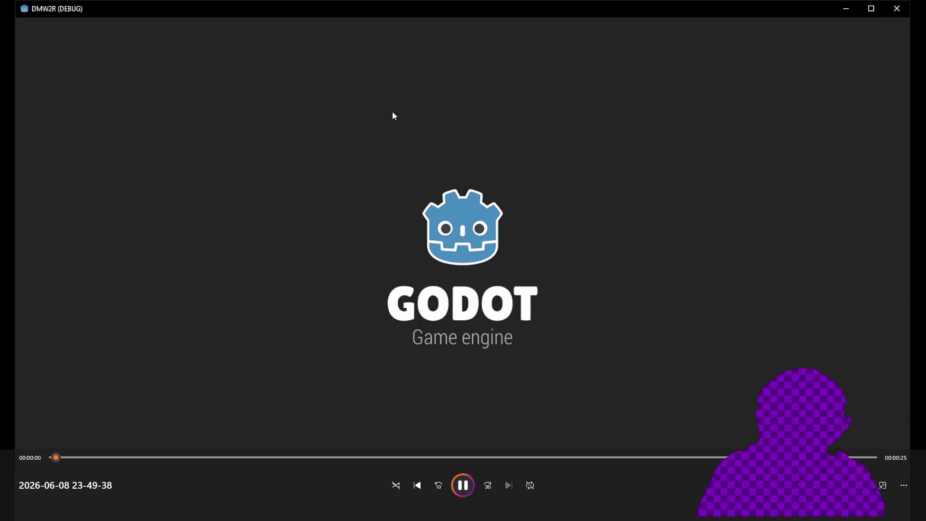
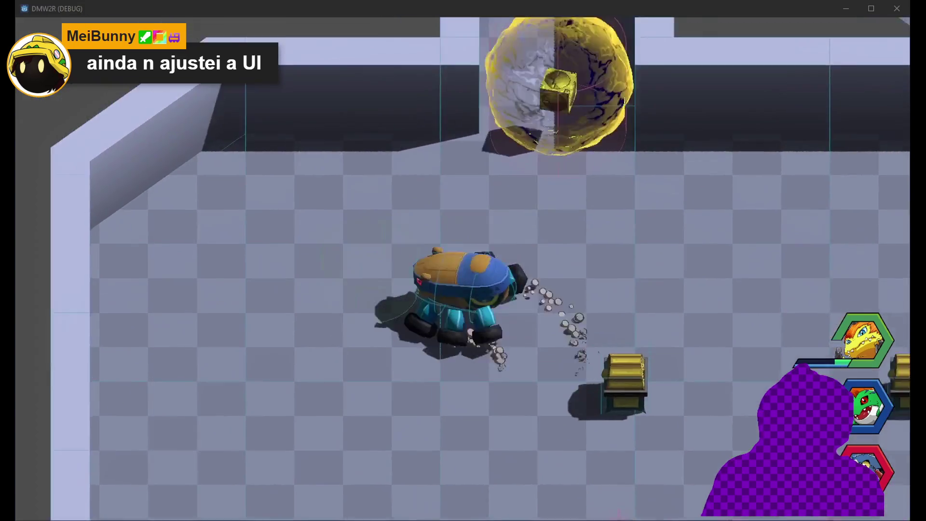
Step: Check the spot beside the vehicle in DMW2R, which reports 'Nothing here.'
key("Return")
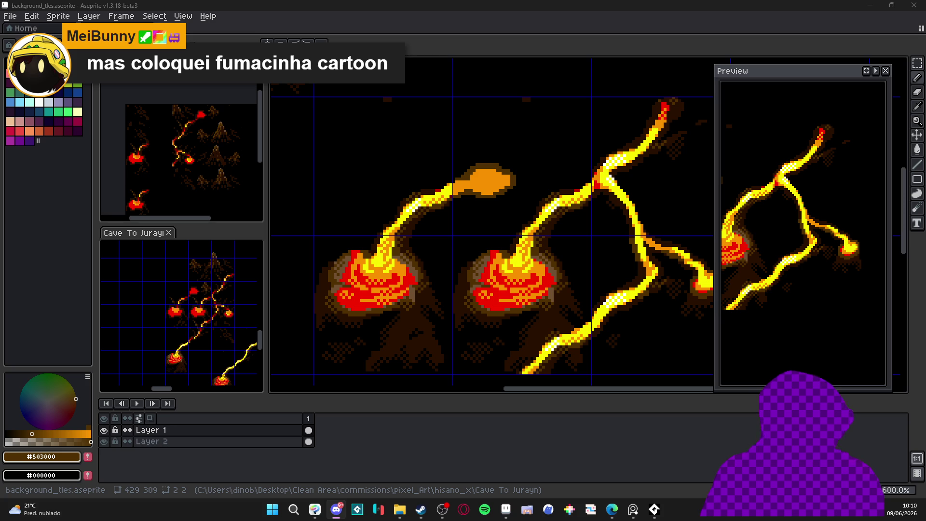
Step: Extend the stream with bright yellow #F8F800 strokes into the orange blob's rounded tip
scroll(524, 211, "down", 2)
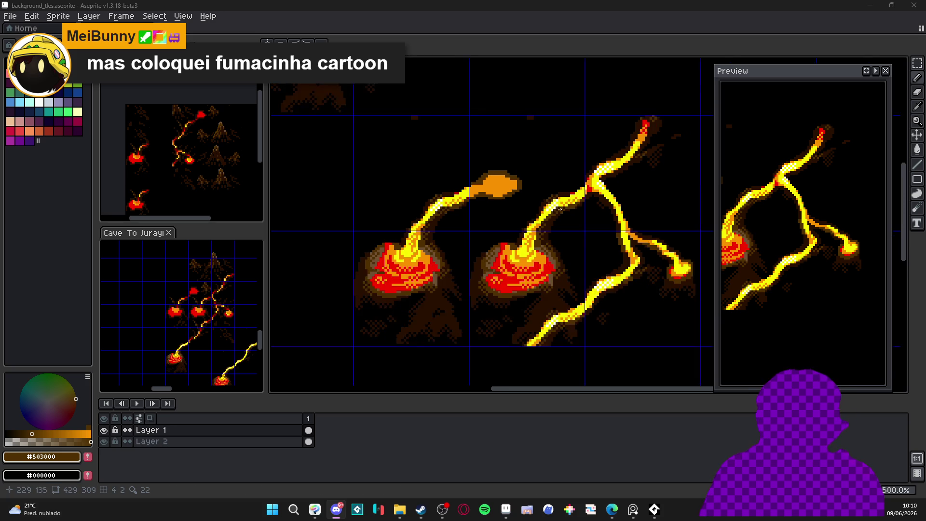
scroll(564, 263, "down", 1)
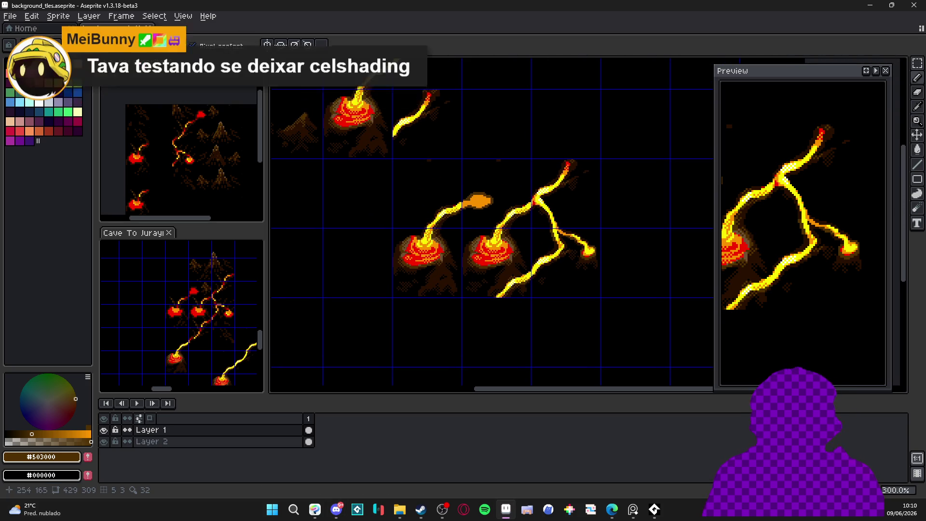
scroll(472, 214, "up", 4)
scroll(472, 213, "up", 3)
left_click(478, 206, "alt")
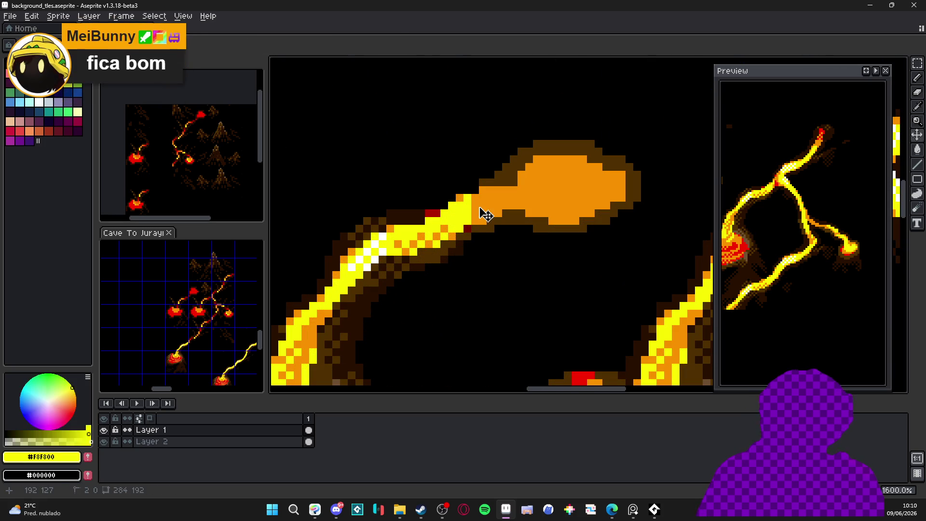
left_click_drag(478, 204, 491, 203)
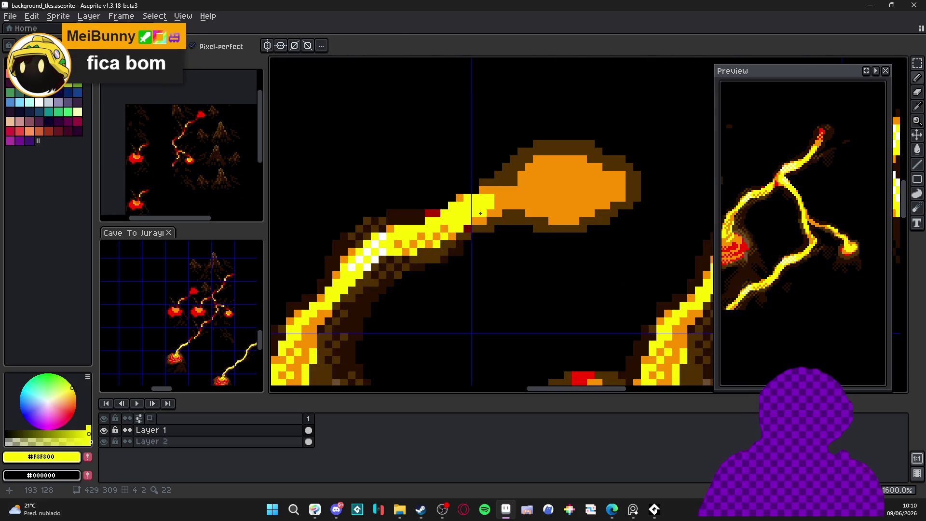
left_click(498, 205)
left_click_drag(501, 206, 528, 204)
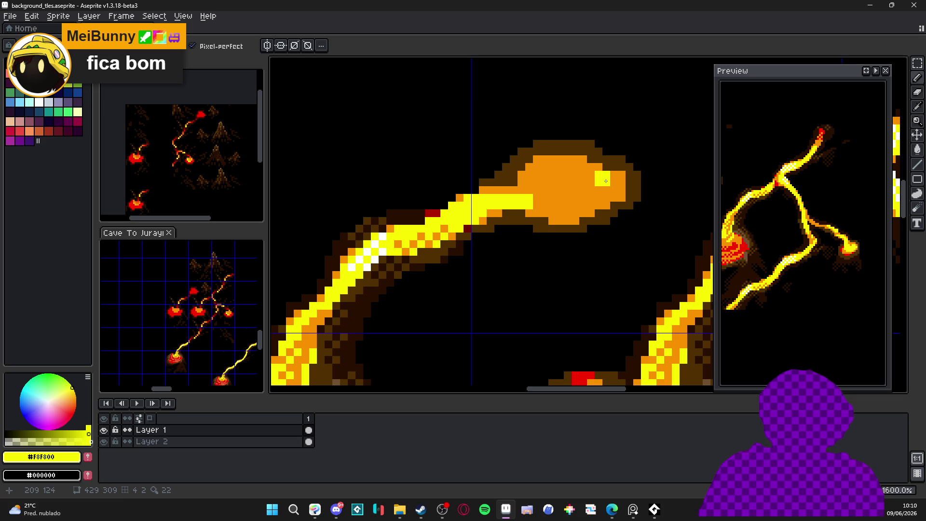
scroll(610, 180, "up", 2)
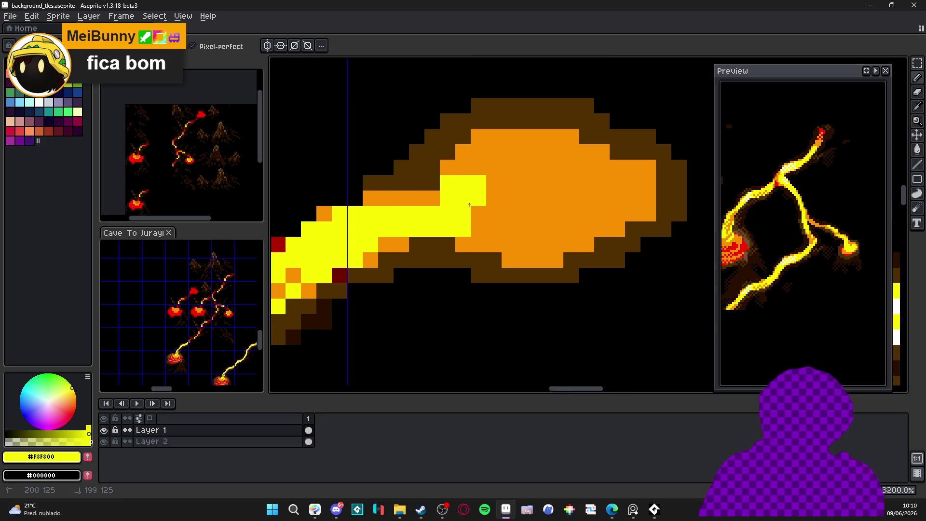
left_click(476, 170, "alt")
Step: Fill the blob's interior with bright yellow
left_click(463, 184, "alt")
mouse_move(494, 191)
left_mouse_down()
mouse_move(544, 176)
mouse_move(521, 172)
mouse_move(549, 152)
mouse_move(590, 184)
mouse_move(586, 152)
mouse_move(608, 176)
mouse_move(633, 176)
mouse_move(627, 205)
mouse_move(564, 212)
mouse_move(588, 229)
mouse_move(495, 219)
mouse_move(511, 229)
mouse_move(477, 244)
mouse_move(553, 243)
left_mouse_up()
scroll(568, 242, "down", 2)
scroll(597, 204, "up", 2)
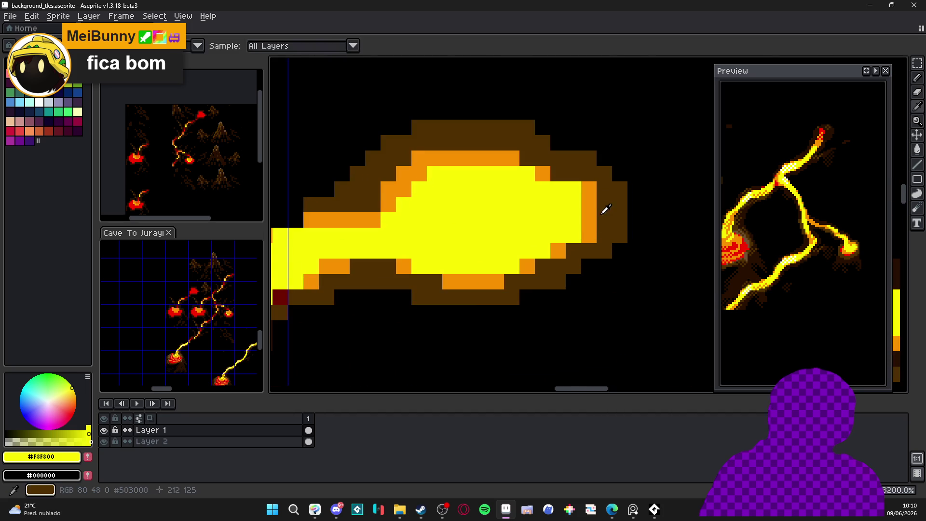
Step: Recolour the blob's top and right edge pixels orange #F89000 to form a rim
left_click(597, 204, "alt")
left_click(569, 184)
left_click(522, 175)
left_click(435, 174)
scroll(458, 176, "down", 1)
left_click(475, 227)
left_click(474, 226, "alt")
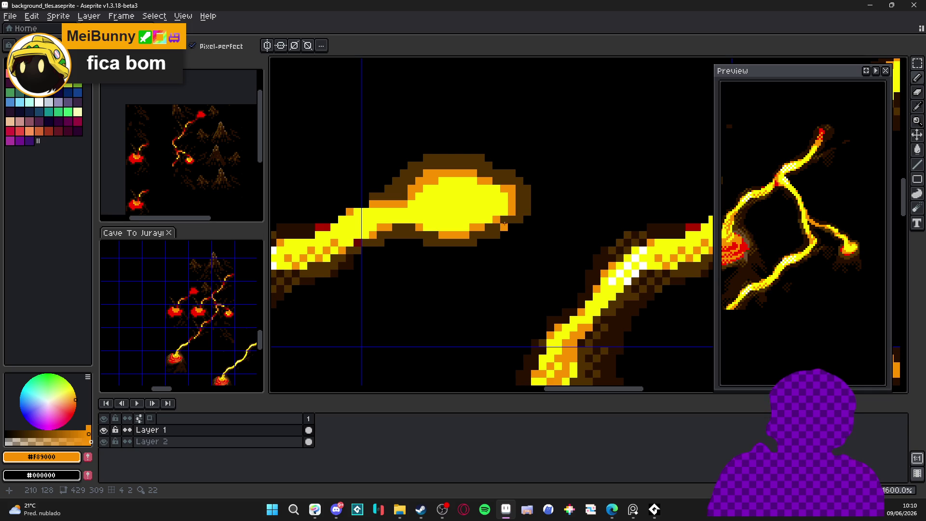
Step: Thicken the blob's top and upper-left outline with extra dark brown pixels
scroll(505, 207, "down", 1)
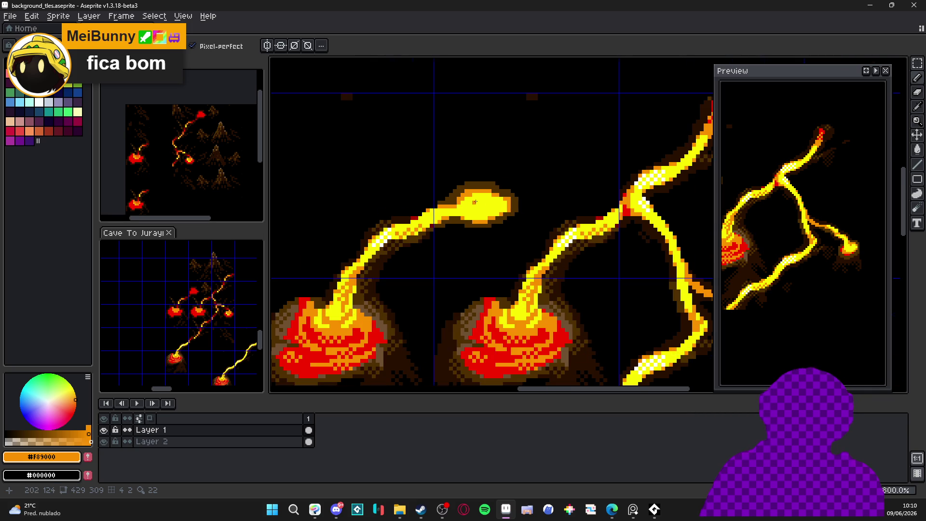
scroll(474, 202, "up", 1)
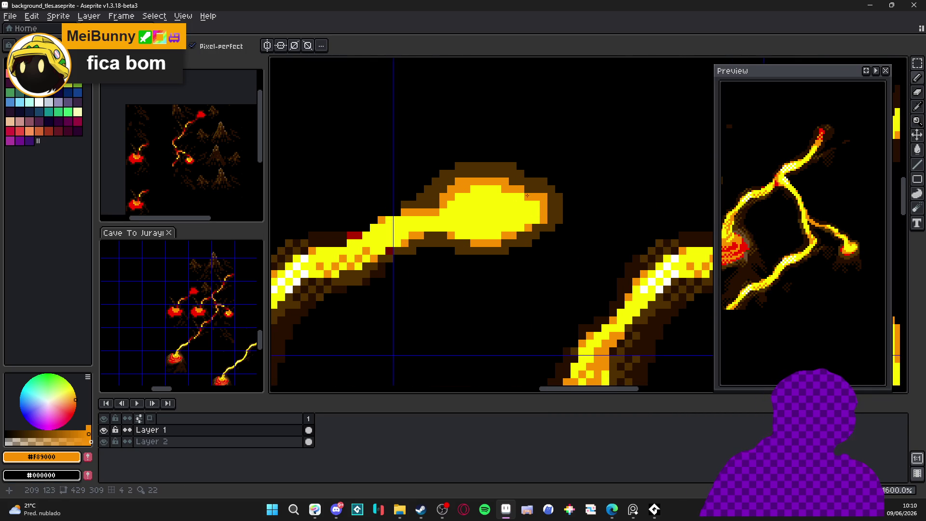
scroll(526, 194, "down", 1)
scroll(526, 194, "up", 2)
left_click(447, 150, "alt")
mouse_move(447, 150)
left_mouse_down()
mouse_move(417, 151)
mouse_move(429, 140)
mouse_move(511, 139)
mouse_move(566, 179)
left_mouse_up()
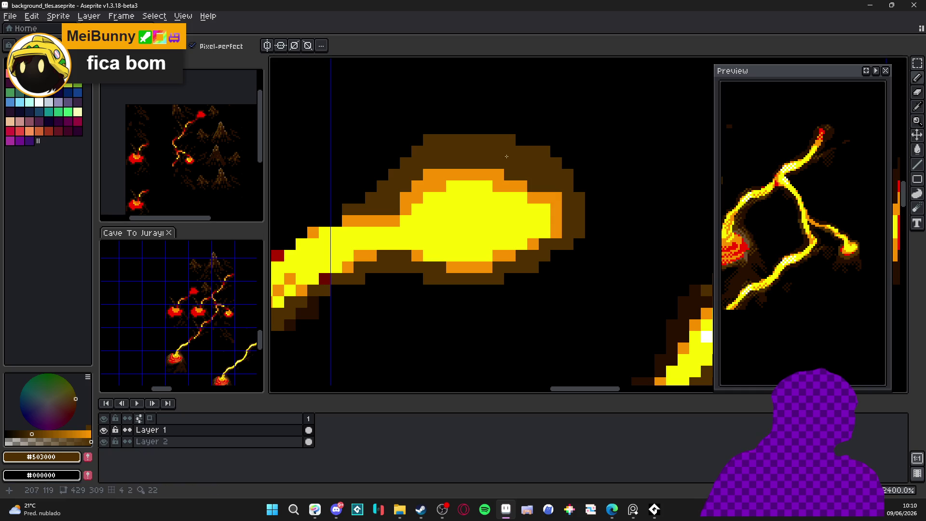
left_click_drag(406, 160, 397, 162)
scroll(410, 183, "down", 2)
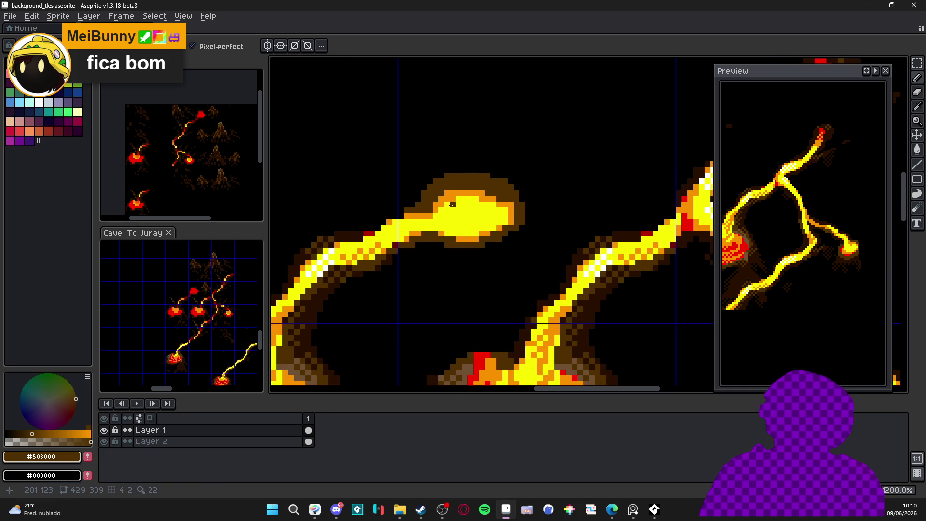
scroll(446, 200, "up", 2)
left_click(415, 220, "alt")
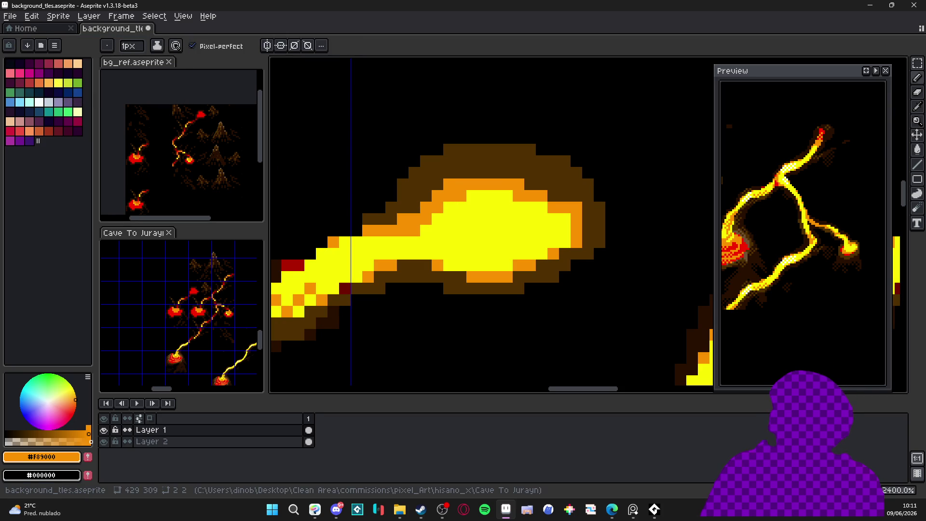
scroll(491, 237, "down", 6)
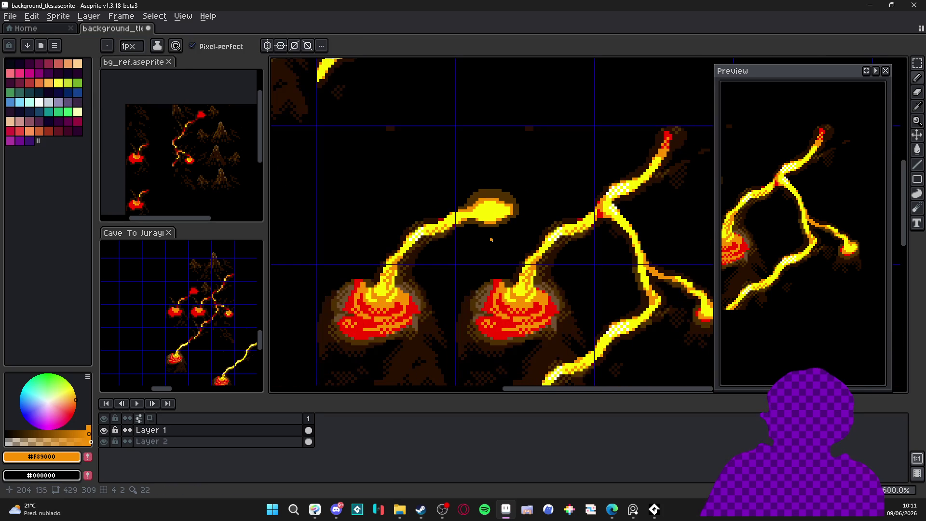
scroll(422, 262, "up", 2)
Step: Paint a lighter #705030 brown band along the blob's top and upper-left edge with a 2px brush
left_click(419, 287, "alt")
scroll(467, 314, "up", 3)
key("plus")
mouse_move(506, 206)
left_mouse_down()
mouse_move(567, 205)
mouse_move(617, 229)
left_mouse_up()
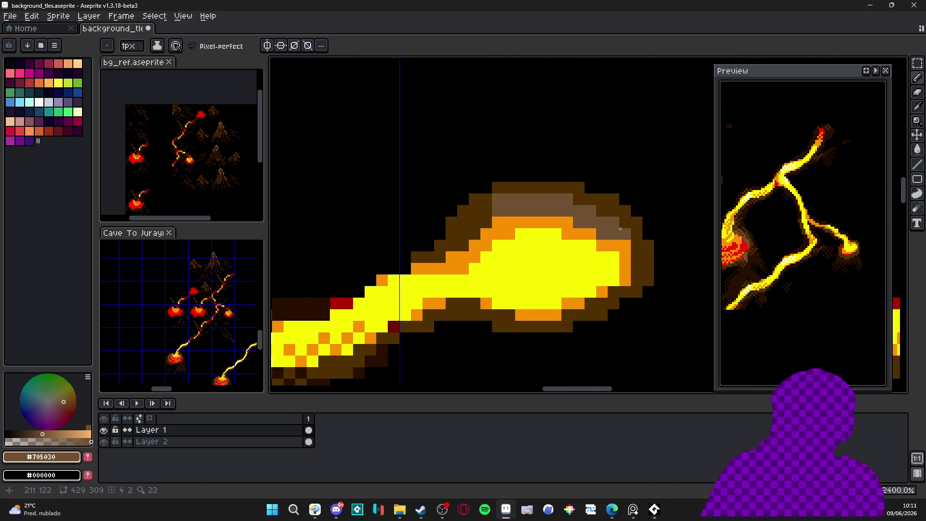
key("plus")
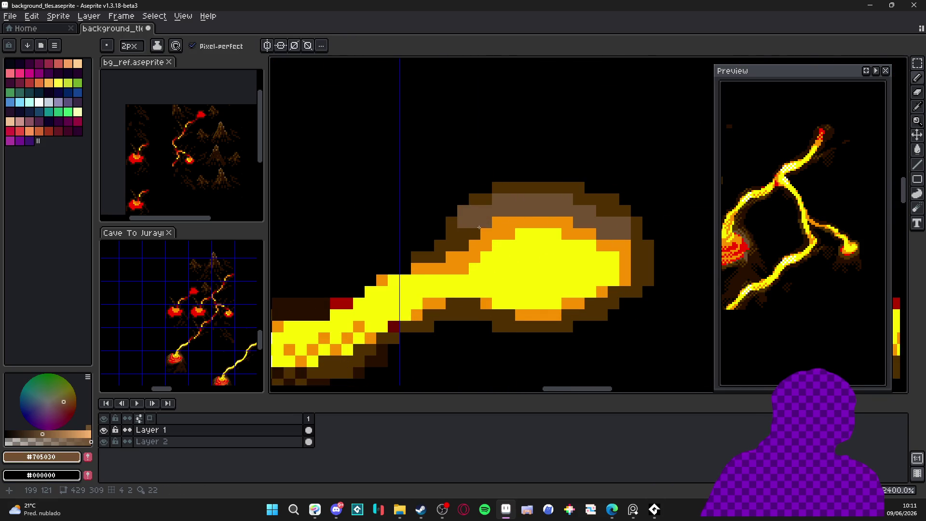
left_click_drag(482, 225, 466, 248)
key("minus")
Step: Sample the dark and darkest browns from the canvas for the shadow
left_click(478, 207, "alt")
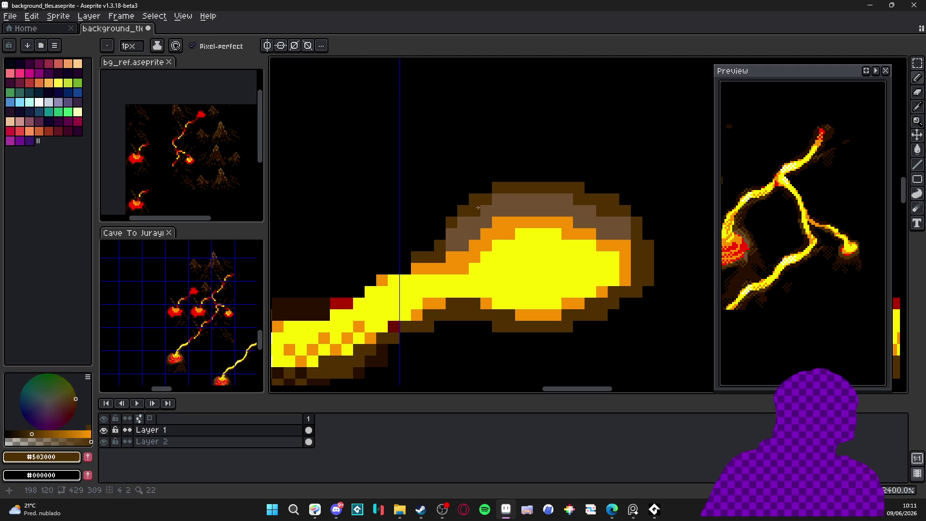
left_click(458, 241, "alt")
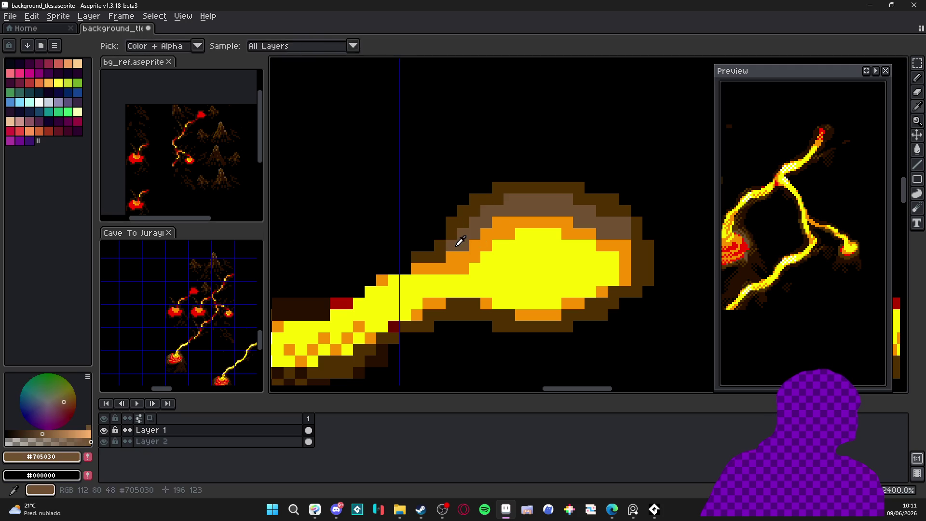
scroll(433, 259, "down", 3)
scroll(540, 245, "up", 1)
left_click(547, 229, "alt")
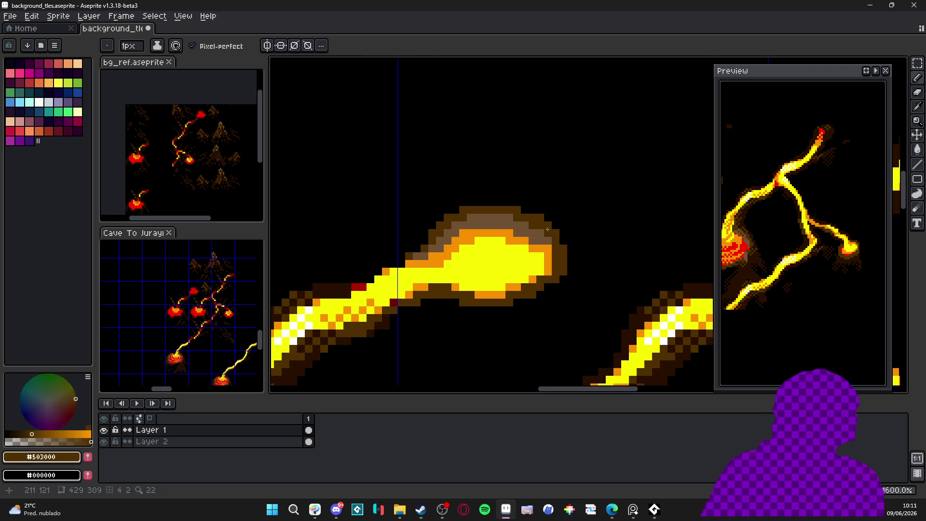
scroll(543, 233, "down", 4)
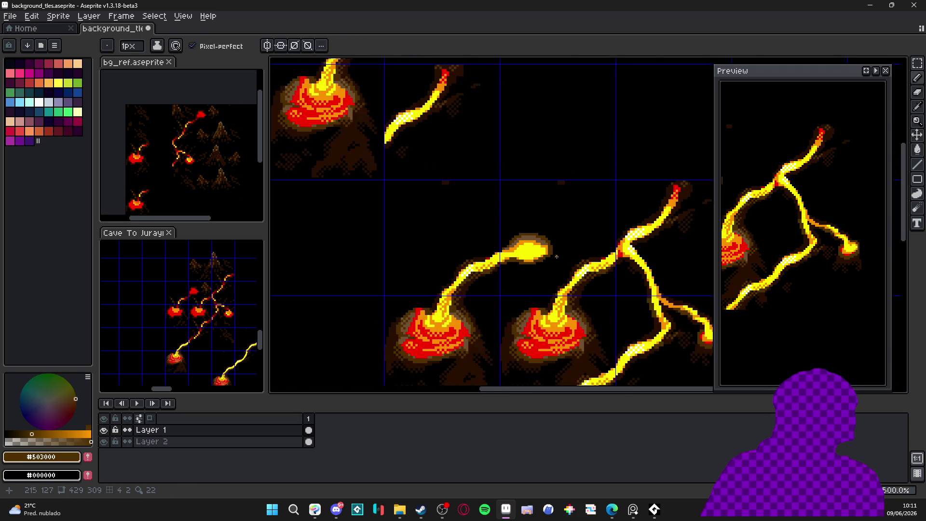
scroll(558, 252, "down", 1)
scroll(558, 252, "up", 3)
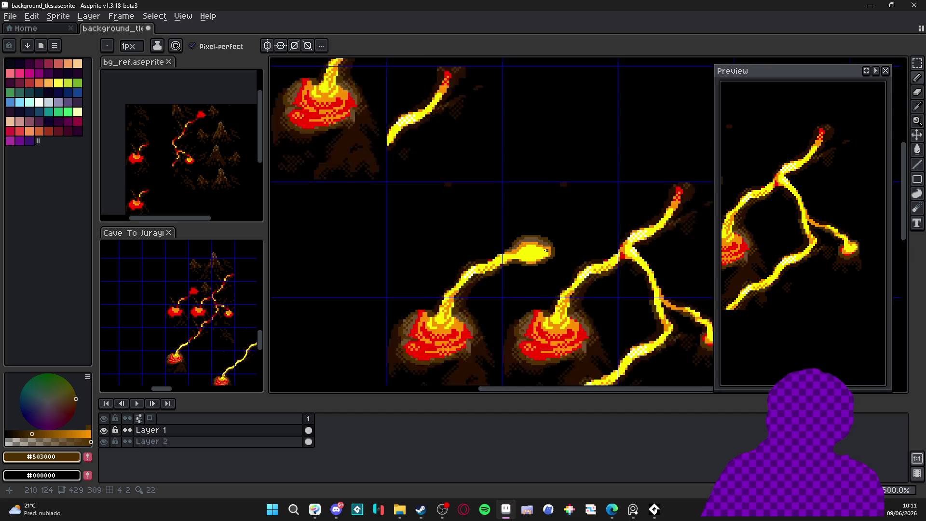
scroll(557, 251, "down", 3)
scroll(558, 252, "up", 4)
scroll(545, 260, "up", 2)
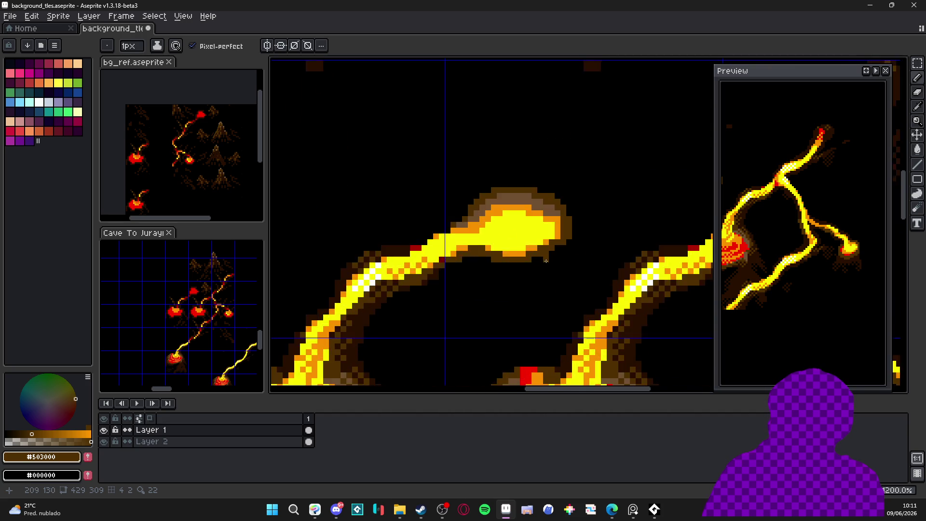
scroll(544, 261, "down", 4)
scroll(536, 258, "down", 1)
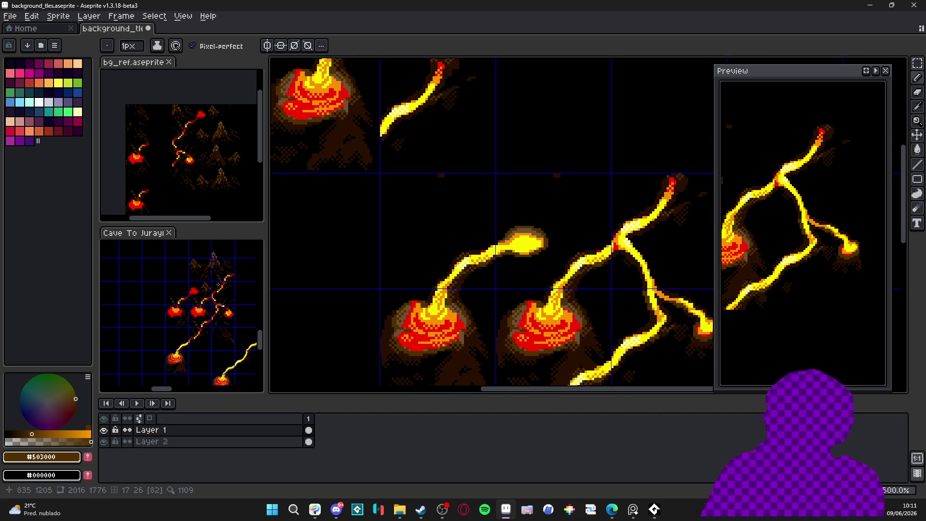
scroll(543, 265, "up", 1)
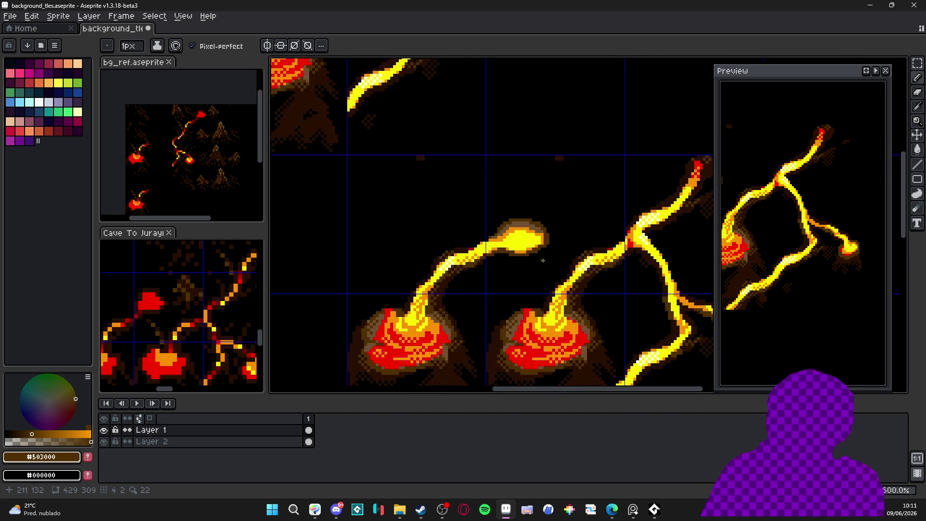
scroll(550, 246, "up", 5)
left_click(546, 246, "alt")
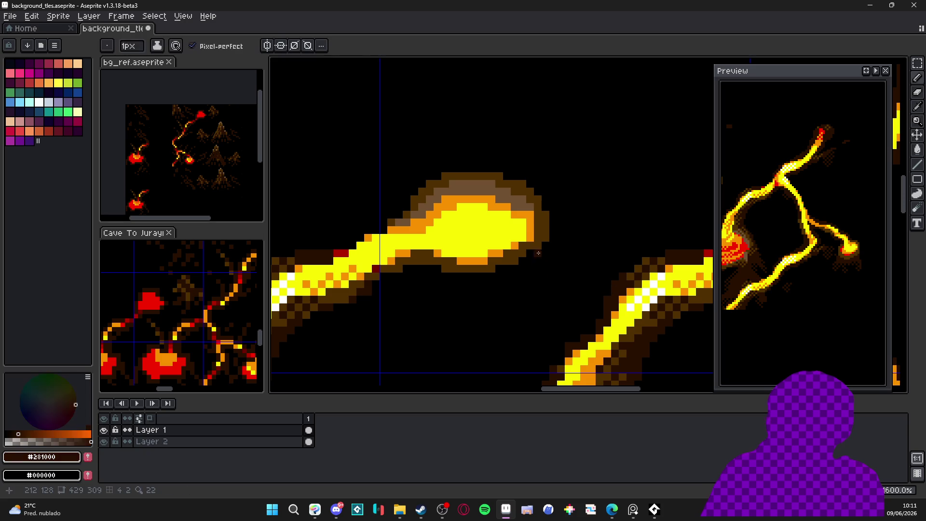
Step: Paint a dark brown #281000 shadow beneath the blob with a 2px brush
mouse_move(548, 254)
left_mouse_down()
mouse_move(563, 275)
mouse_move(553, 301)
mouse_move(553, 277)
left_mouse_up()
key("plus")
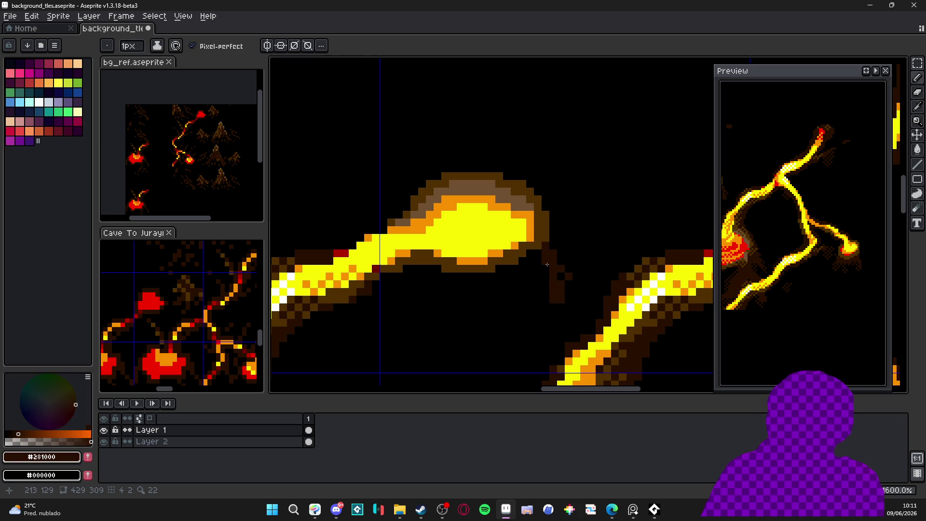
mouse_move(528, 267)
left_mouse_down()
mouse_move(529, 285)
mouse_move(497, 277)
mouse_move(482, 289)
mouse_move(405, 275)
mouse_move(392, 291)
mouse_move(402, 282)
mouse_move(417, 295)
mouse_move(537, 290)
left_mouse_up()
key("space")
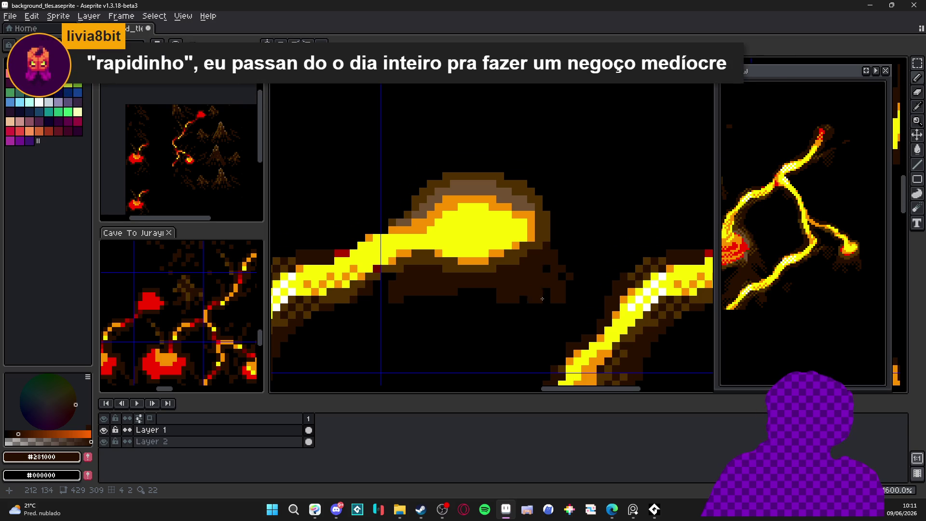
key("b")
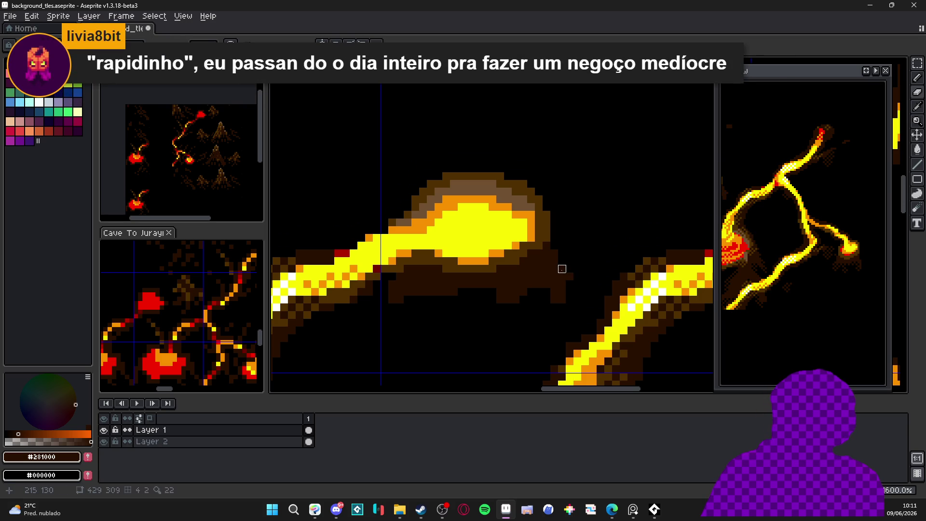
left_click(557, 307)
left_click(542, 303)
Step: Trim the shadow's left edge, extend it along the lower-right lobe, and blacken stray edge pixels
key("e")
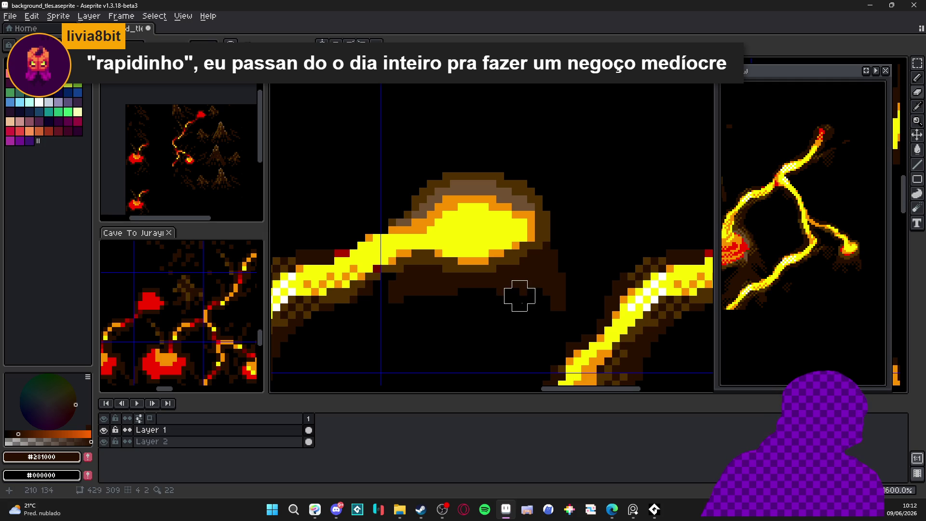
key("b")
mouse_move(407, 299)
left_mouse_down()
mouse_move(439, 300)
mouse_move(398, 326)
left_mouse_up()
key("e")
mouse_move(400, 276)
left_mouse_down()
mouse_move(391, 323)
mouse_move(390, 275)
left_mouse_up()
key("b")
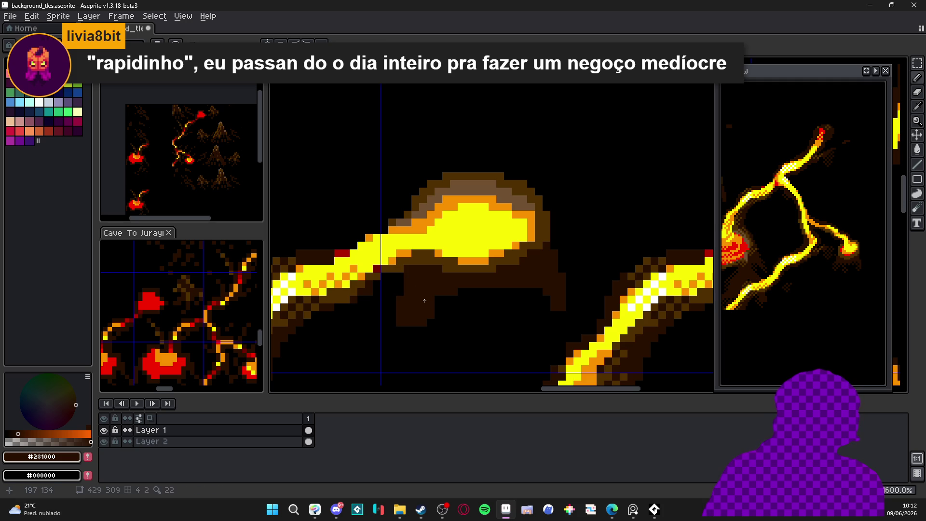
left_click_drag(448, 299, 436, 304)
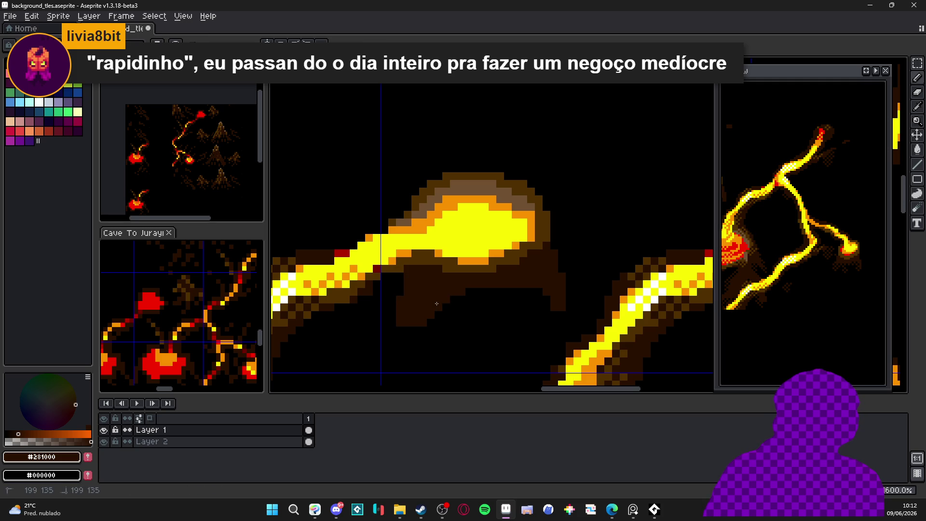
left_click_drag(539, 295, 555, 316)
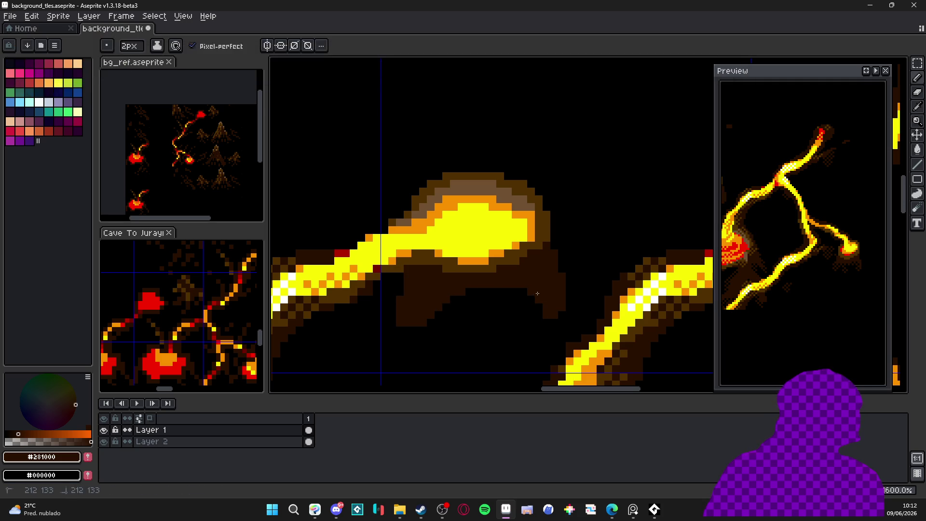
mouse_move(574, 267)
left_mouse_down()
mouse_move(554, 244)
mouse_move(569, 323)
mouse_move(562, 307)
left_mouse_up()
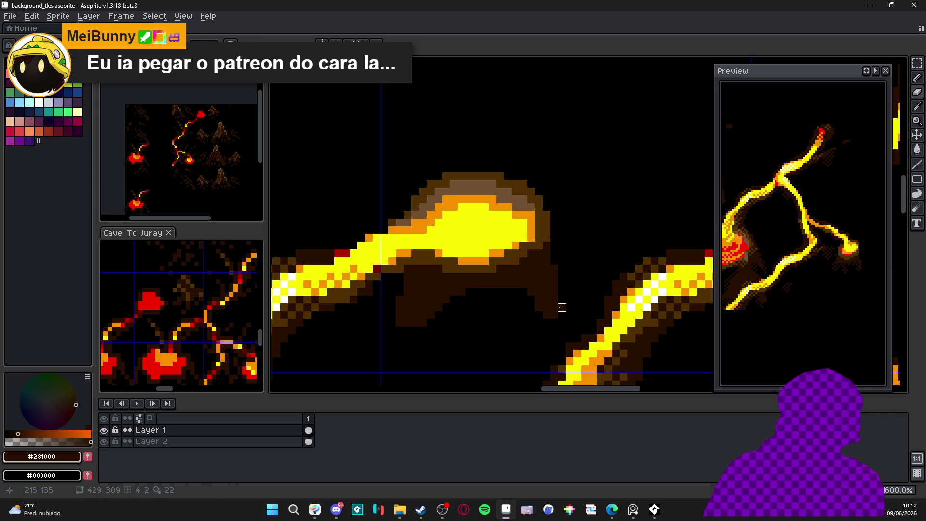
Step: Paint black over part of the brown shadow to slim its outline
scroll(554, 268, "down", 4)
scroll(504, 265, "up", 3)
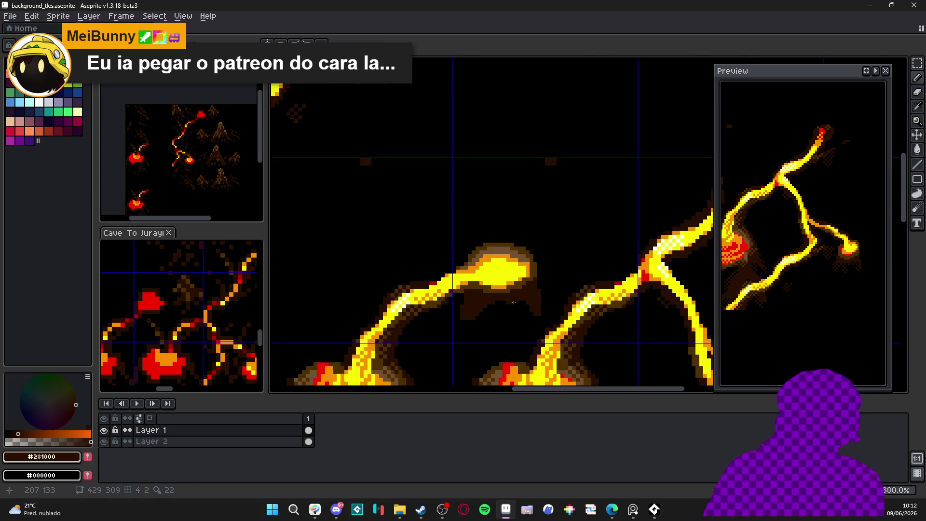
scroll(504, 265, "down", 1)
scroll(482, 265, "up", 3)
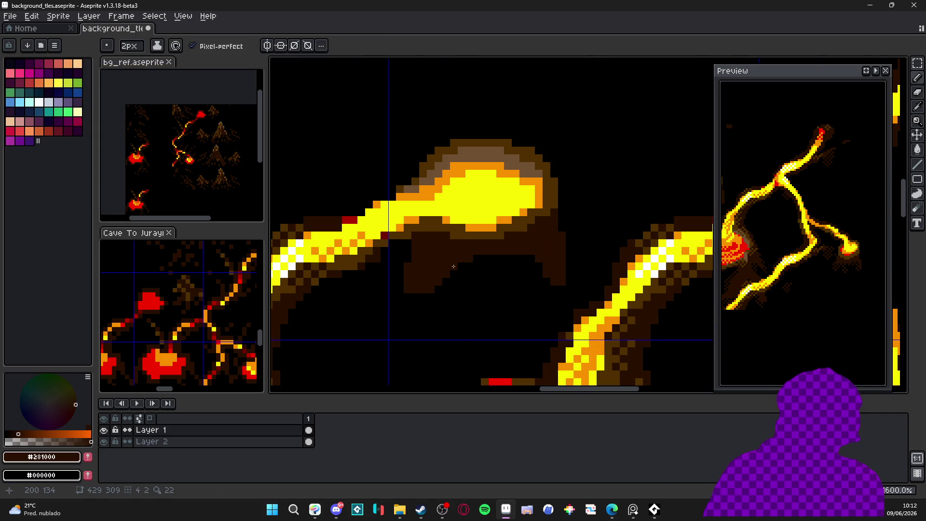
scroll(473, 265, "up", 1)
left_click(473, 265, "alt")
scroll(482, 269, "down", 5)
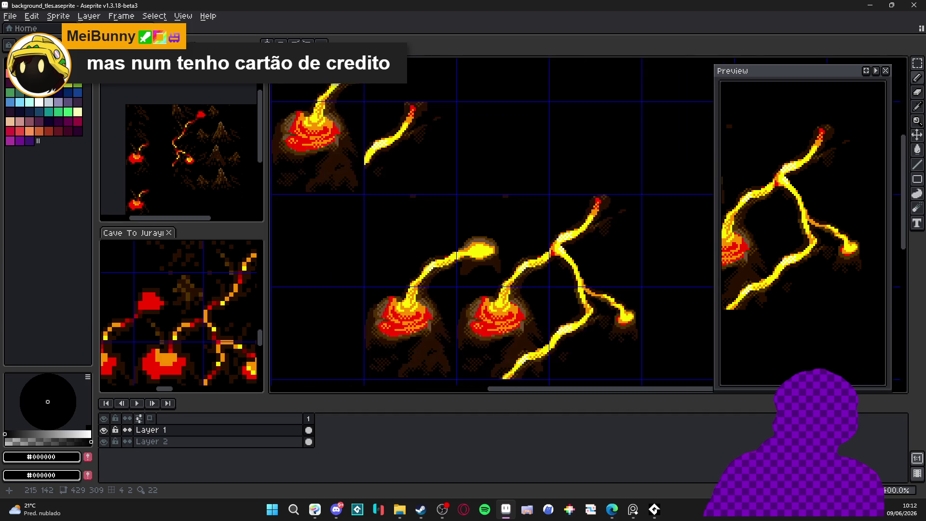
scroll(480, 275, "up", 4)
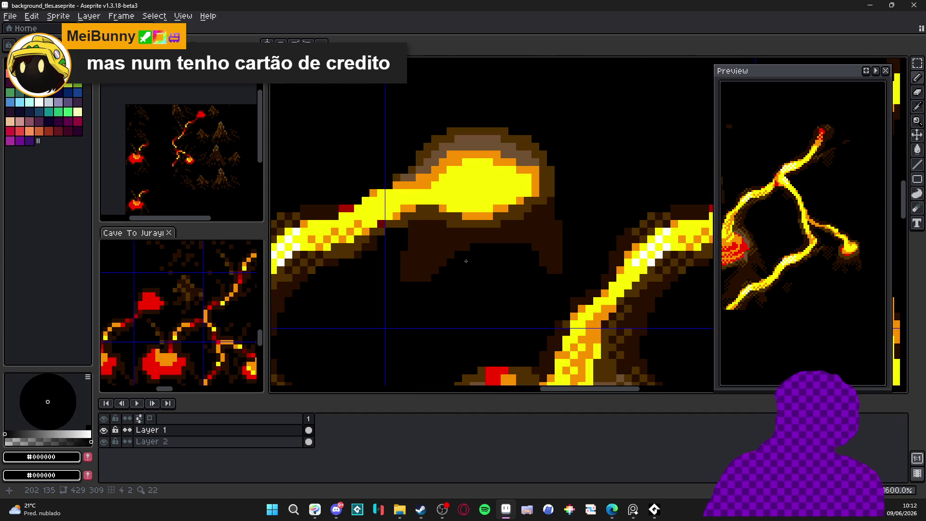
left_click_drag(452, 256, 455, 249)
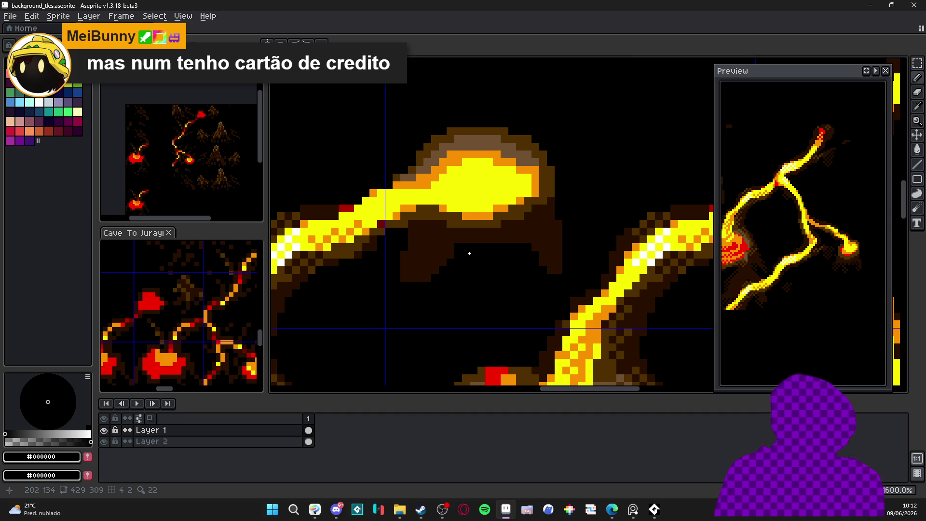
Step: Zoom and pan around the tileset to review the lava tiles
scroll(457, 248, "down", 5)
scroll(470, 256, "right", 1)
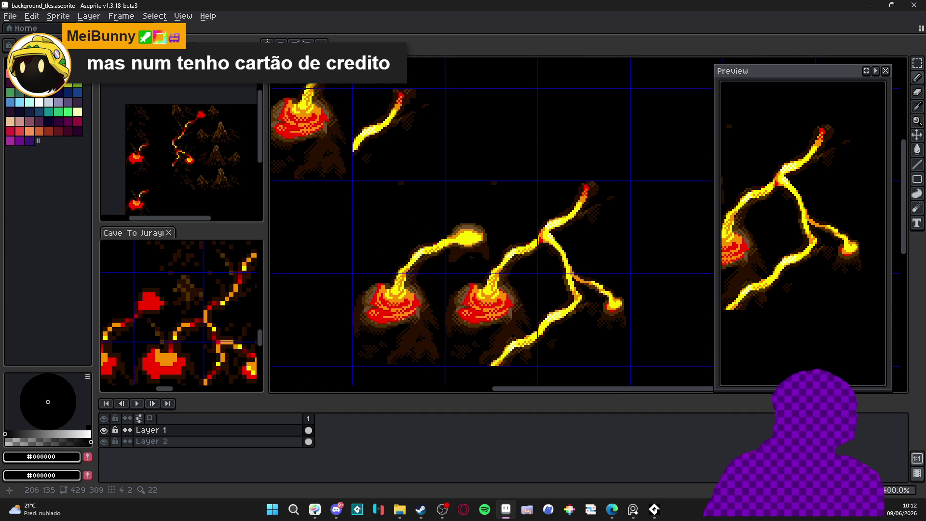
scroll(471, 258, "down", 1)
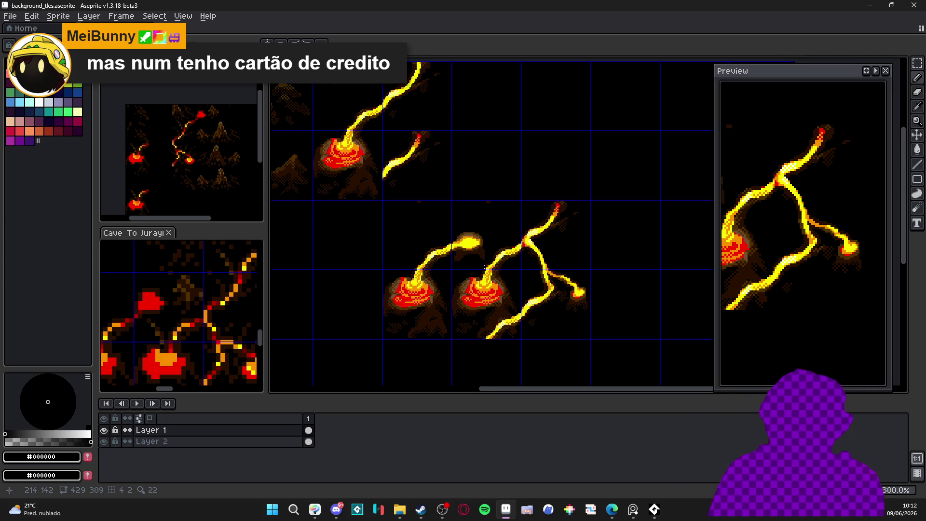
scroll(472, 249, "down", 1)
scroll(471, 267, "up", 4)
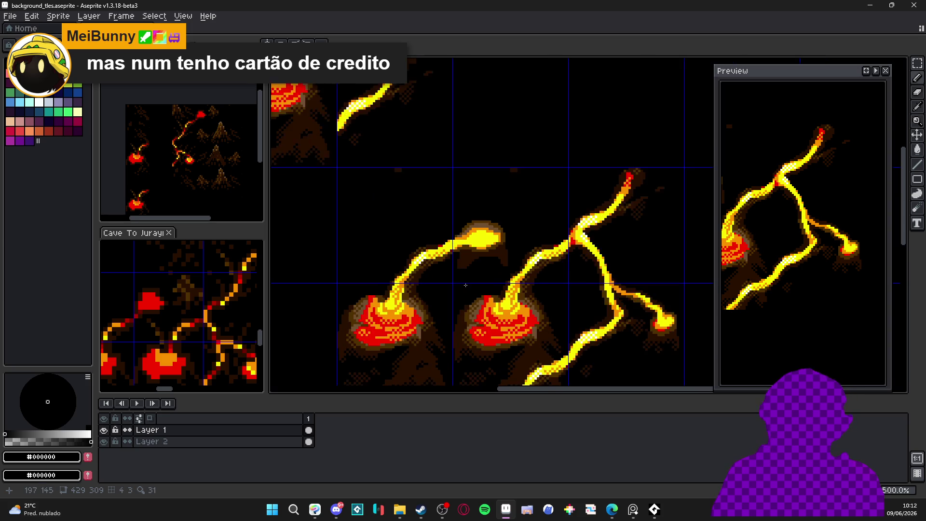
scroll(470, 267, "down", 4)
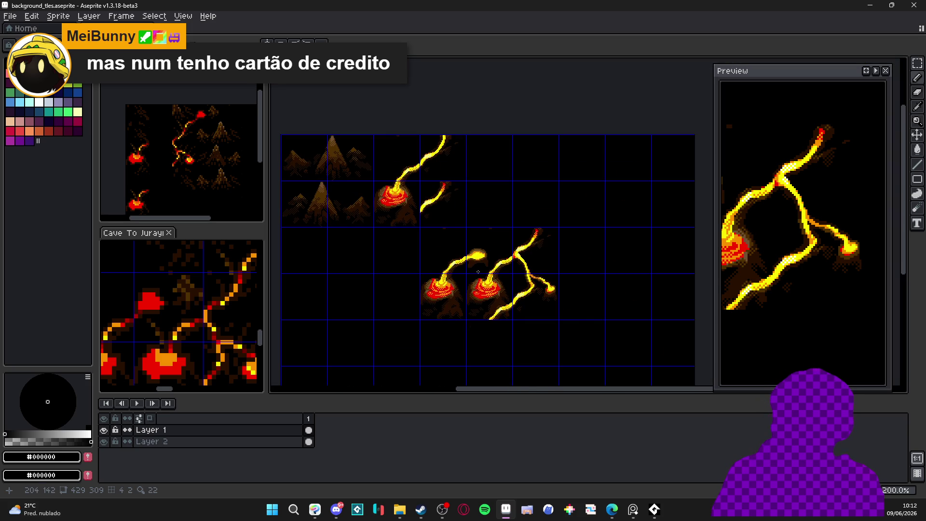
scroll(477, 271, "down", 1)
scroll(474, 284, "up", 1)
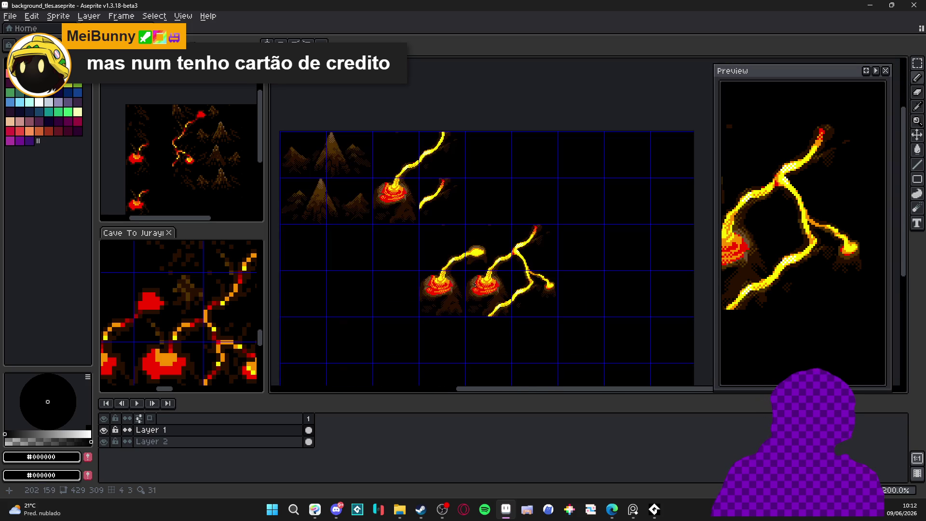
scroll(475, 282, "down", 2)
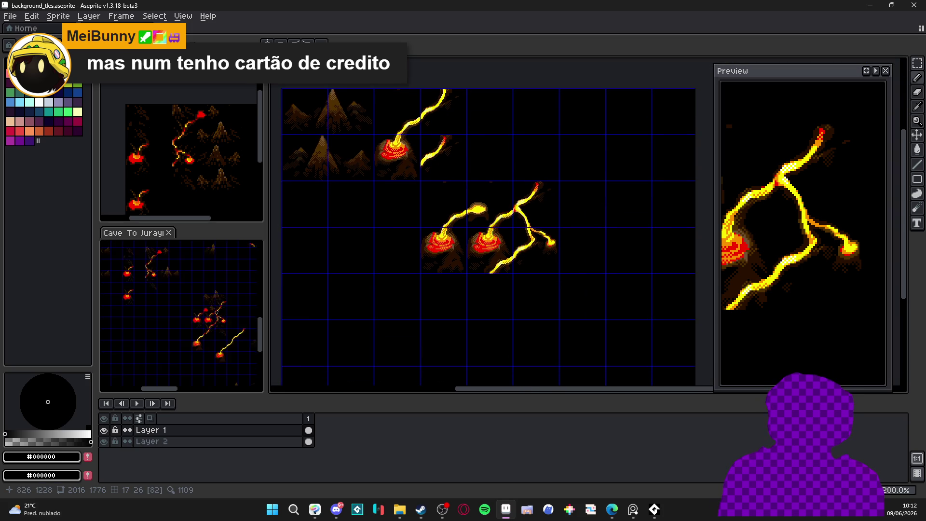
scroll(217, 312, "down", 2)
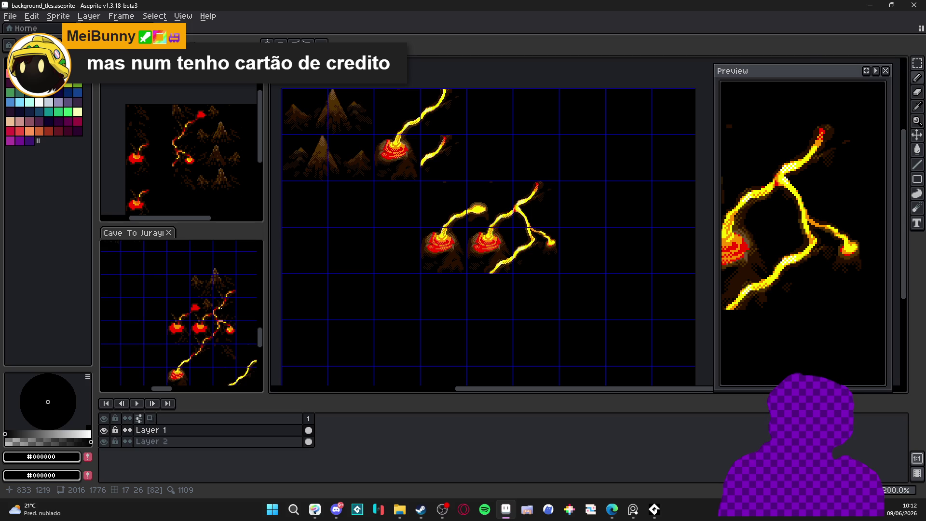
scroll(485, 264, "up", 1)
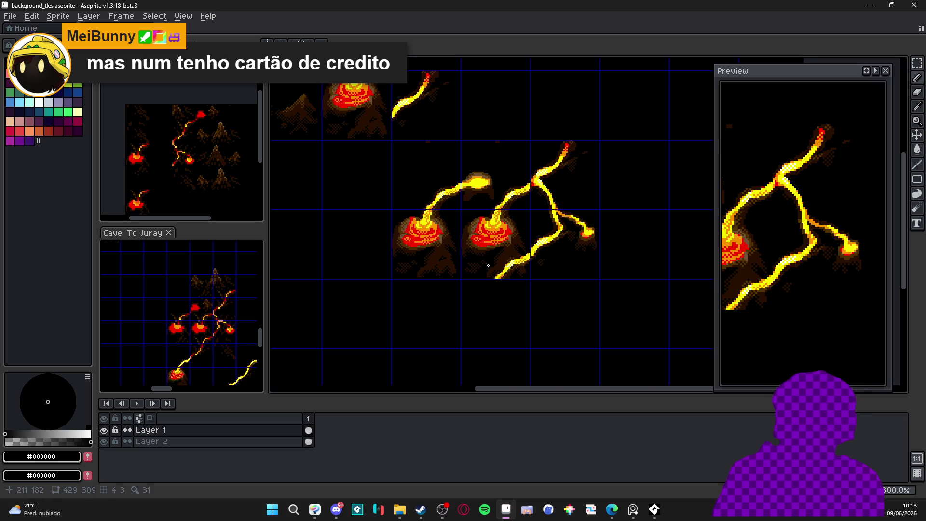
scroll(480, 263, "down", 1)
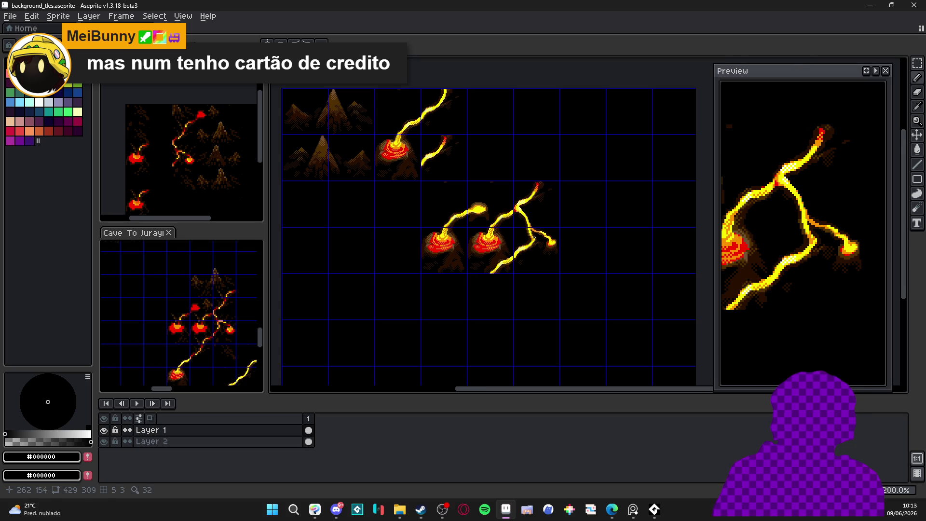
scroll(533, 238, "down", 1)
scroll(533, 238, "up", 1)
scroll(533, 239, "up", 1)
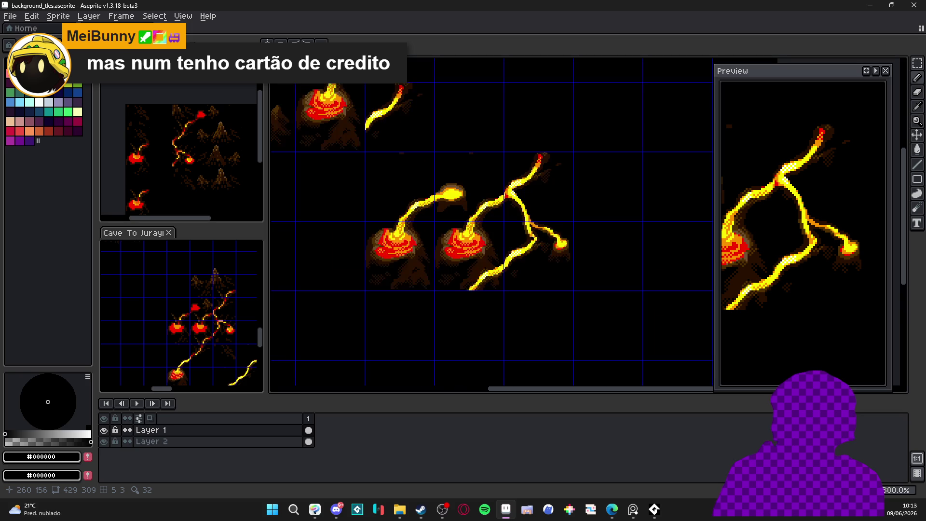
scroll(522, 224, "up", 2)
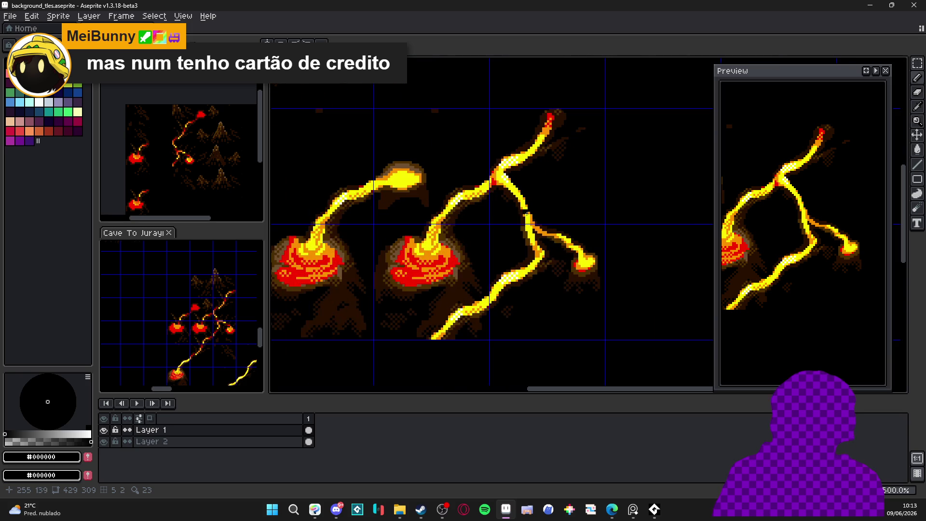
scroll(505, 230, "down", 2)
scroll(505, 230, "left", 2)
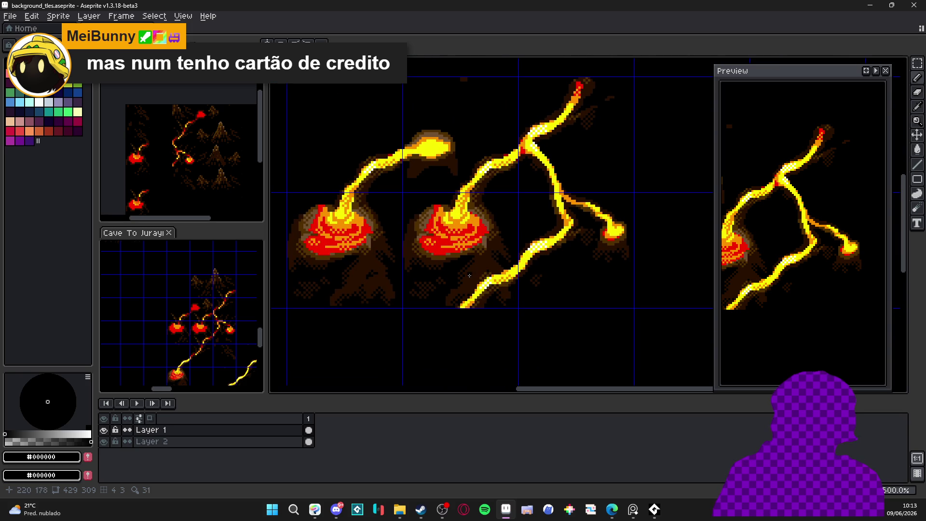
scroll(466, 271, "down", 1)
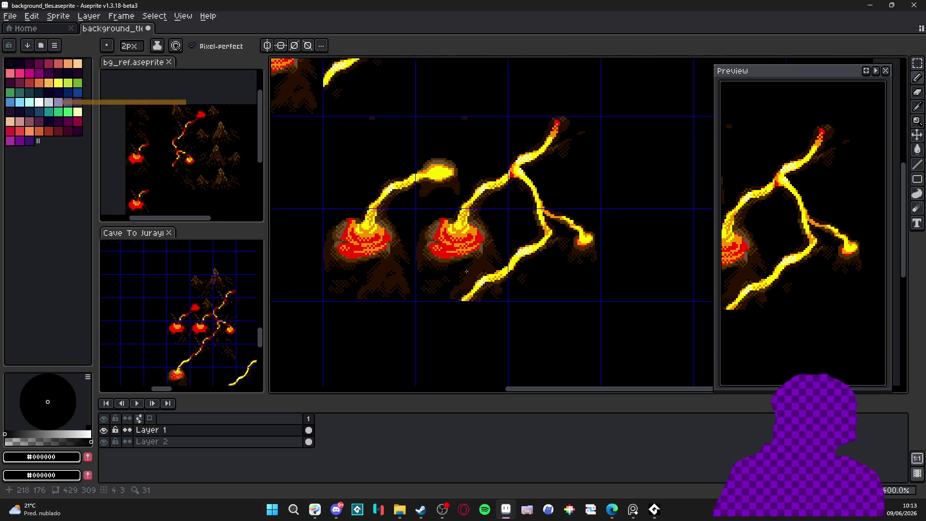
scroll(440, 178, "up", 6)
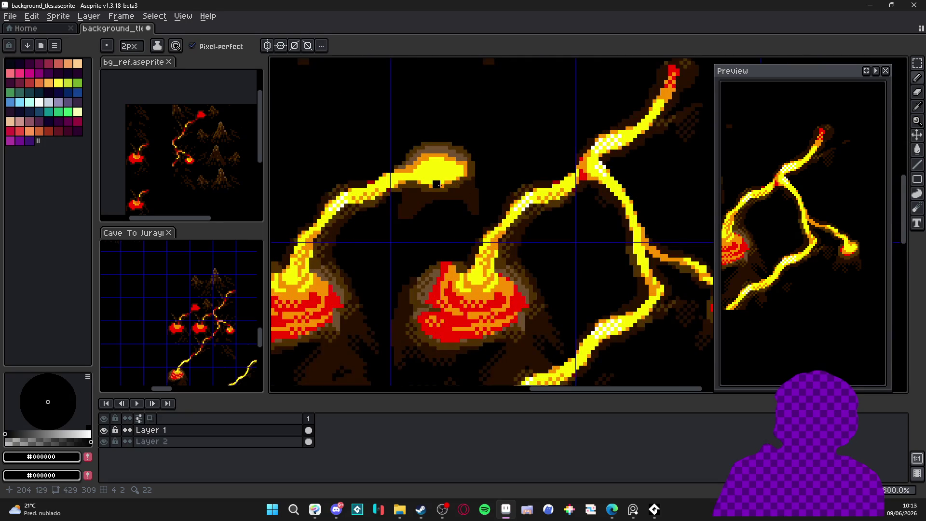
left_click(446, 180, "alt")
Step: Shade the yellow blob's top with orange using a 3px brush
left_click(460, 148)
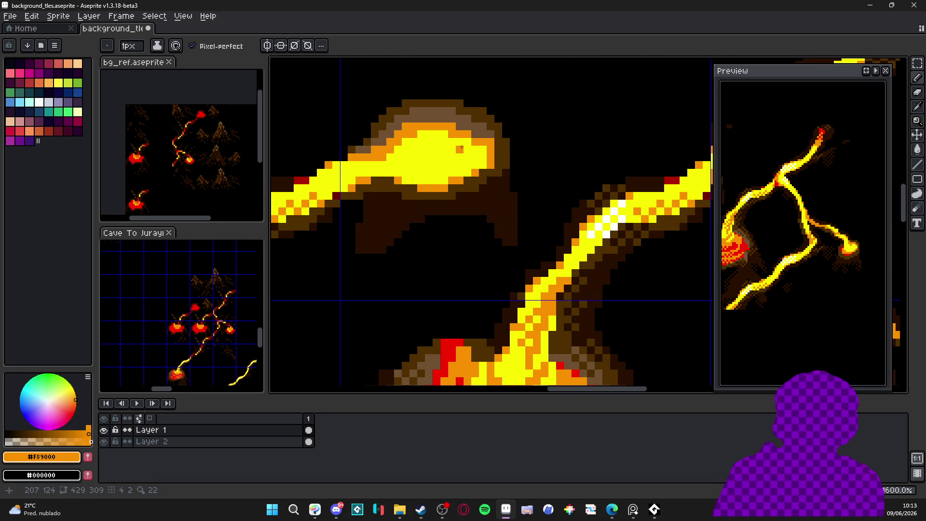
scroll(457, 149, "down", 5)
scroll(448, 144, "up", 3)
left_click(441, 140, "alt")
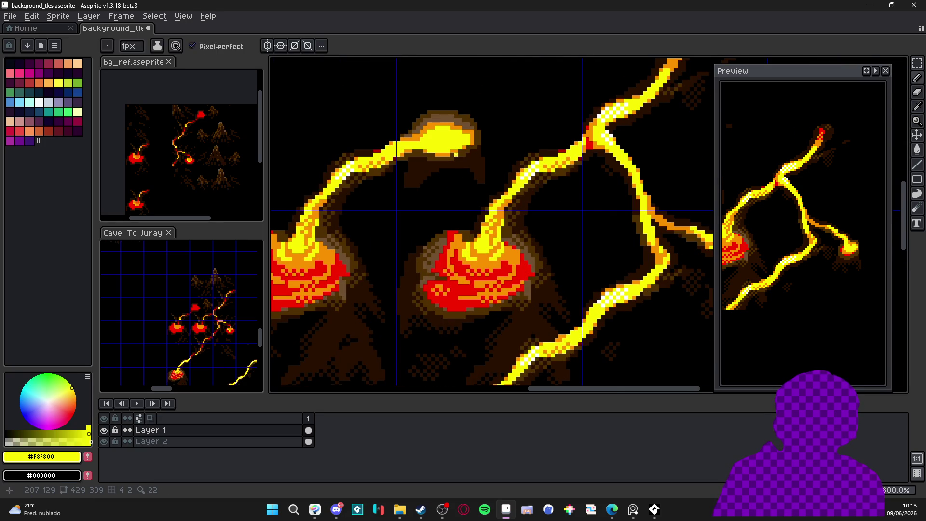
scroll(441, 139, "up", 3)
scroll(440, 139, "up", 5)
left_click(462, 103, "alt")
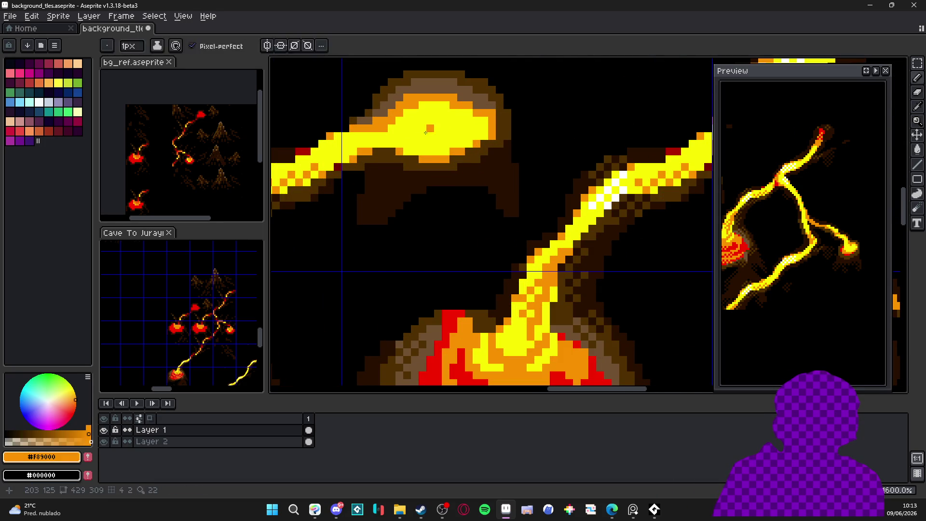
left_click(444, 125)
key("minus")
key("minus")
key("minus")
left_click(465, 132)
left_click(469, 116)
mouse_move(458, 130)
left_mouse_down()
mouse_move(475, 137)
mouse_move(420, 147)
mouse_move(399, 129)
mouse_move(403, 117)
mouse_move(393, 137)
left_mouse_up()
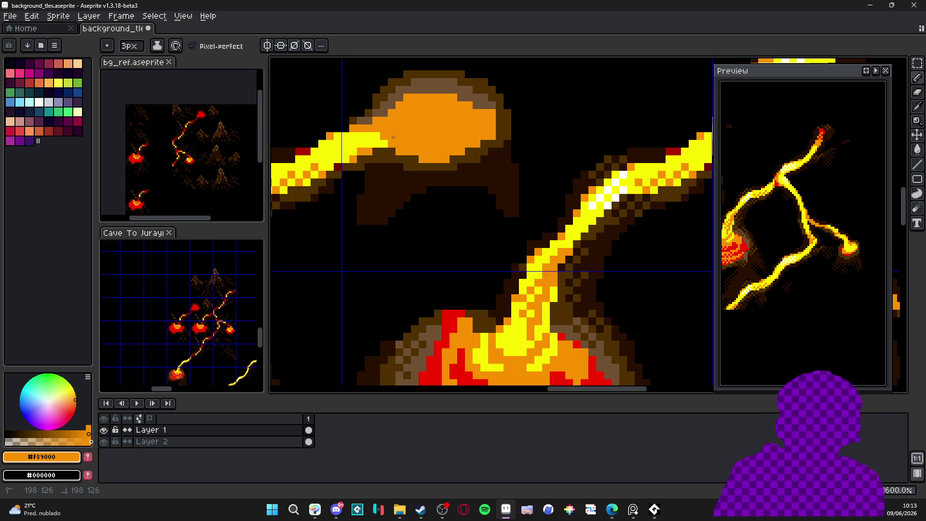
scroll(433, 178, "down", 5)
scroll(468, 219, "up", 4)
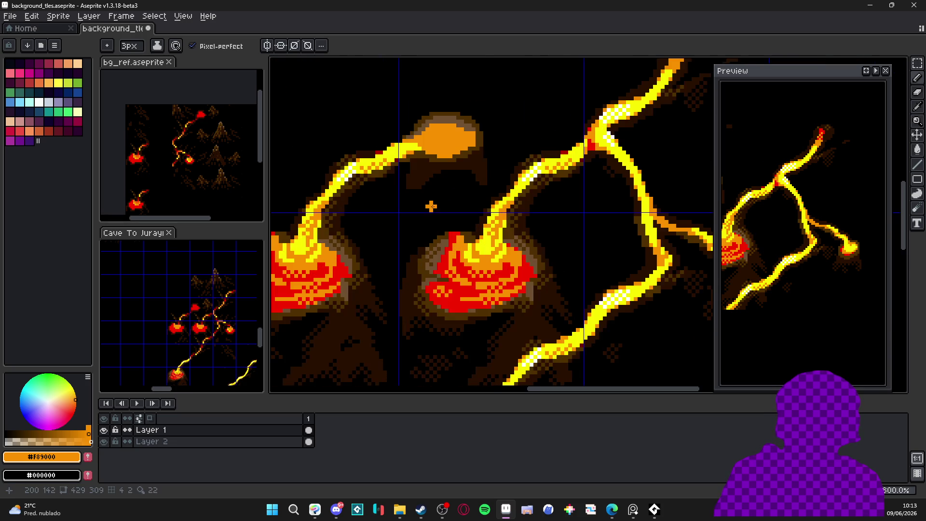
Step: Paint a red band, block and small stroke into the orange blob
left_click(466, 224, "alt")
scroll(458, 202, "up", 1)
mouse_move(444, 183)
left_mouse_down()
mouse_move(502, 185)
mouse_move(525, 200)
mouse_move(528, 217)
mouse_move(466, 241)
left_mouse_up()
left_click(449, 232)
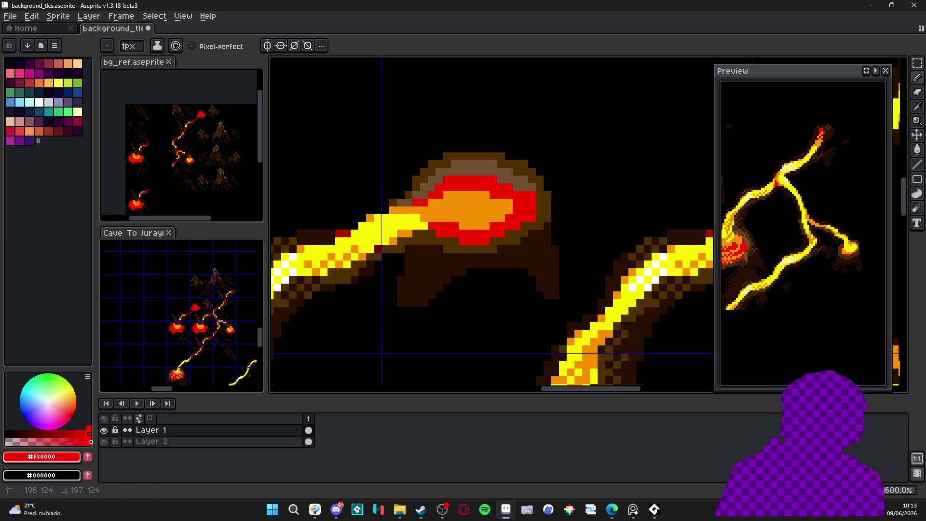
left_click_drag(477, 203, 487, 207)
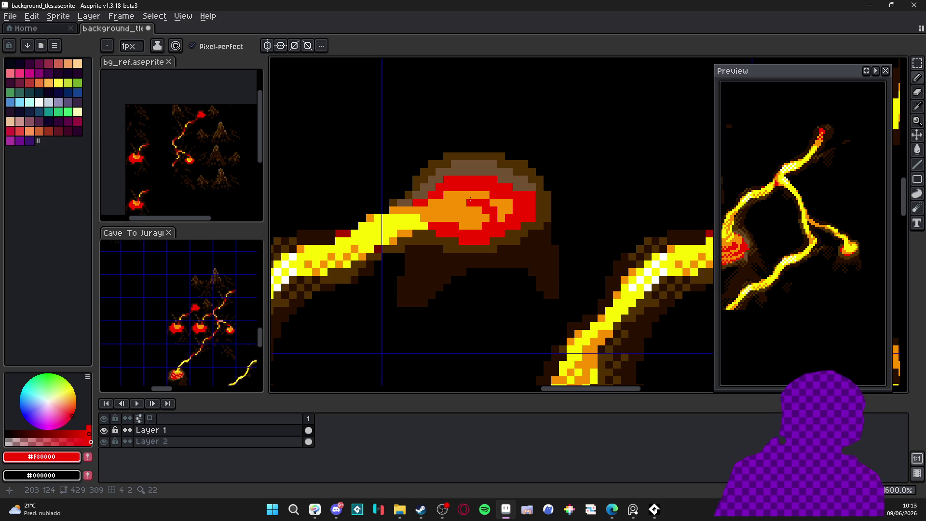
Step: Dab orange onto the lava near the blob with a 1px brush
scroll(467, 205, "down", 1)
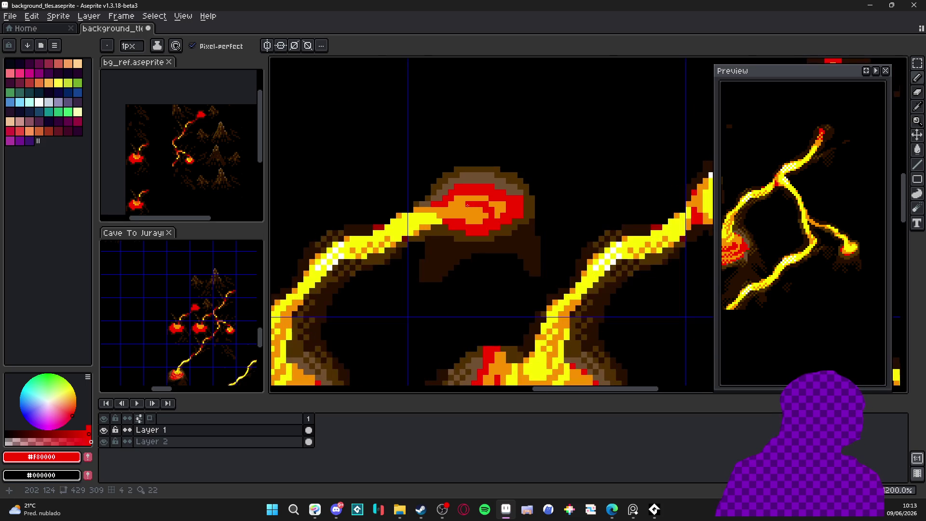
left_click(442, 217, "alt")
key("plus")
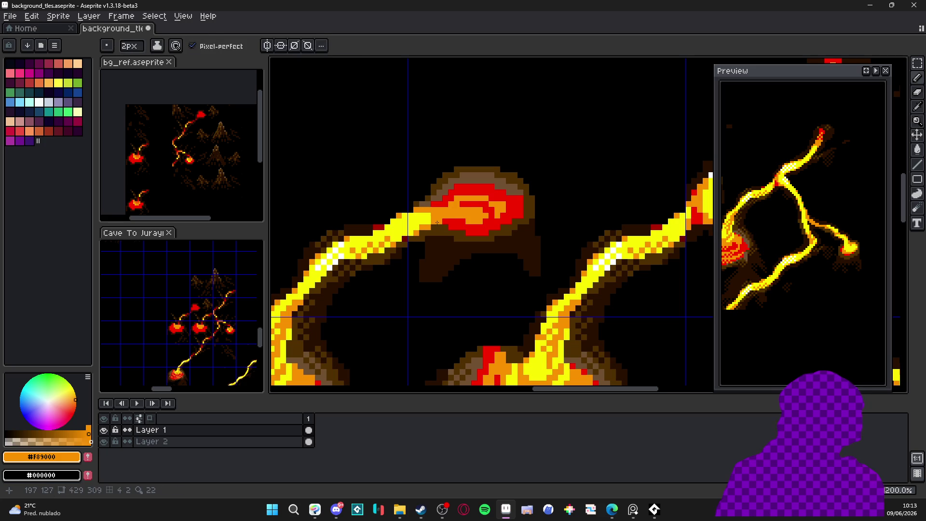
key("minus")
left_click(410, 218)
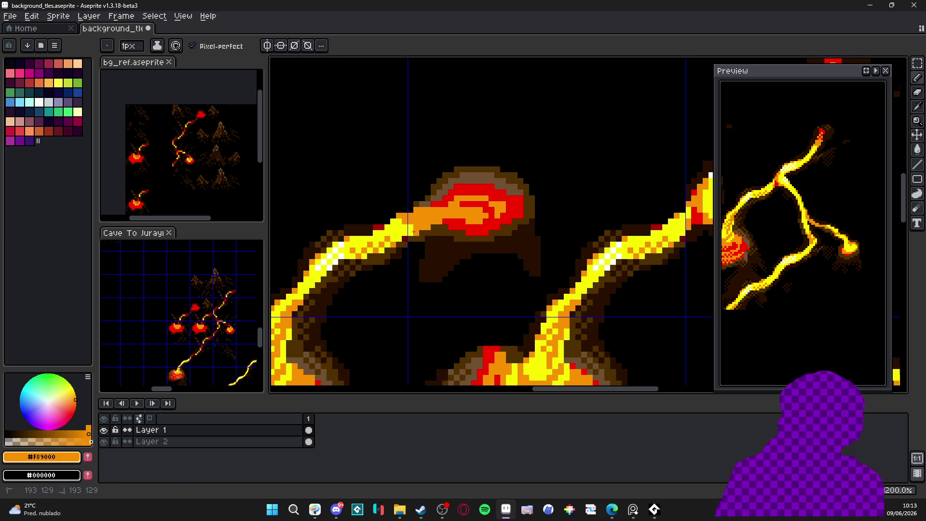
scroll(473, 240, "down", 3)
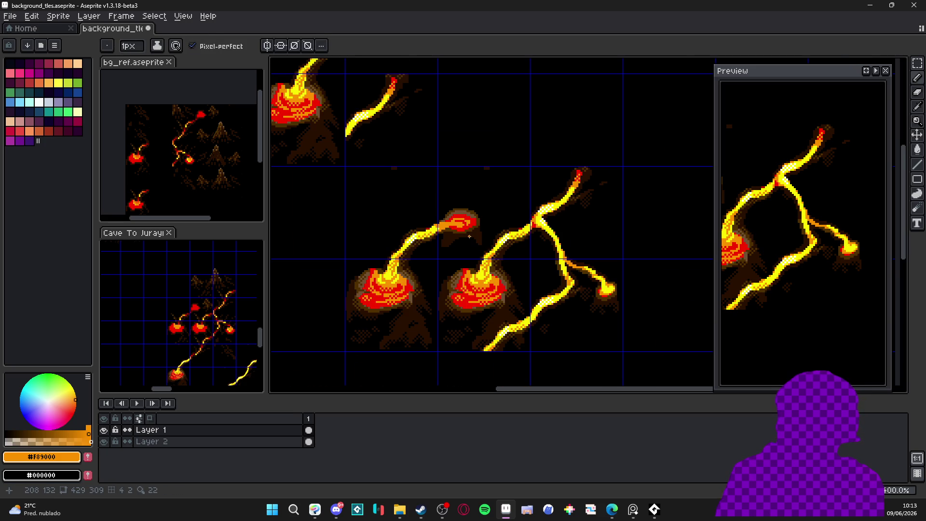
scroll(466, 225, "up", 3)
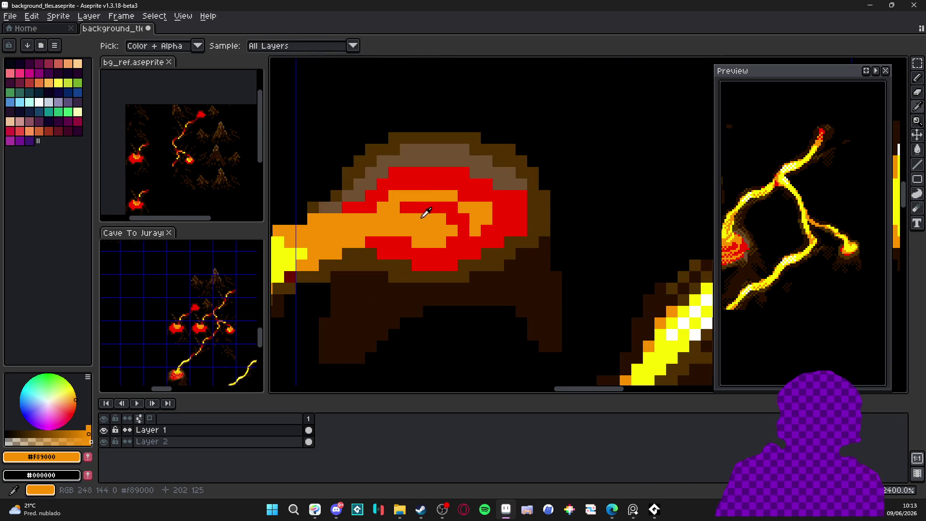
Step: Pick the blob's red and pencil red specks into its orange core
left_click(418, 215, "alt")
left_click(440, 219)
left_click(429, 195)
left_click(452, 195)
left_click(405, 197)
left_click(474, 219)
left_click_drag(474, 207, 485, 207)
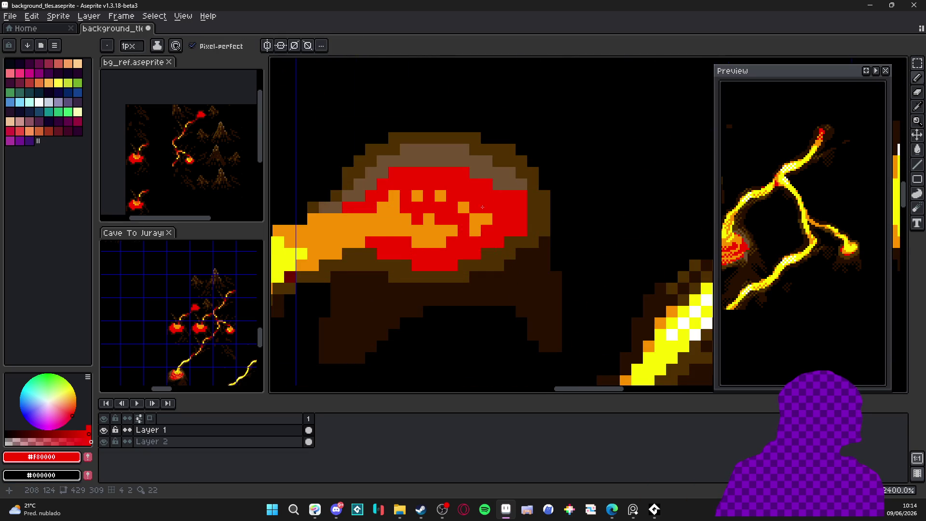
scroll(462, 229, "down", 3)
scroll(463, 229, "up", 4)
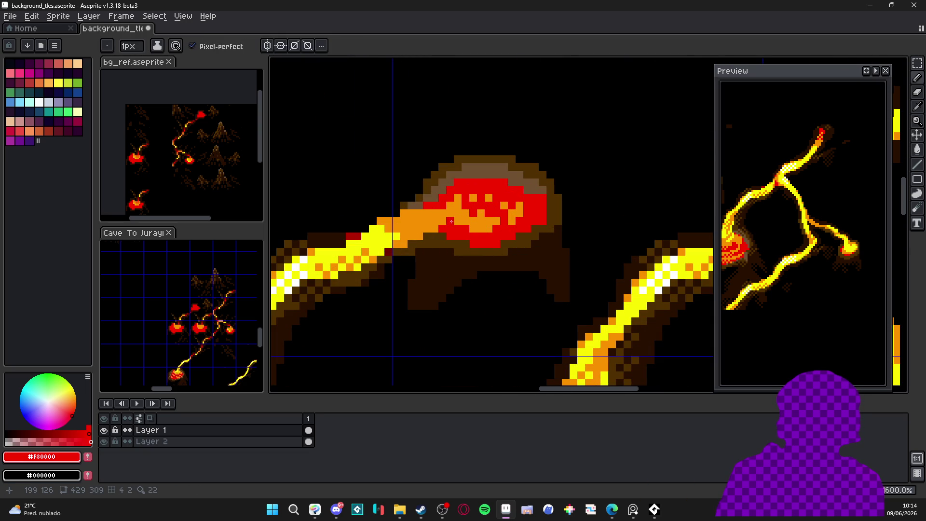
scroll(466, 221, "down", 4)
scroll(513, 240, "up", 3)
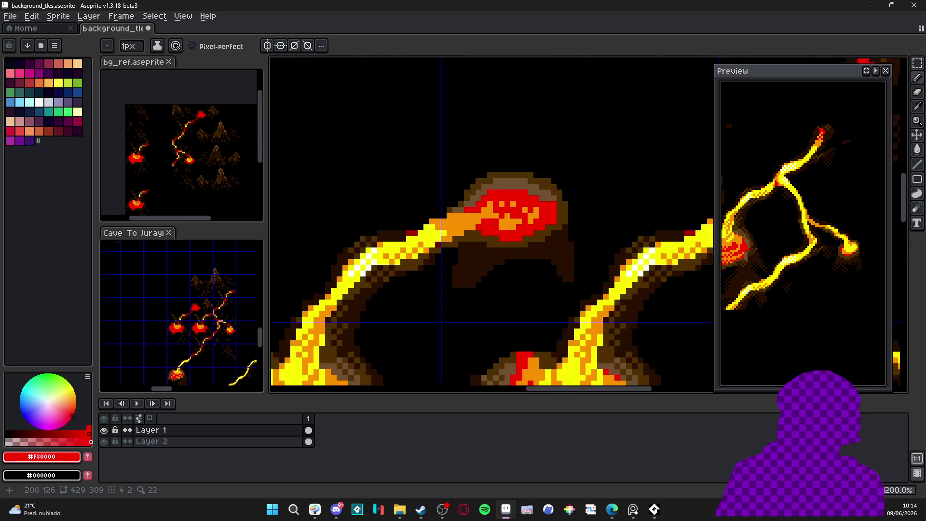
Step: Undo the last red stroke and brighten the stream-to-blob join with stream yellow
key("ctrl+z")
scroll(513, 240, "down", 3)
scroll(482, 232, "up", 4)
left_click(481, 231, "alt")
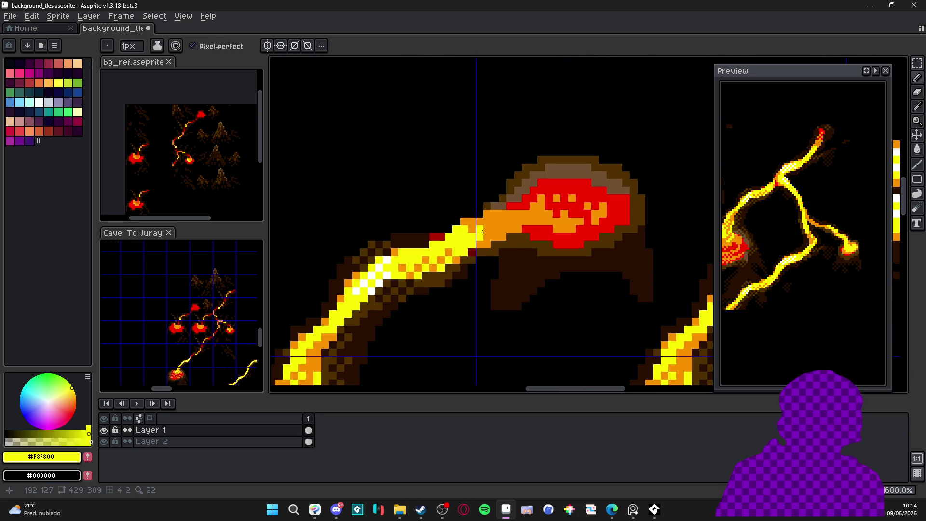
left_click_drag(495, 235, 502, 230)
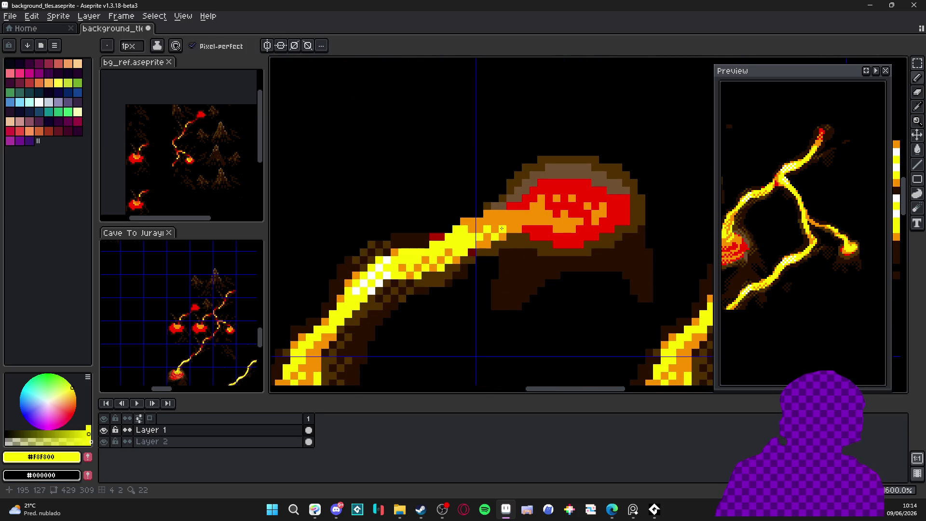
scroll(524, 241, "down", 3)
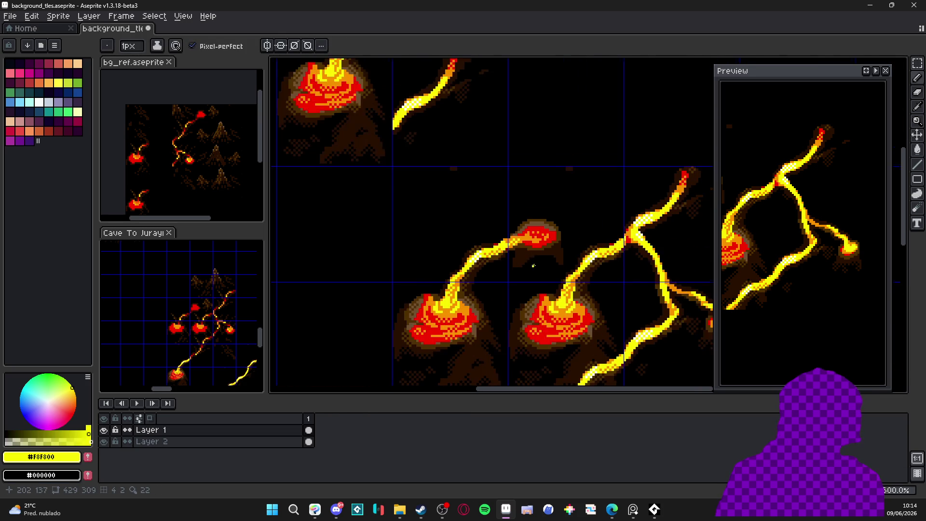
key("v")
key("b")
scroll(549, 270, "up", 3)
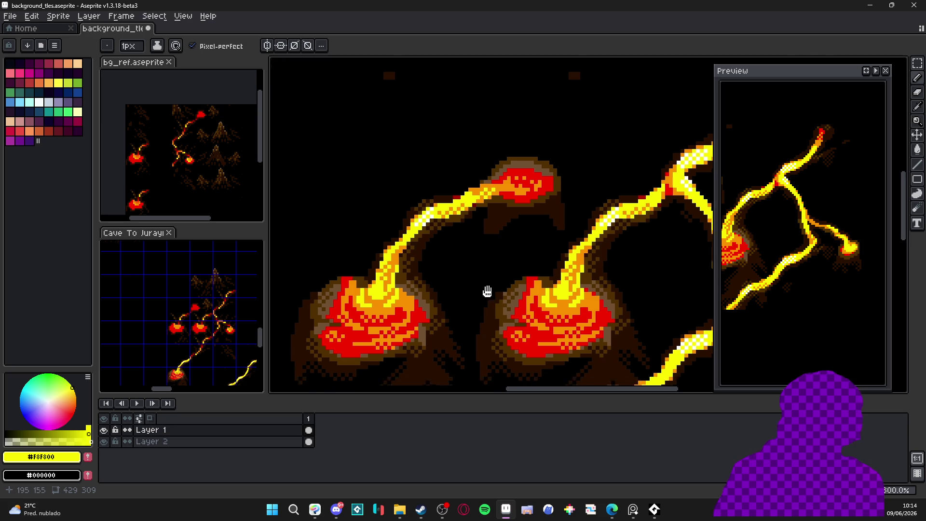
Step: Select a small patch of dark rock, transform it, and deselect
key("m")
scroll(456, 284, "up", 3)
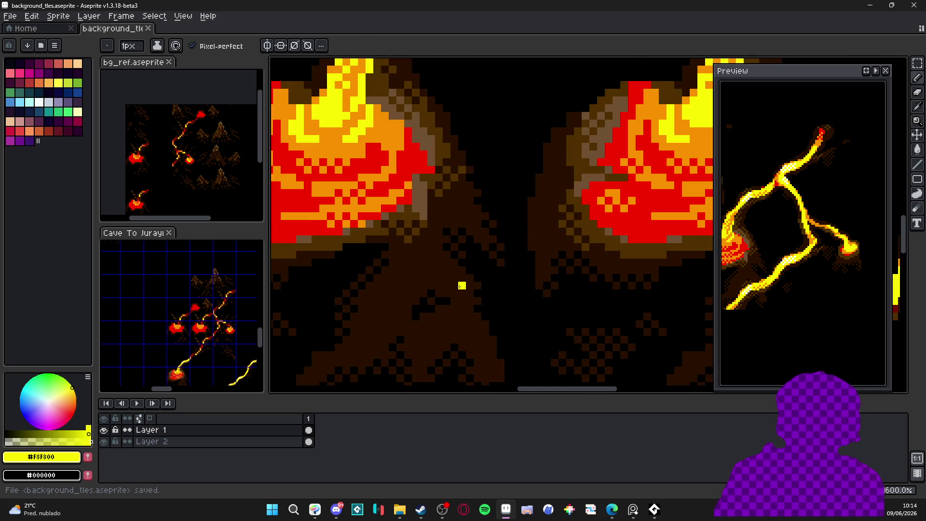
scroll(462, 262, "up", 1)
left_click_drag(437, 202, 471, 232)
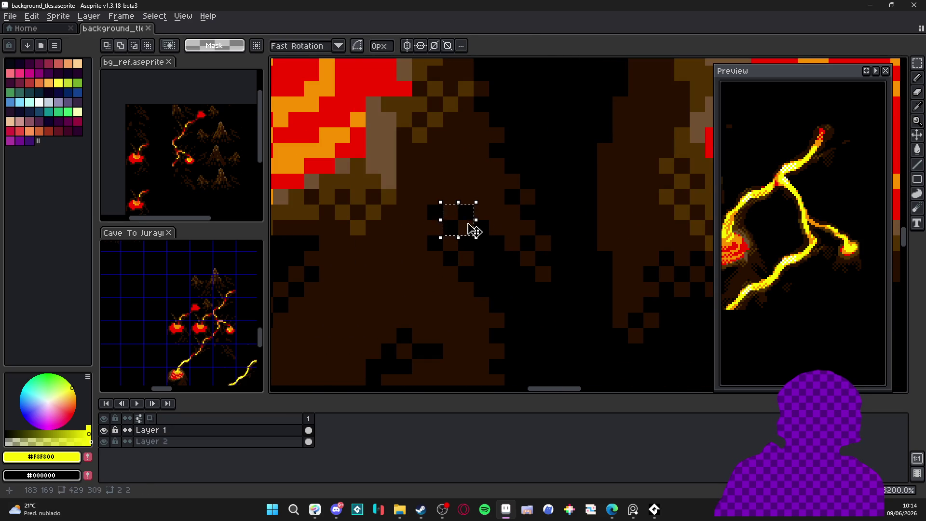
key("ctrl+v")
scroll(476, 228, "down", 2)
key("ctrl+d")
scroll(479, 216, "up", 3)
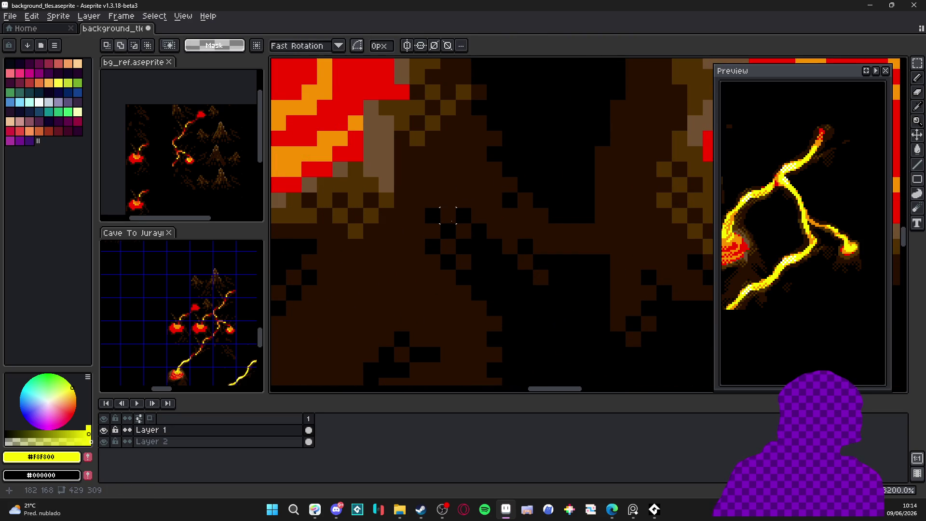
Step: Return to the pencil and bring the lava blob back into view for colour picking
key("b")
scroll(453, 222, "down", 3)
mouse_move(510, 87)
left_mouse_down()
mouse_move(510, 328)
mouse_move(470, 437)
left_mouse_up()
scroll(520, 348, "up", 3)
key("alt")
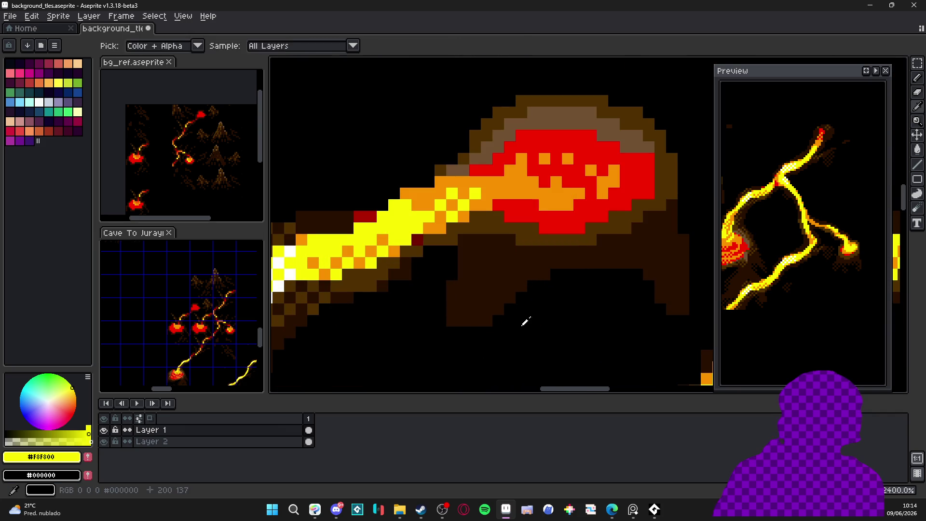
scroll(523, 312, "down", 4)
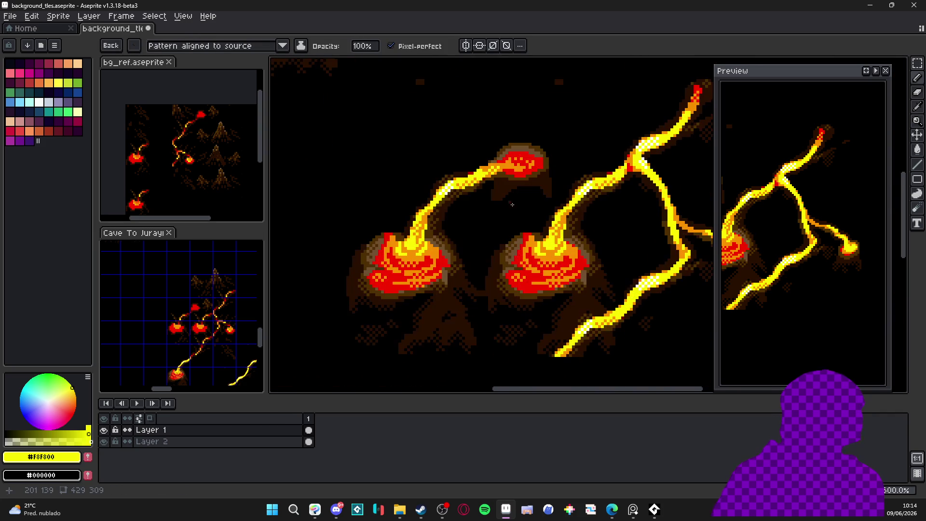
Step: Pick black, draw a small dither sample, and make it a custom brush with Ctrl+B
scroll(512, 204, "up", 5)
left_click(498, 180, "alt")
mouse_move(498, 180)
left_mouse_down()
mouse_move(520, 198)
mouse_move(511, 180)
mouse_move(503, 210)
mouse_move(488, 173)
mouse_move(520, 180)
left_mouse_up()
key("m")
key("ctrl+b")
Step: Paint the black checkerboard dither across the dark rock below the blob
scroll(502, 197, "down", 1)
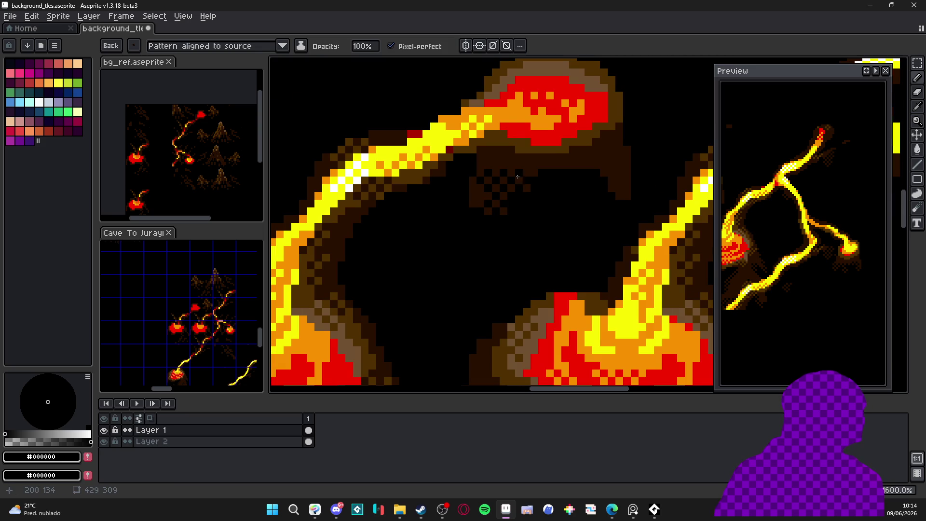
mouse_move(587, 165)
left_mouse_down()
mouse_move(598, 189)
mouse_move(583, 176)
mouse_move(612, 193)
mouse_move(605, 176)
mouse_move(535, 178)
mouse_move(554, 160)
mouse_move(526, 165)
left_mouse_up()
mouse_move(479, 217)
left_mouse_down()
mouse_move(465, 219)
mouse_move(470, 205)
mouse_move(453, 224)
mouse_move(634, 202)
mouse_move(623, 191)
left_mouse_up()
left_click_drag(549, 211, 583, 209)
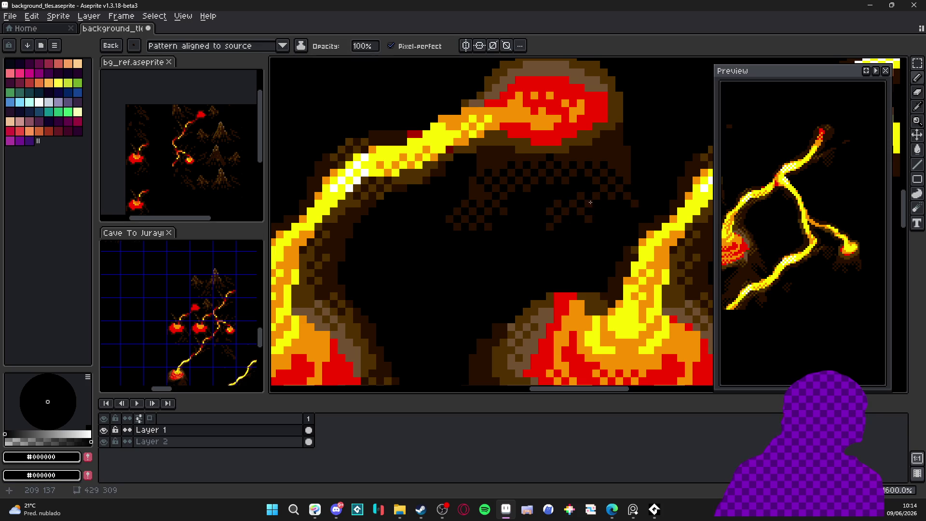
scroll(584, 218, "down", 4)
scroll(569, 207, "up", 5)
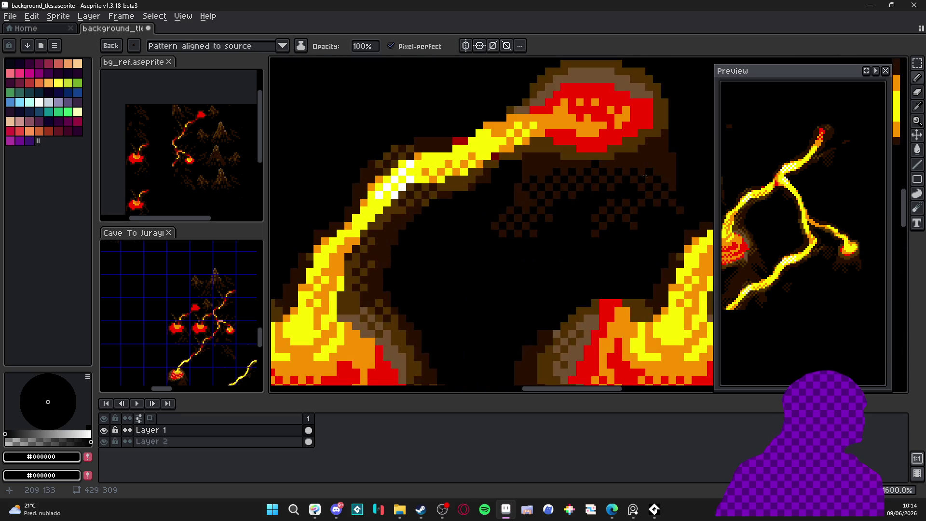
scroll(589, 233, "down", 5)
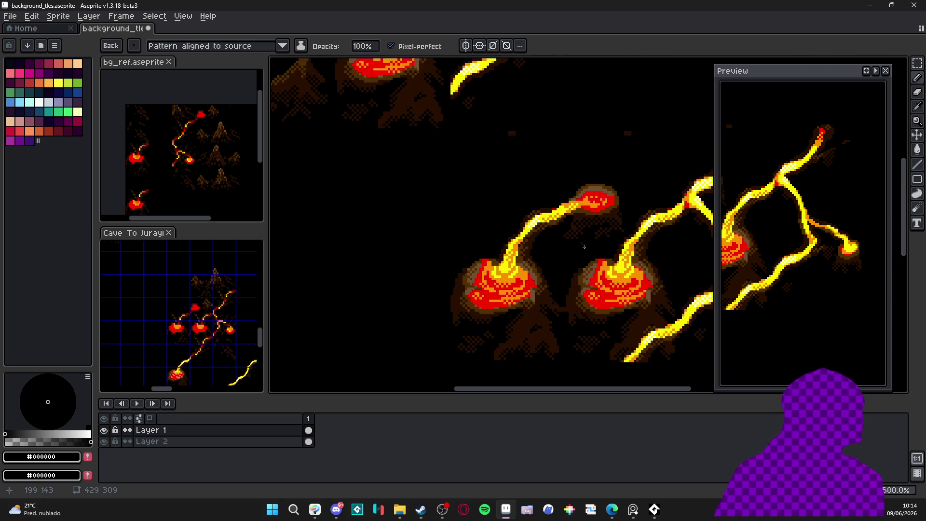
Step: Check the lava tiles in the Cave To Jurayn reference sprite, then return to the tileset
left_click_drag(522, 220, 518, 211)
scroll(504, 248, "down", 1)
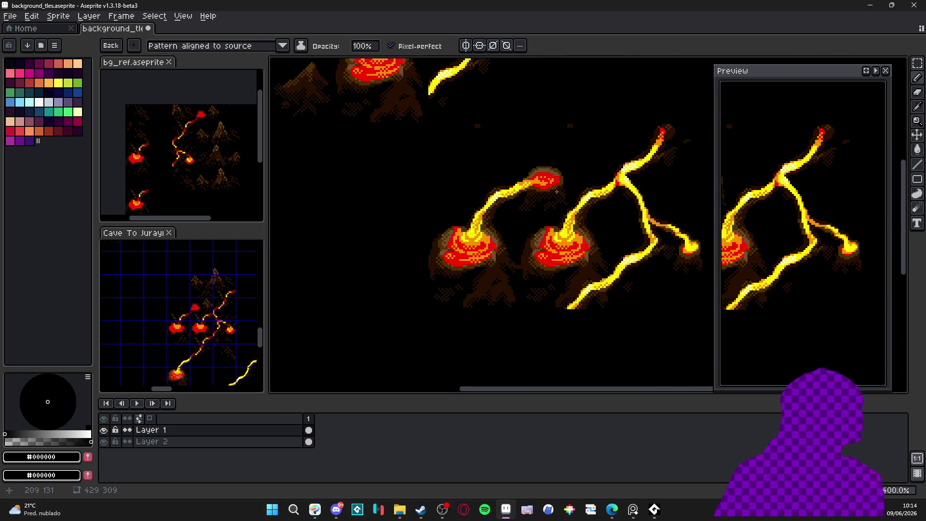
scroll(464, 174, "down", 1)
left_click_drag(464, 173, 470, 177)
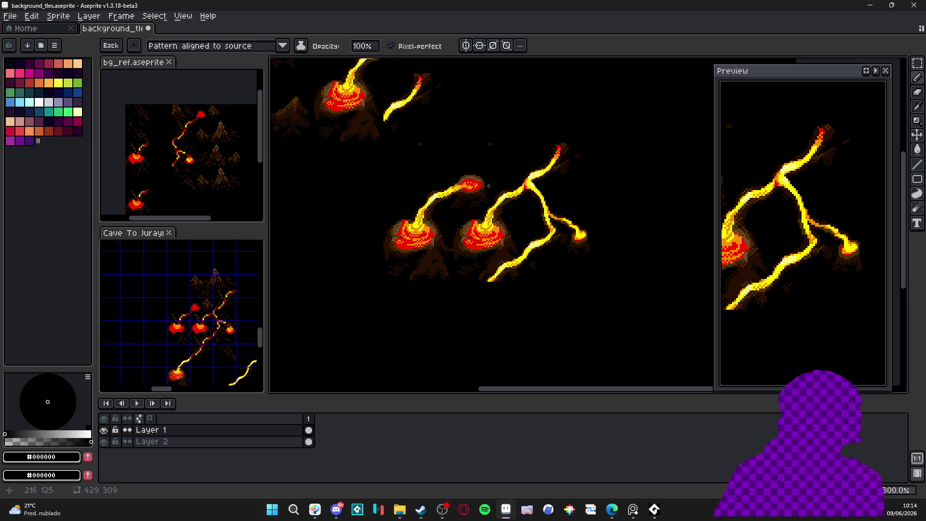
scroll(488, 185, "down", 1)
scroll(488, 185, "up", 1)
left_click_drag(504, 199, 529, 196)
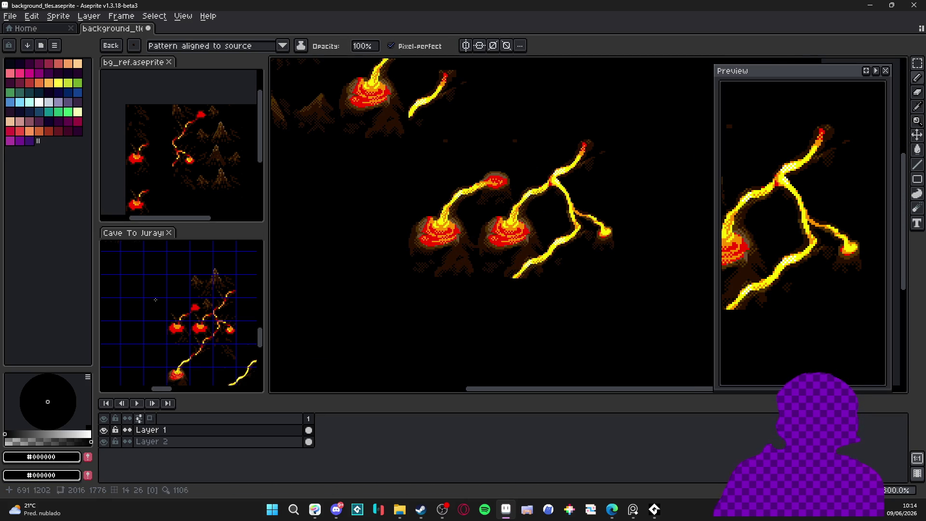
left_click(150, 297)
left_click_drag(185, 326, 174, 287)
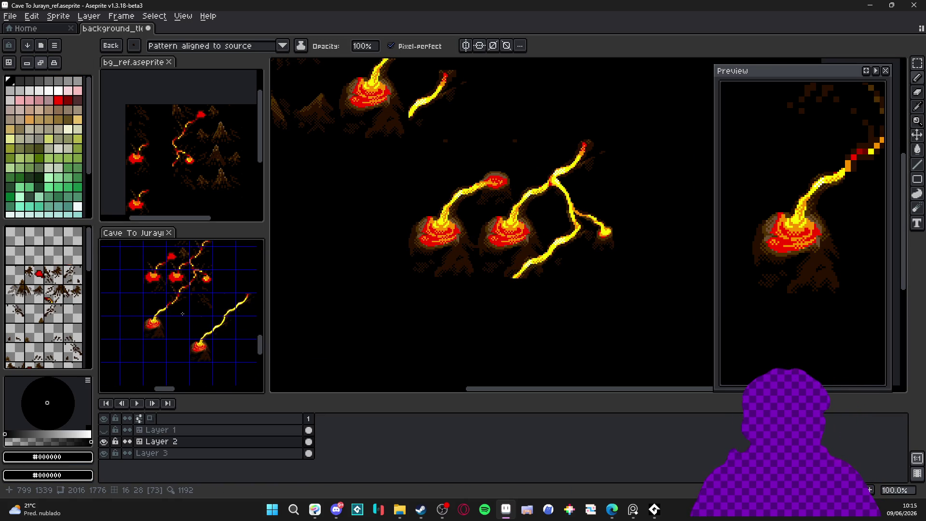
left_click(485, 260)
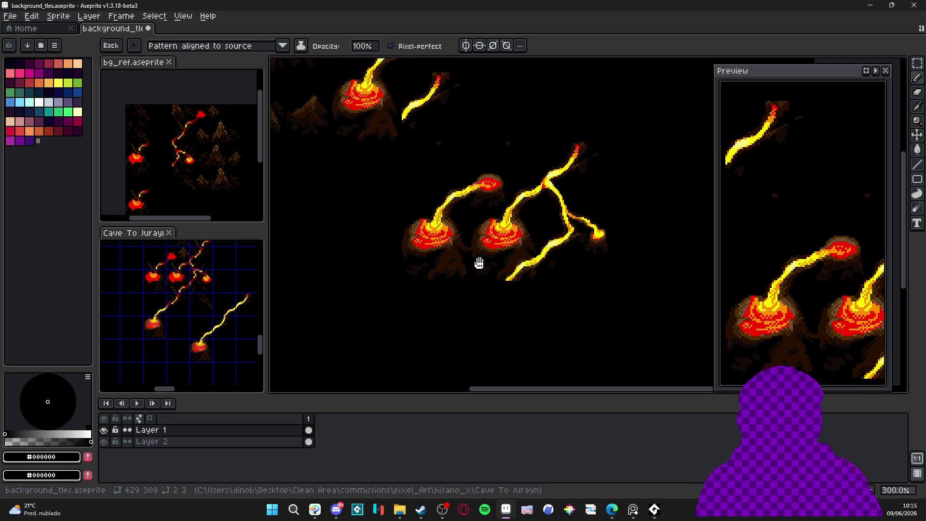
Step: Show the tile grid and place a copy of the upper stream tile one cell down
scroll(444, 243, "up", 1)
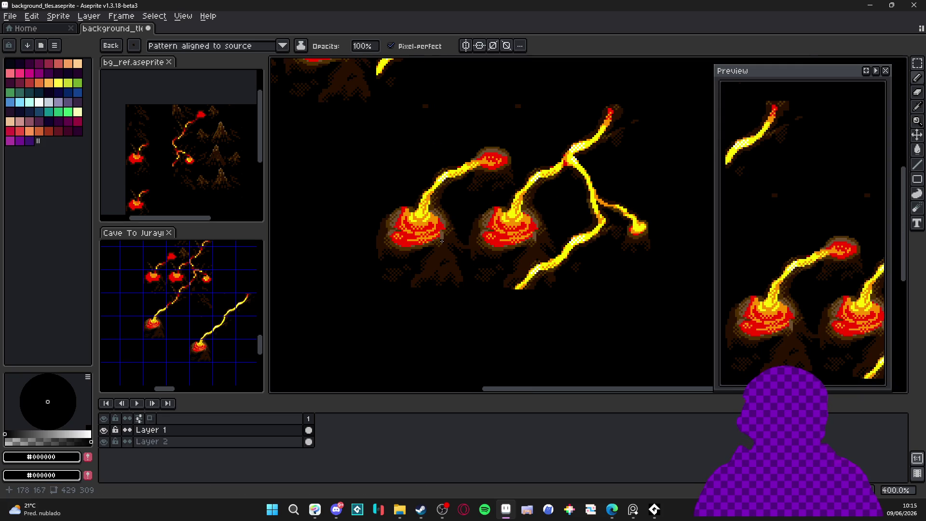
scroll(442, 241, "down", 2)
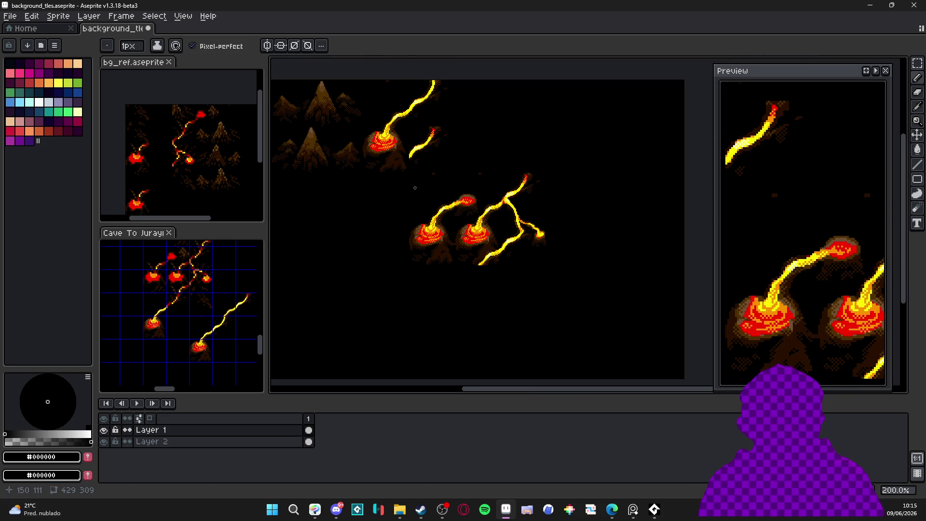
left_click_drag(439, 212, 415, 208)
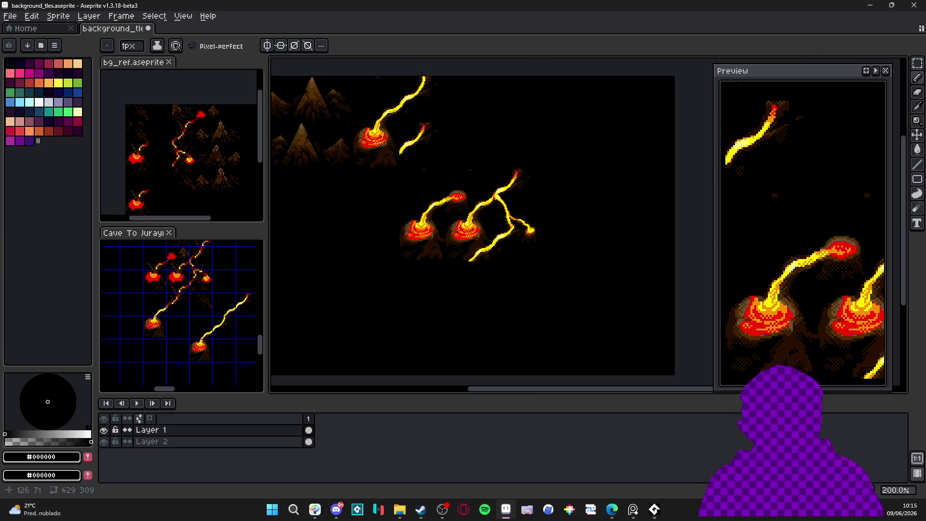
key("v")
key("ctrl+apostrophe")
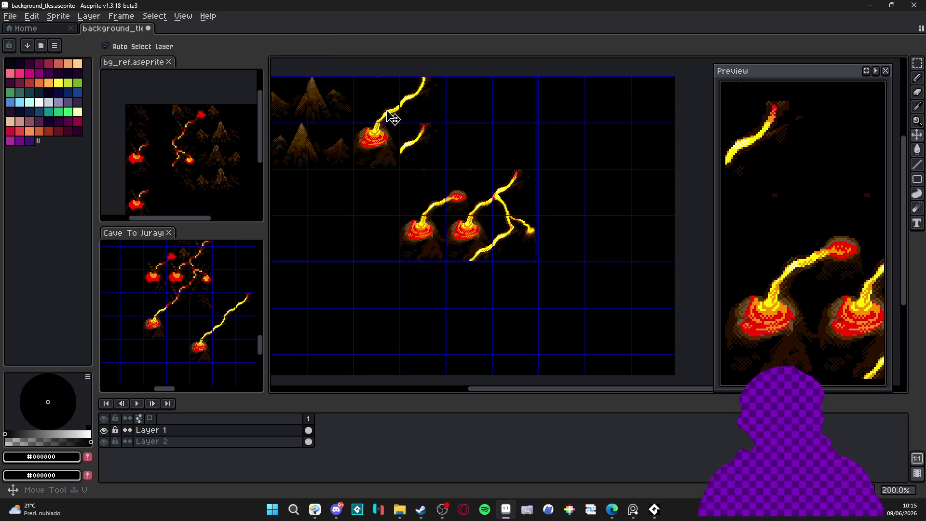
left_click(421, 100)
key("ctrl+c")
key("ctrl+v")
key("shift+Down")
key("shift+Down")
key("shift+Right")
key("shift+Right")
key("shift+Down")
key("shift+Down")
key("shift+Left")
key("Return")
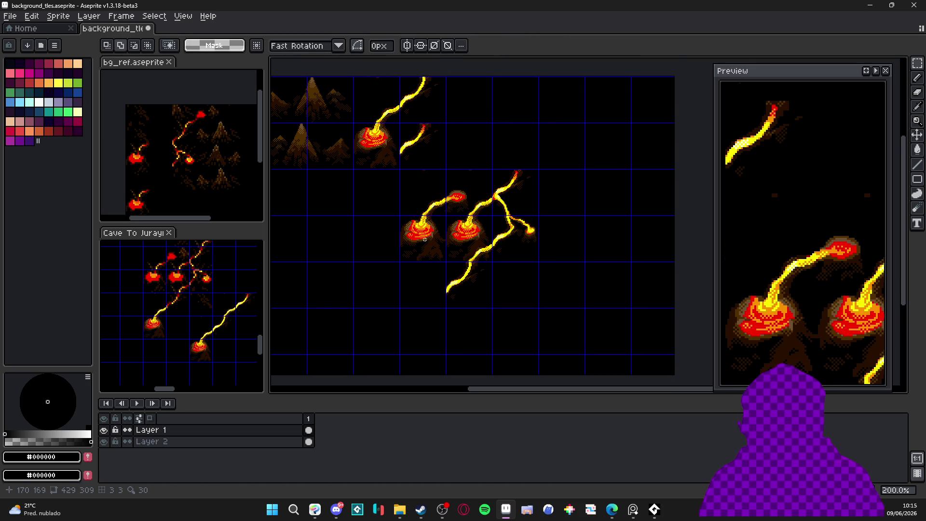
Step: Copy the stream-end tile and place the copy one grid cell lower
scroll(424, 240, "down", 2)
left_click(437, 176)
key("ctrl+c")
key("ctrl+v")
key("shift+Down")
key("shift+Down")
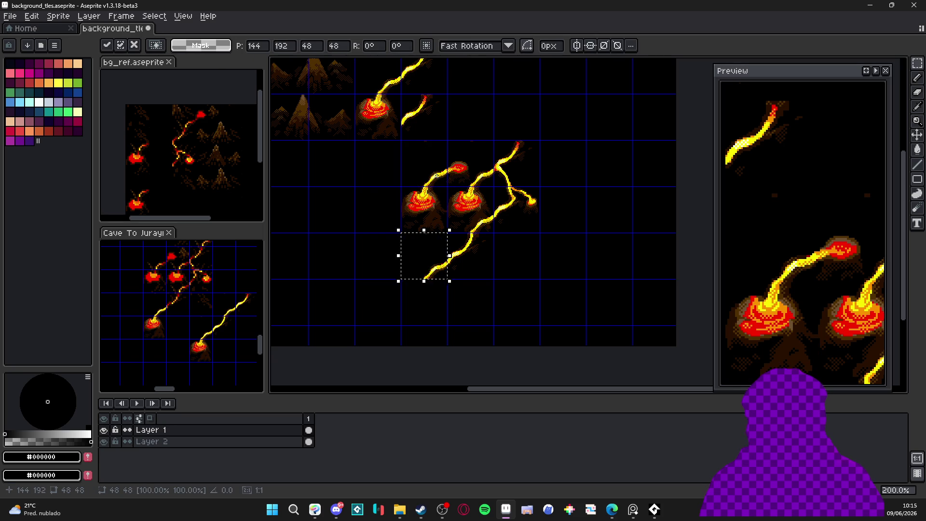
key("Return")
Step: Copy the splash blob tile below the extended stream, then glance at the reference sprite
left_click(434, 205)
key("ctrl+c")
key("ctrl+v")
key("shift+Down")
key("shift+Down")
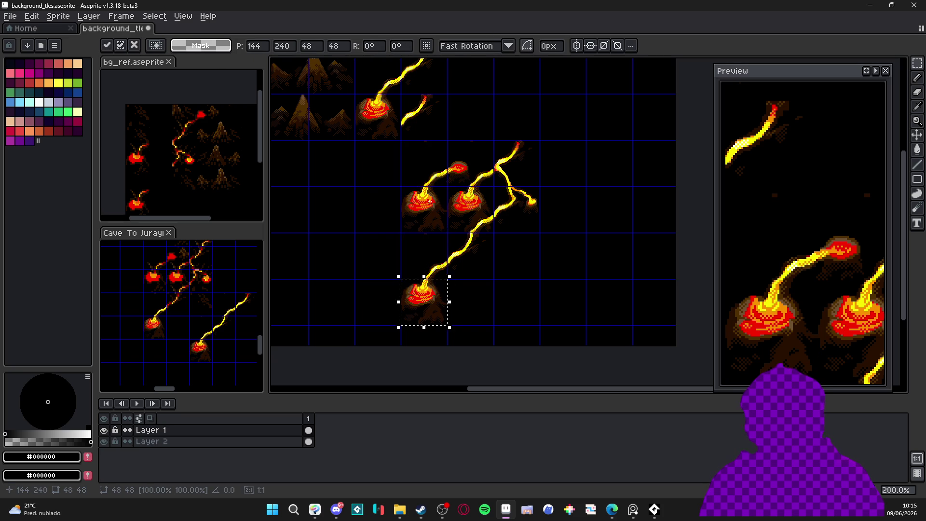
key("Return")
left_click(202, 288)
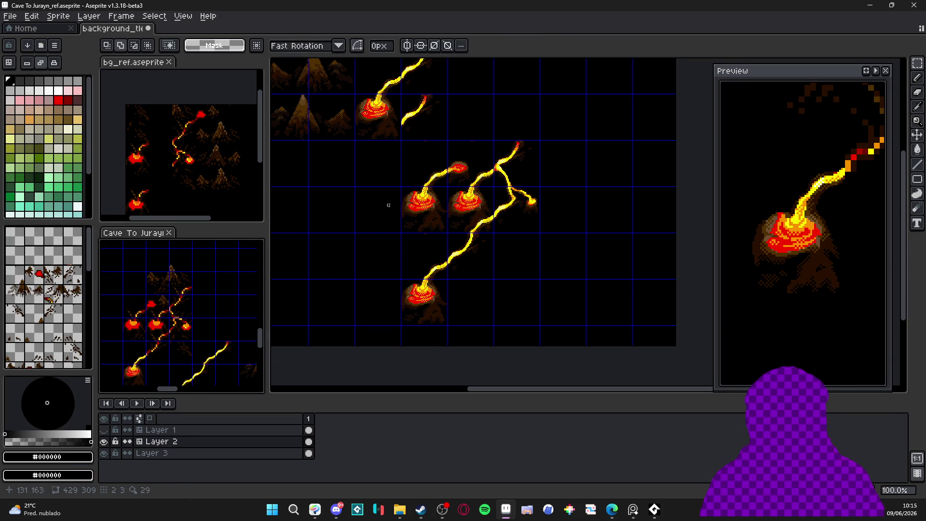
left_click(532, 161)
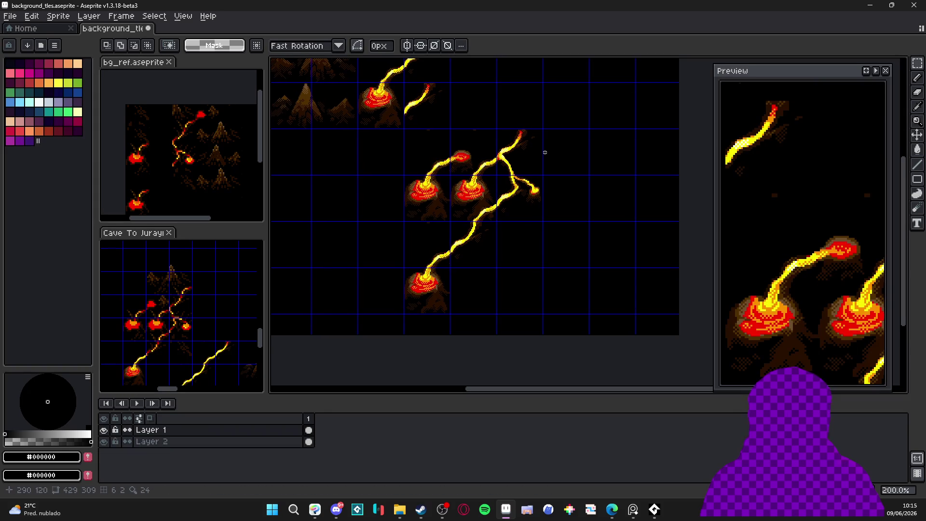
Step: Undo the latest tile placement and save background_tles.aseprite with Ctrl+S
key("ctrl+z")
key("ctrl+z")
key("ctrl+z")
key("ctrl+z")
scroll(527, 206, "up", 2)
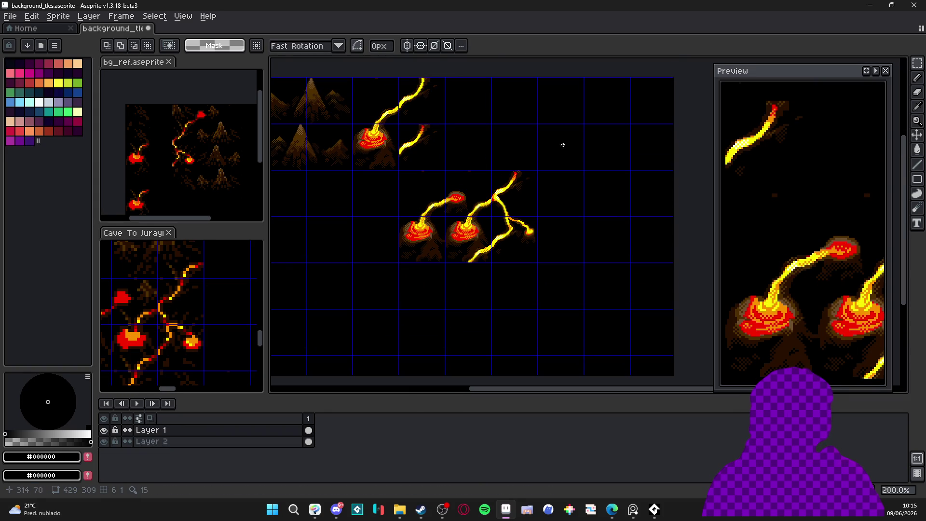
scroll(524, 171, "down", 1)
scroll(523, 212, "up", 1)
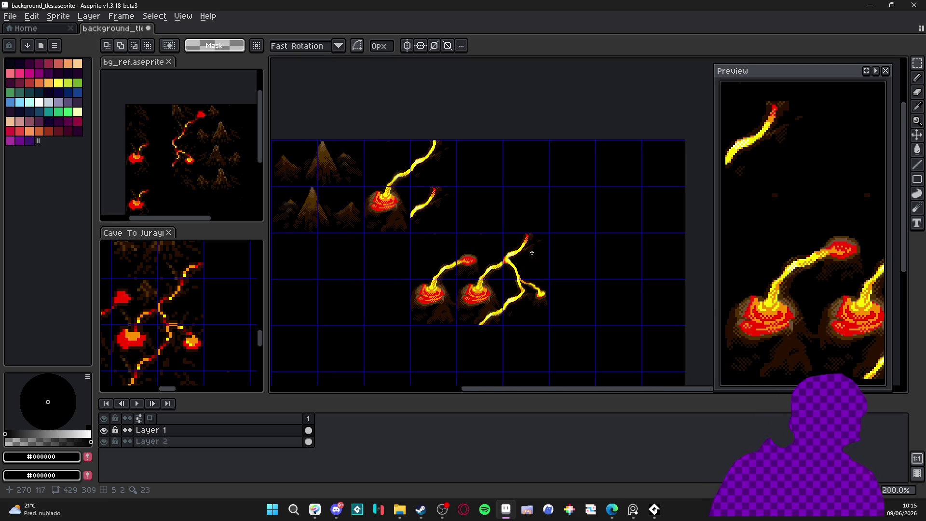
scroll(510, 254, "up", 1)
scroll(486, 232, "down", 1)
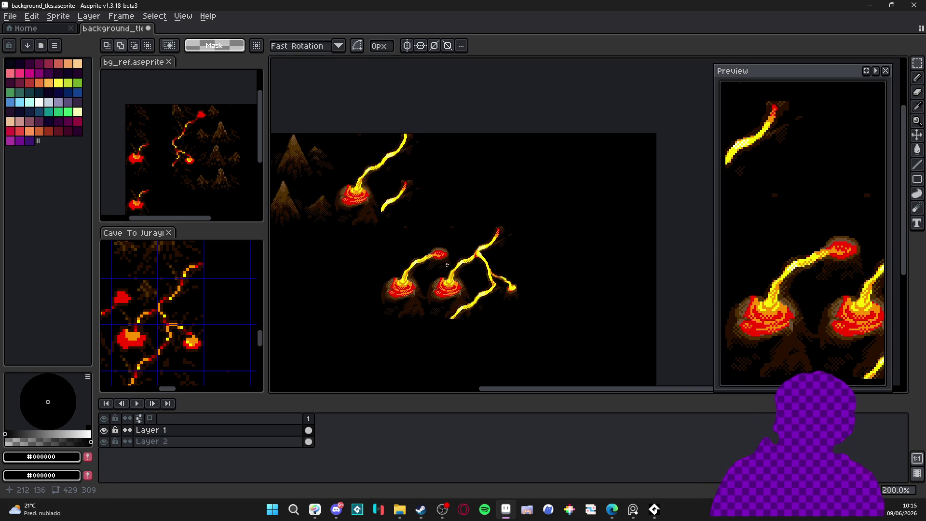
scroll(452, 263, "up", 1)
scroll(509, 218, "down", 1)
key("ctrl+s")
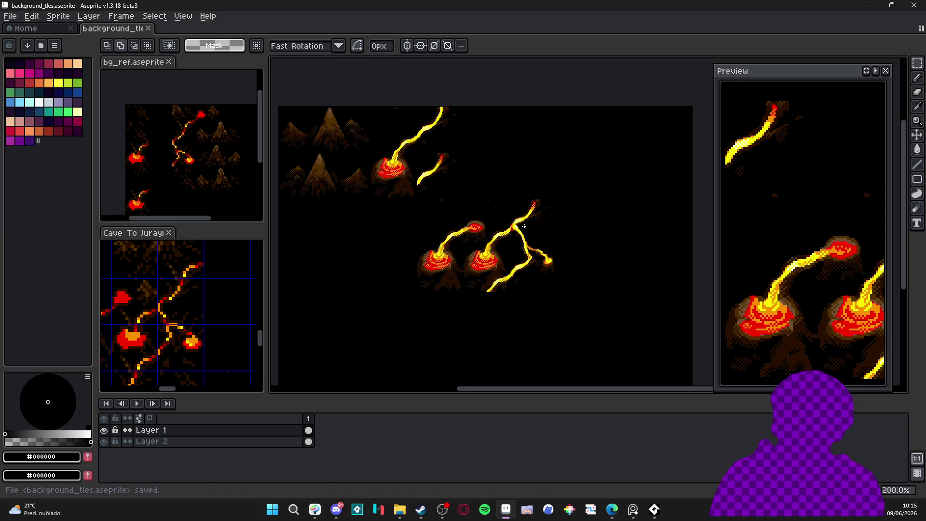
Step: Box the two-volcano lava block with the Rectangular Marquee
scroll(524, 225, "down", 1)
scroll(483, 202, "up", 1)
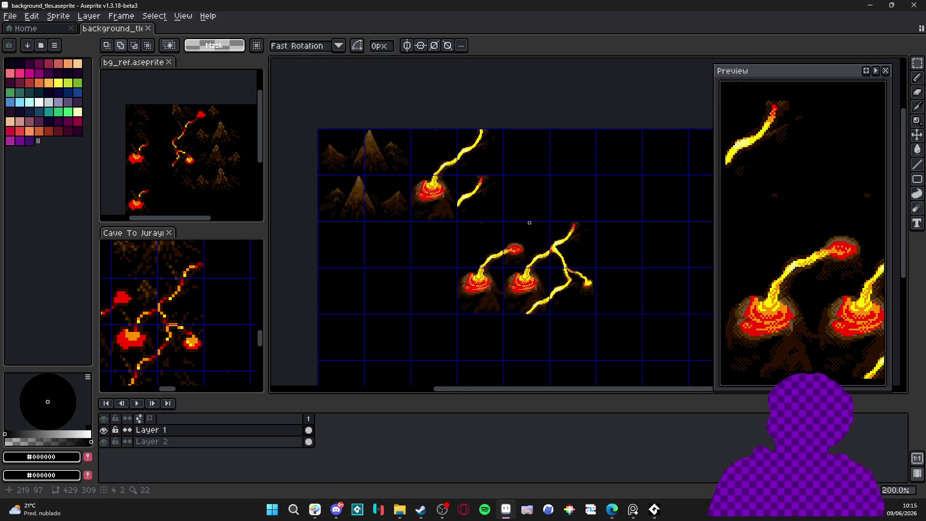
scroll(241, 290, "down", 1)
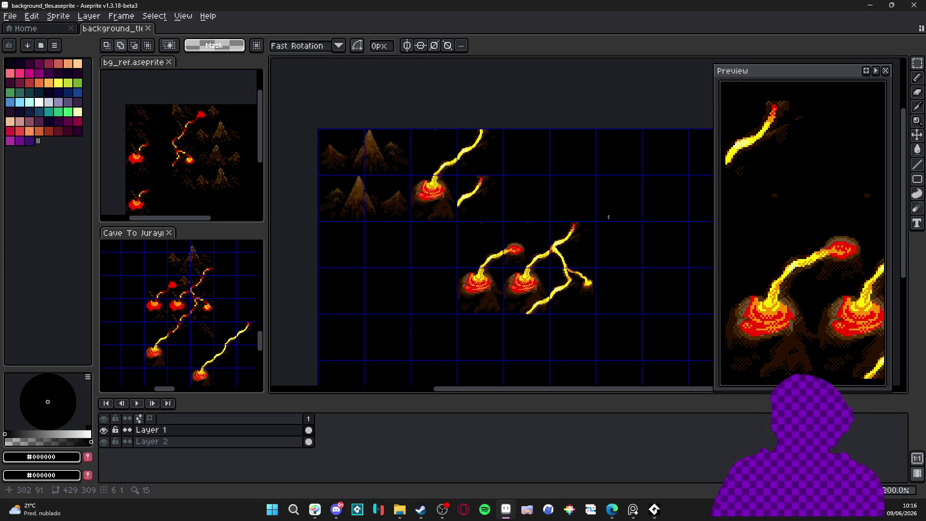
scroll(514, 221, "up", 2)
key("v")
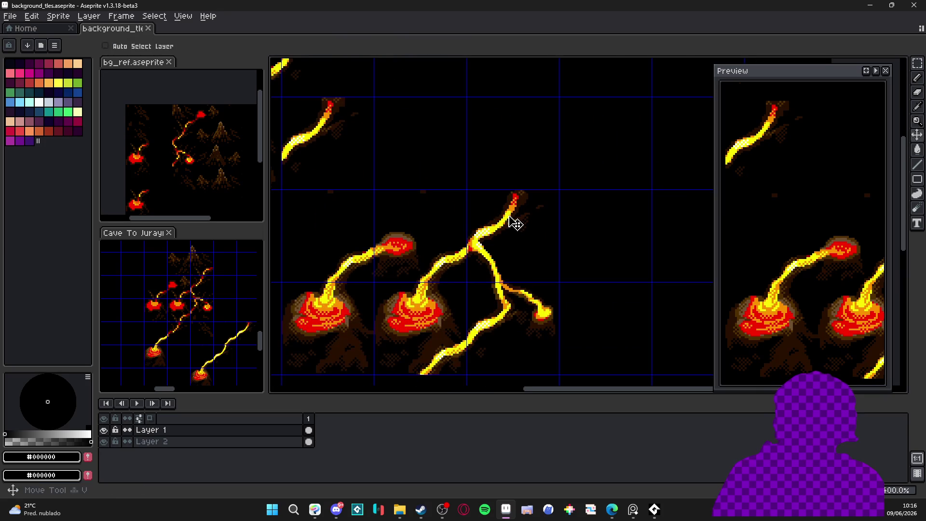
scroll(513, 221, "down", 2)
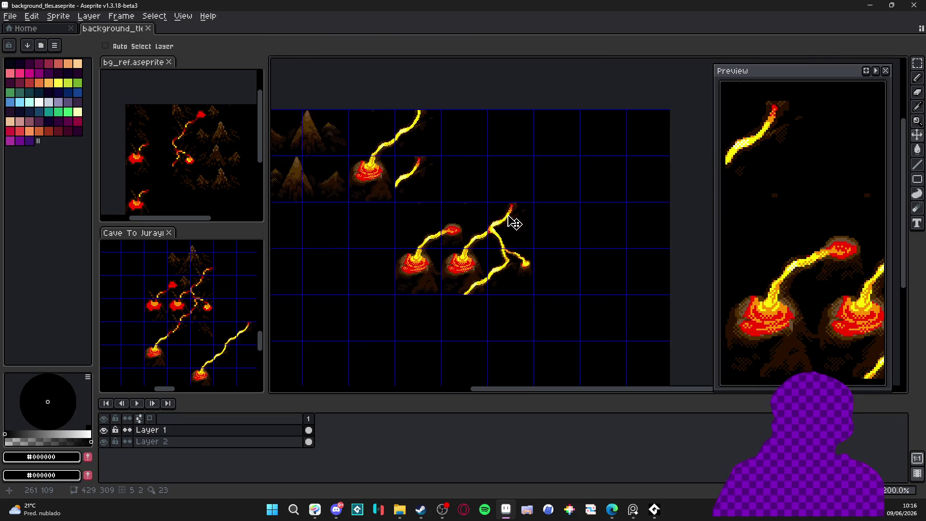
key("m")
left_click_drag(511, 220, 414, 279)
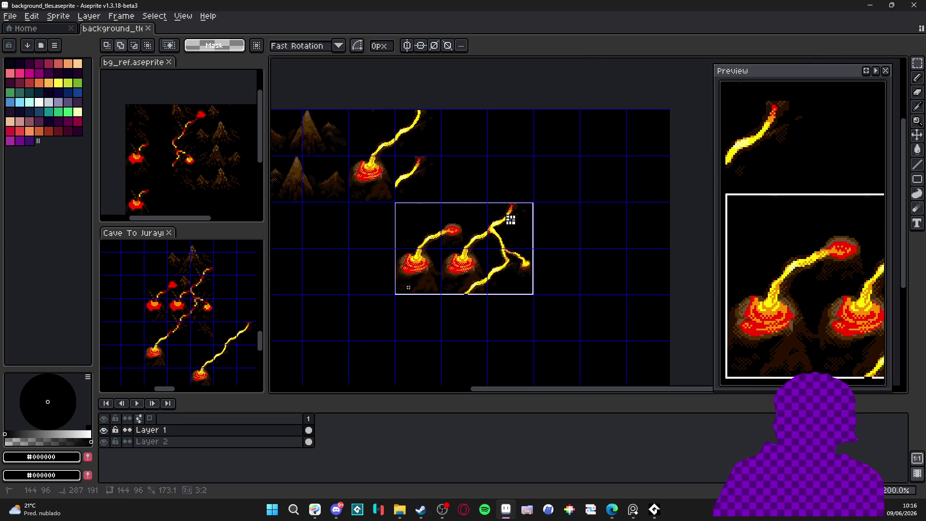
scroll(429, 215, "up", 2)
key("b")
Step: Reselect the lava block with Ctrl+Shift+D after switching tools
scroll(414, 191, "up", 2)
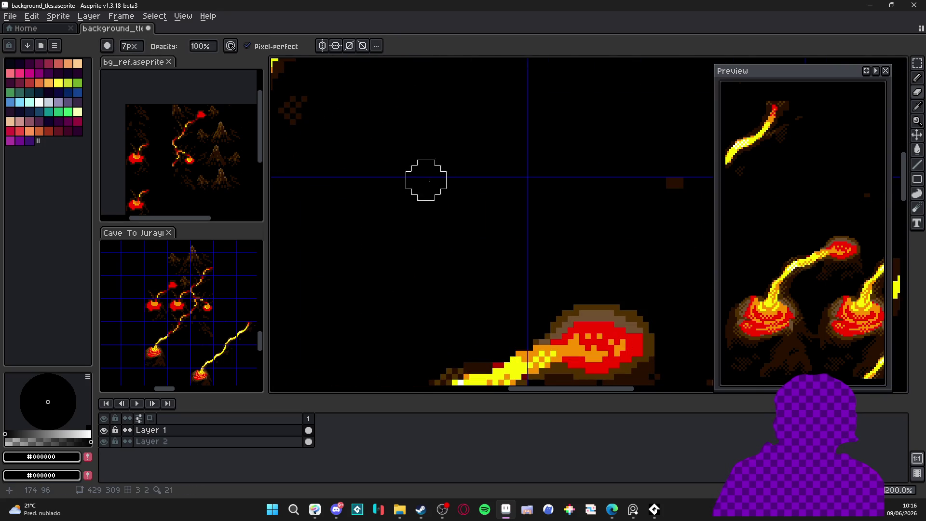
scroll(415, 241, "right", 2)
scroll(526, 227, "down", 2)
scroll(507, 264, "down", 3)
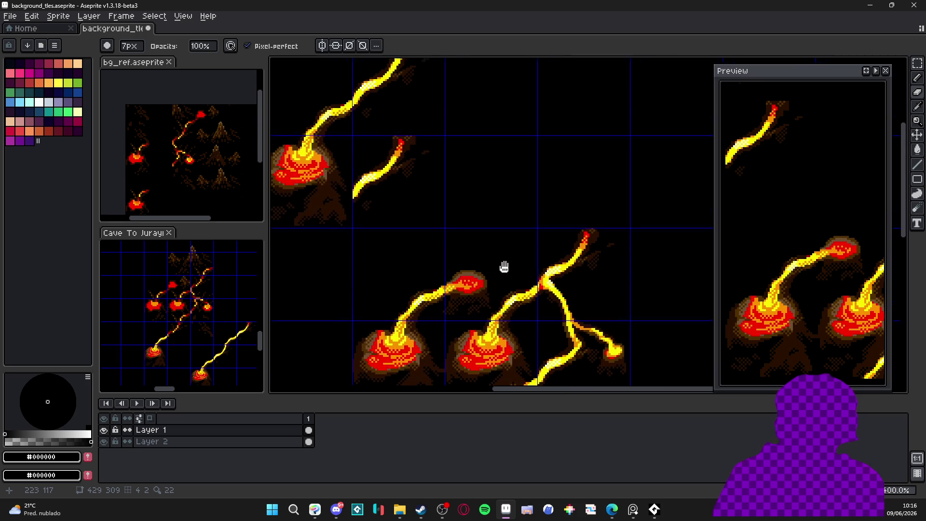
key("v")
key("m")
key("ctrl+shift+d")
scroll(550, 296, "down", 2)
scroll(555, 250, "down", 1)
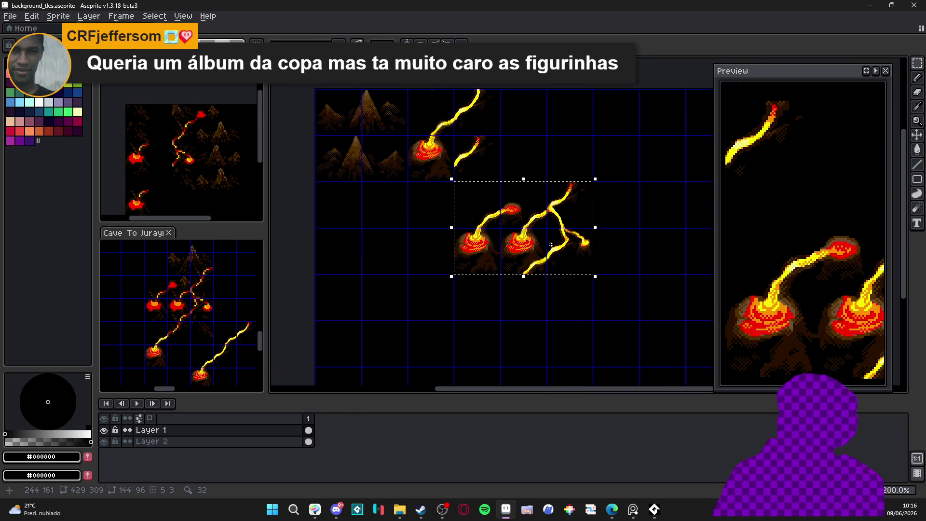
Step: Nudge the lava block down one grid cell and release it
key("shift+Down")
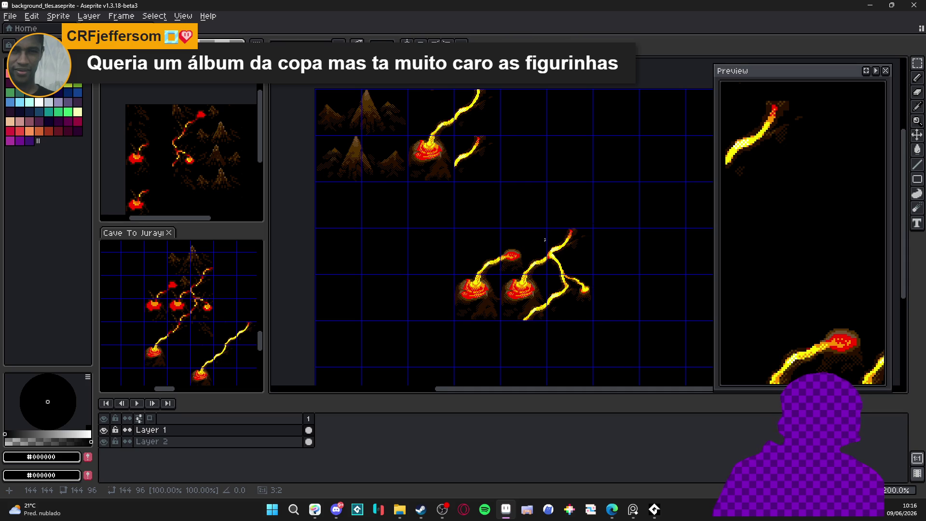
key("ctrl+d")
scroll(518, 223, "right", 1)
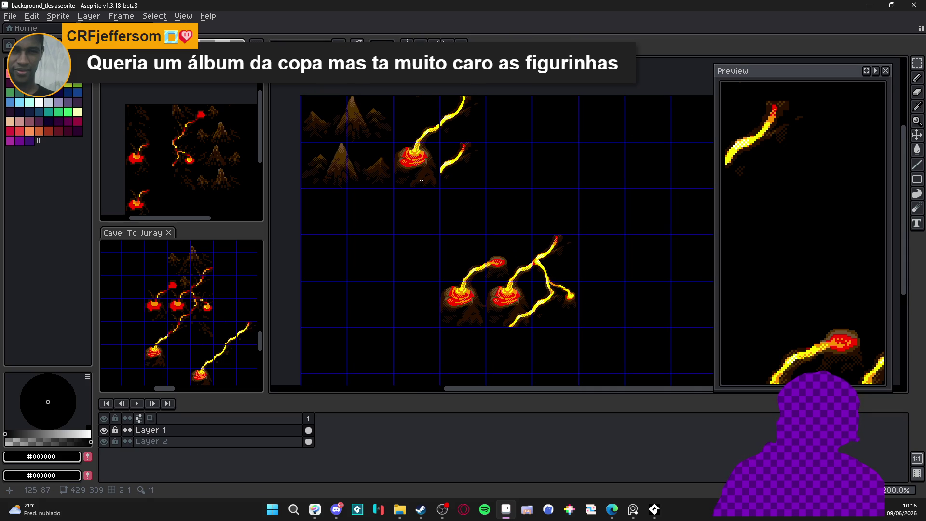
left_click_drag(421, 180, 465, 145)
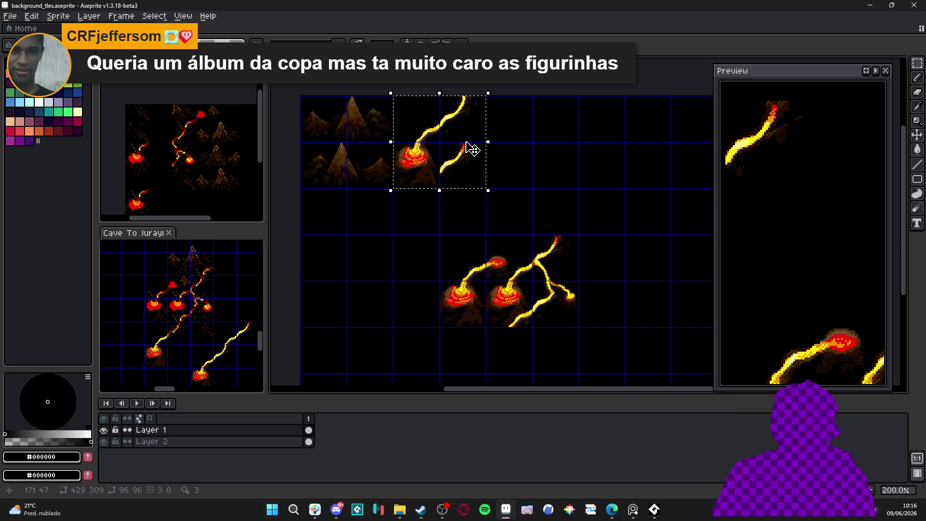
left_click(445, 216)
Step: Select the two-volcano block and place a copy of it to the side
mouse_move(459, 263)
left_mouse_down()
mouse_move(384, 250)
mouse_move(443, 289)
mouse_move(470, 291)
left_mouse_up()
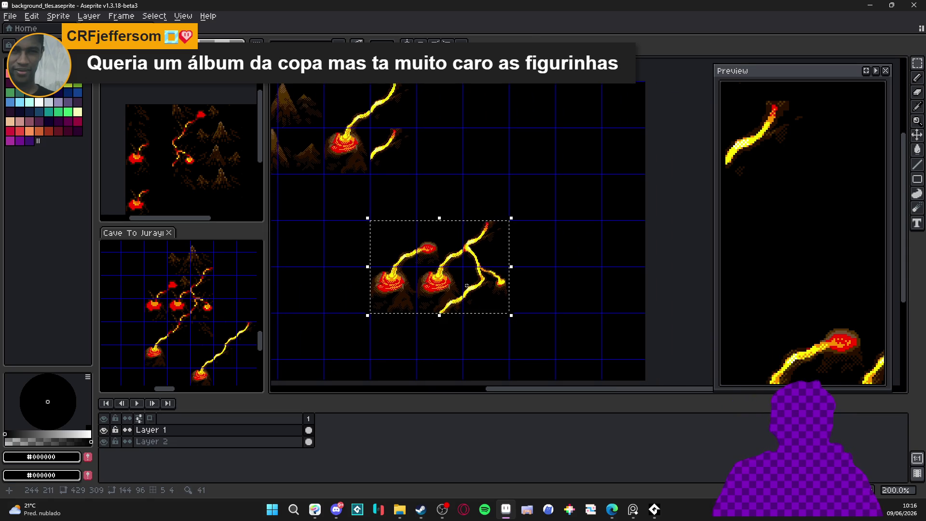
key("Left")
key("Left")
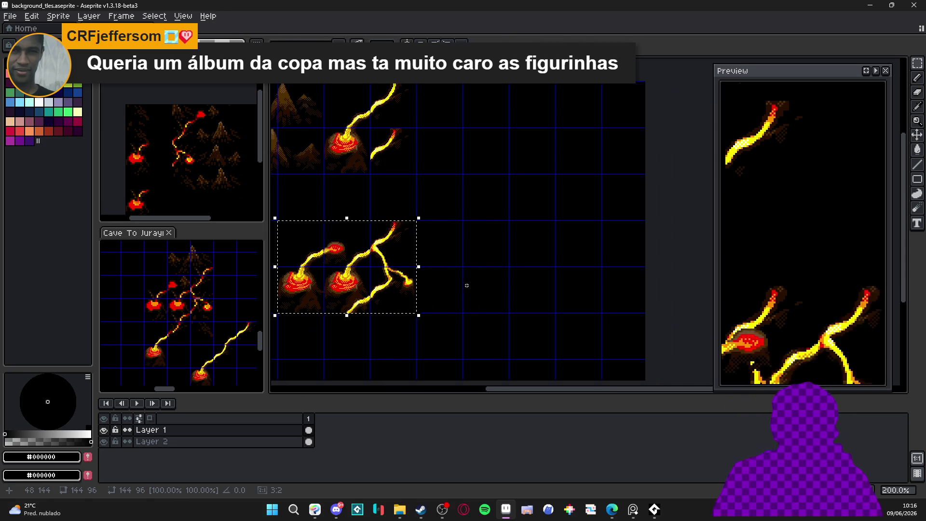
key("Right")
key("Right")
key("Right")
left_click(407, 156)
Step: Select the forked lava stream tile and bring the upper stream into view
scroll(394, 96, "up", 1)
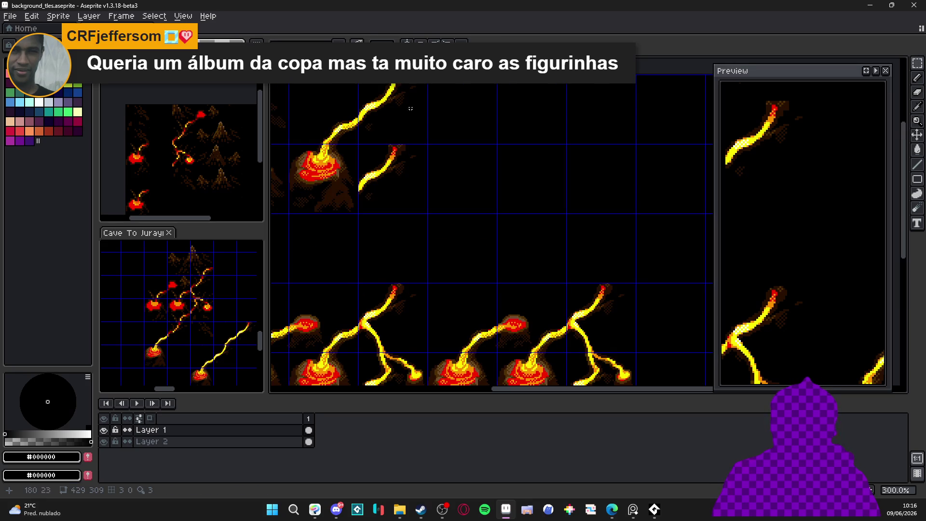
scroll(584, 287, "up", 1)
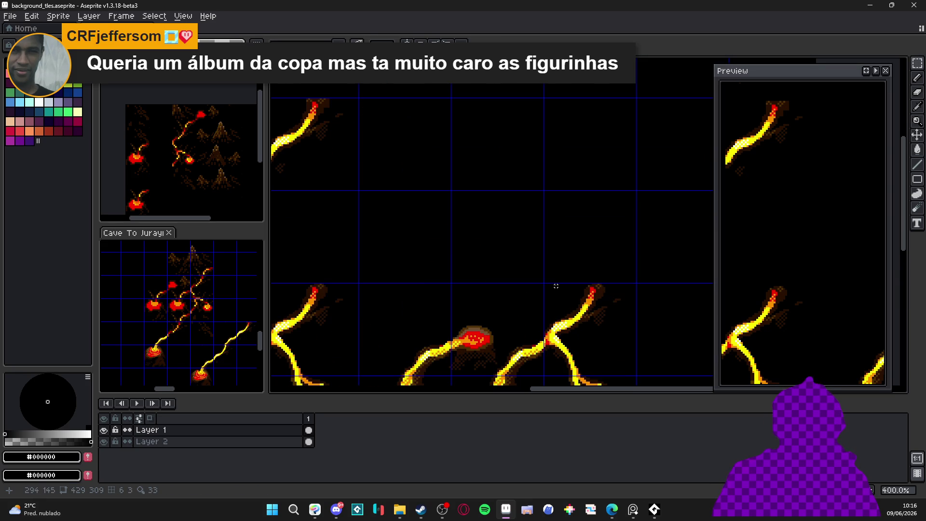
mouse_move(556, 284)
left_mouse_down()
mouse_move(630, 333)
mouse_move(632, 322)
left_mouse_up()
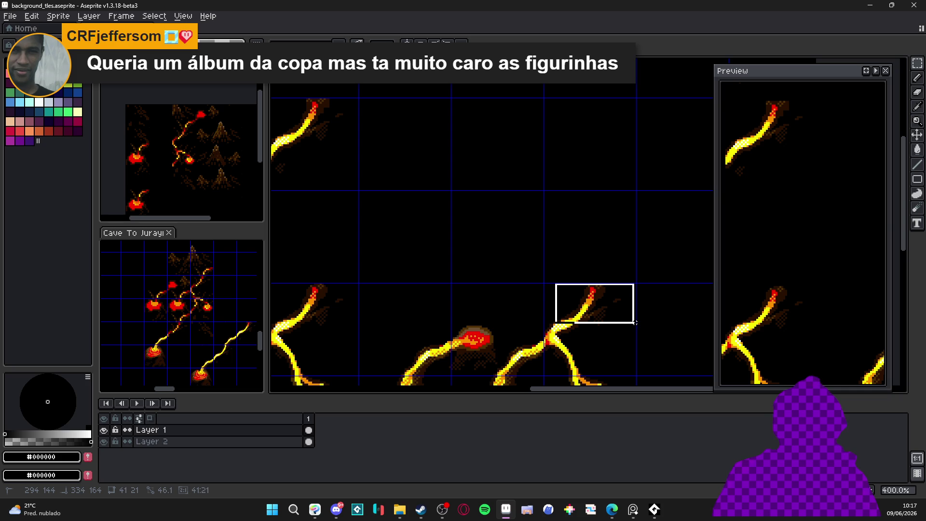
scroll(579, 299, "down", 1)
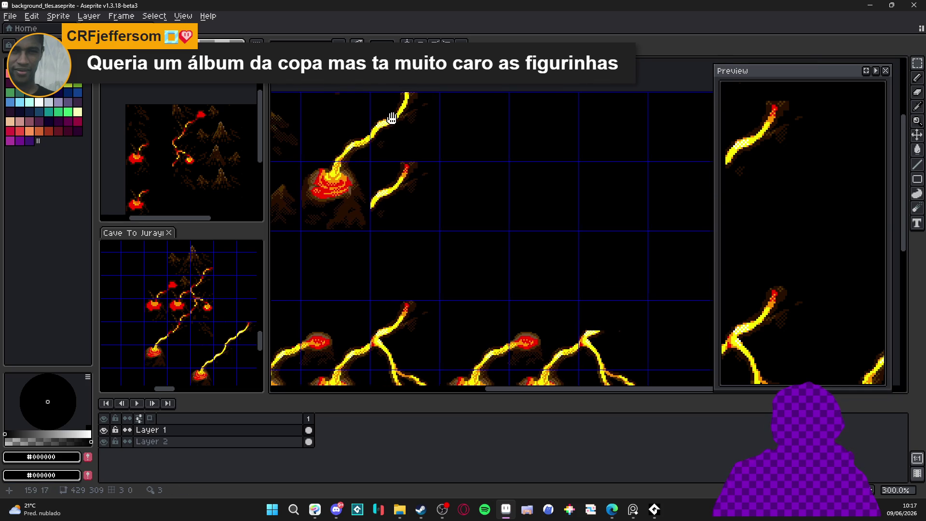
left_click_drag(390, 117, 420, 136)
scroll(421, 135, "up", 4)
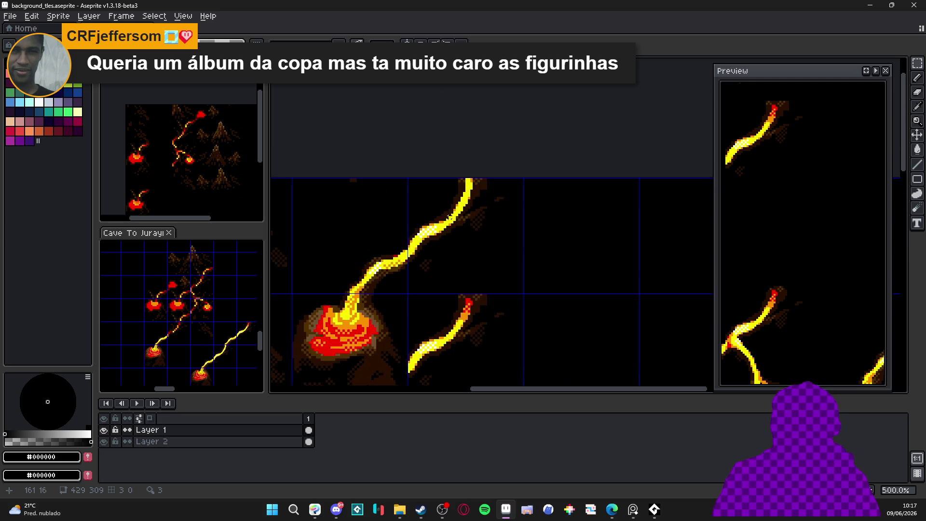
Step: Marquee-select the tip, right edge and lower-left area of the upper lava stream
mouse_move(428, 153)
left_mouse_down()
mouse_move(486, 220)
mouse_move(485, 210)
left_mouse_up()
scroll(485, 210, "up", 5)
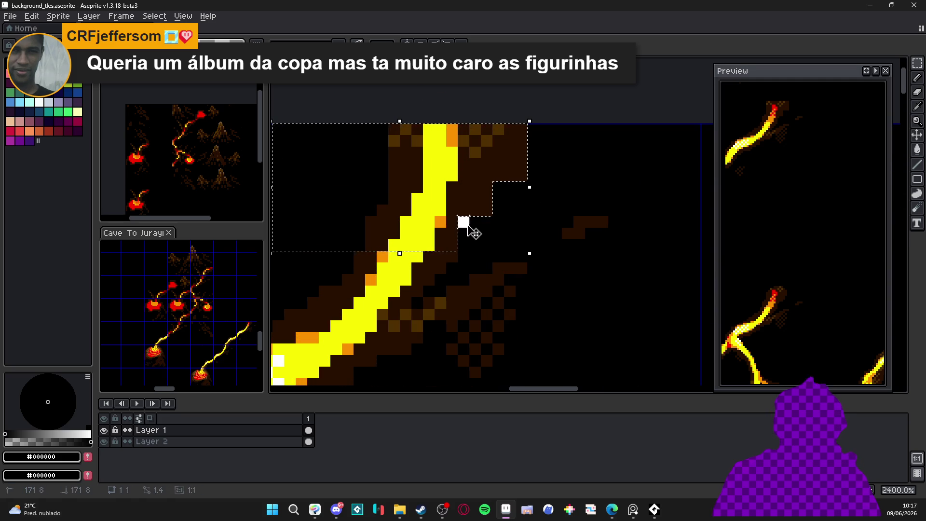
mouse_move(463, 219)
left_mouse_down()
mouse_move(343, 146)
mouse_move(431, 51)
left_mouse_up()
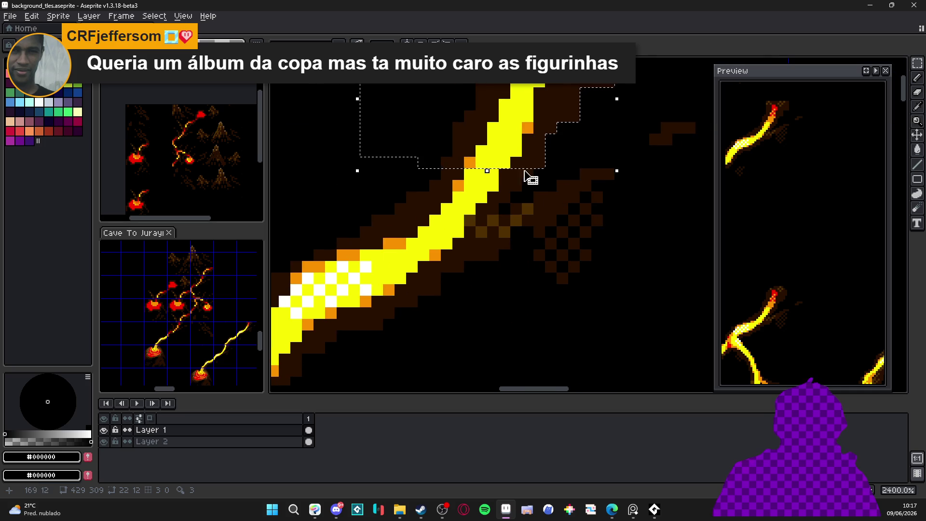
mouse_move(527, 186)
left_mouse_down()
mouse_move(520, 178)
mouse_move(504, 197)
mouse_move(338, 89)
left_mouse_up()
left_click_drag(492, 207, 353, 255)
scroll(482, 217, "left", 5)
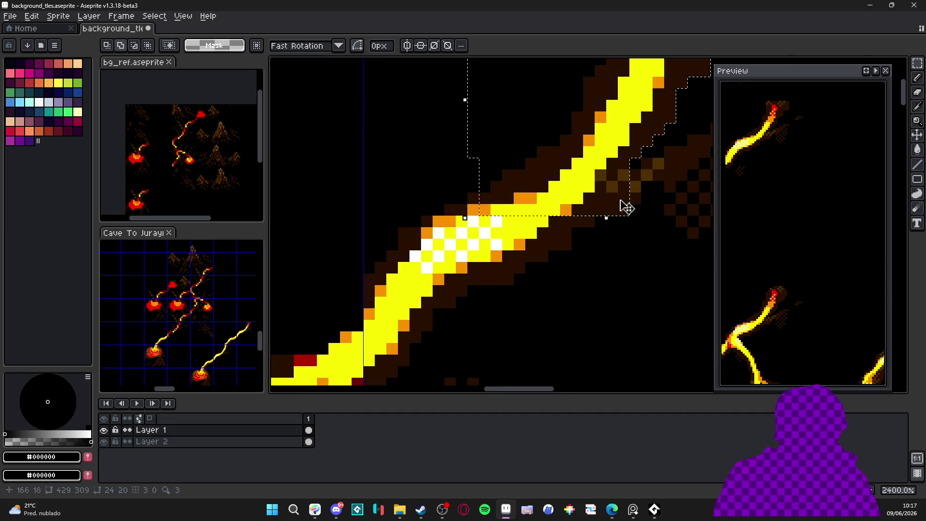
Step: Add the rest of the stroke, down to its stepped edge, to the selection
left_click_drag(588, 222, 374, 77)
left_click_drag(571, 250, 363, 123)
left_click_drag(542, 256, 400, 152)
left_click_drag(507, 267, 373, 140)
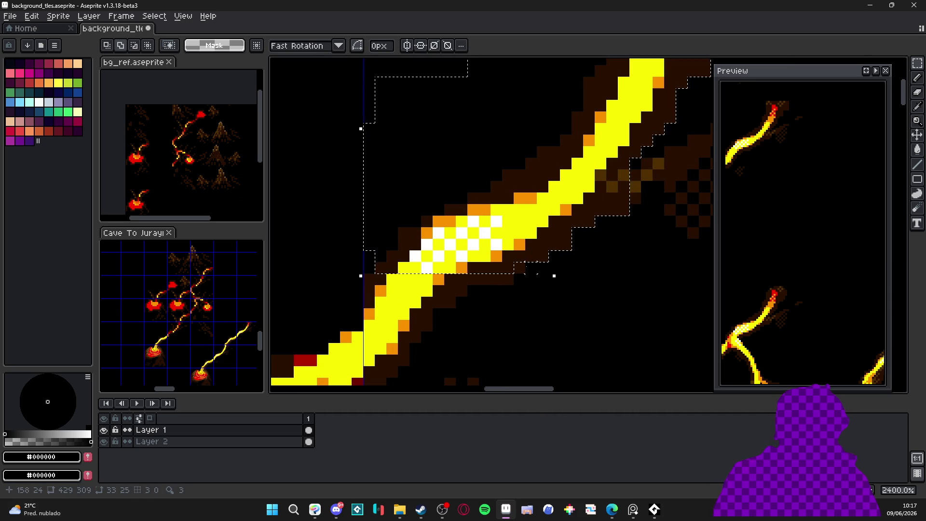
left_click_drag(508, 282, 359, 160)
left_click_drag(410, 366, 368, 218)
mouse_move(412, 337)
left_mouse_down()
mouse_move(423, 285)
mouse_move(434, 328)
mouse_move(444, 320)
mouse_move(433, 287)
mouse_move(462, 290)
left_mouse_up()
Step: Shift the lava streak left and down, drop it, then select the lone streak in the empty tile
scroll(564, 259, "up", 1)
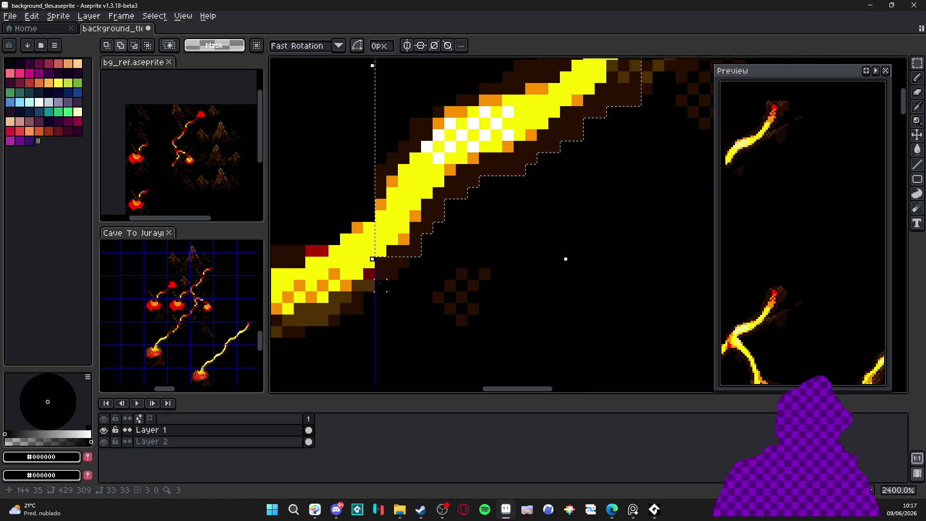
scroll(412, 224, "down", 8)
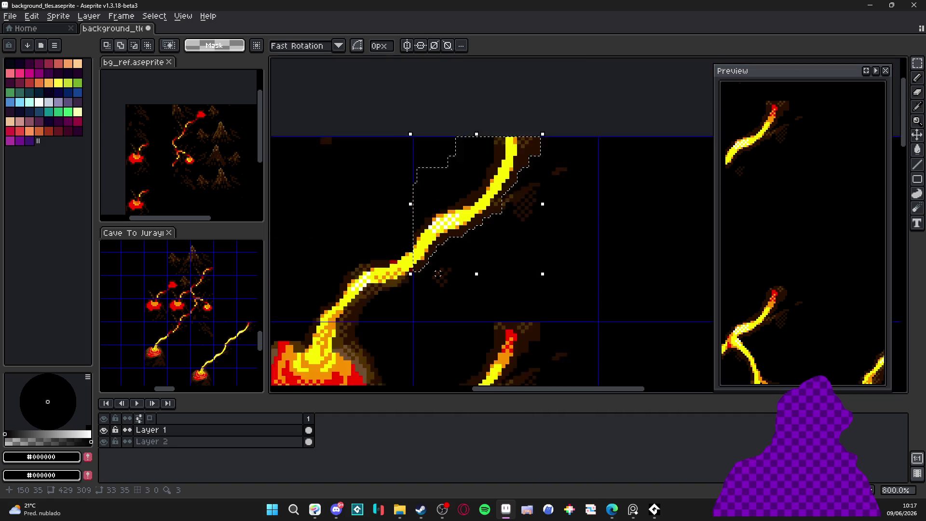
left_click_drag(384, 172, 525, 135)
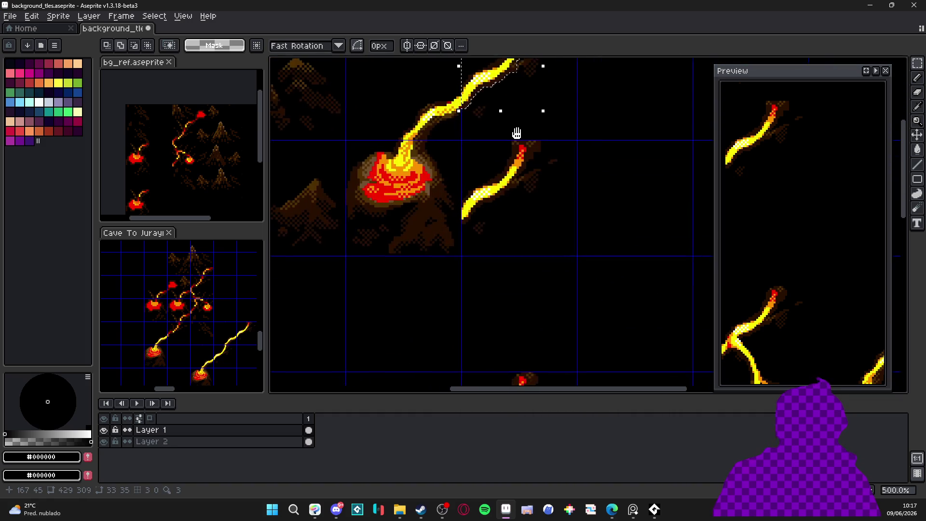
scroll(525, 134, "down", 2)
left_click_drag(533, 182, 390, 105)
scroll(547, 207, "up", 2)
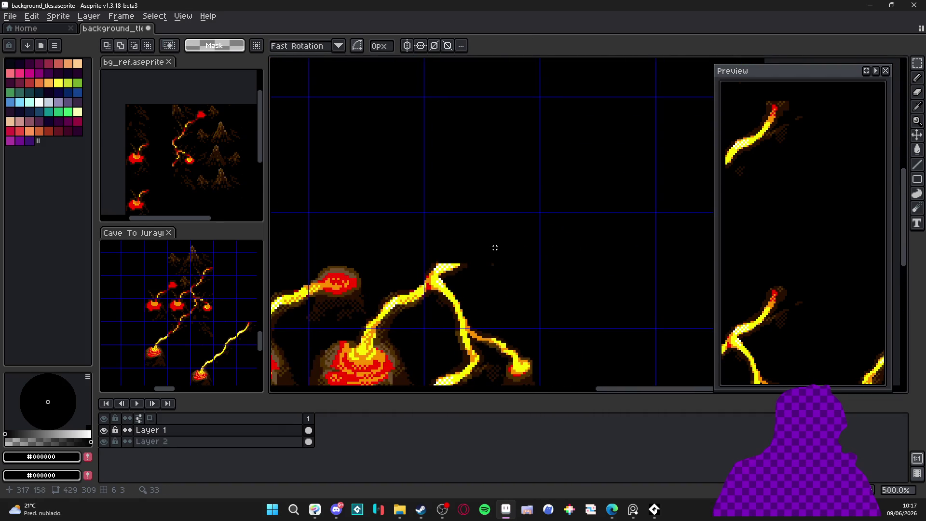
left_click(588, 232)
scroll(589, 231, "up", 4)
mouse_move(631, 194)
left_mouse_down()
mouse_move(412, 276)
mouse_move(514, 223)
mouse_move(502, 249)
mouse_move(413, 231)
mouse_move(419, 262)
left_mouse_up()
scroll(417, 246, "down", 2)
key("ctrl+d")
left_click_drag(483, 234, 470, 333)
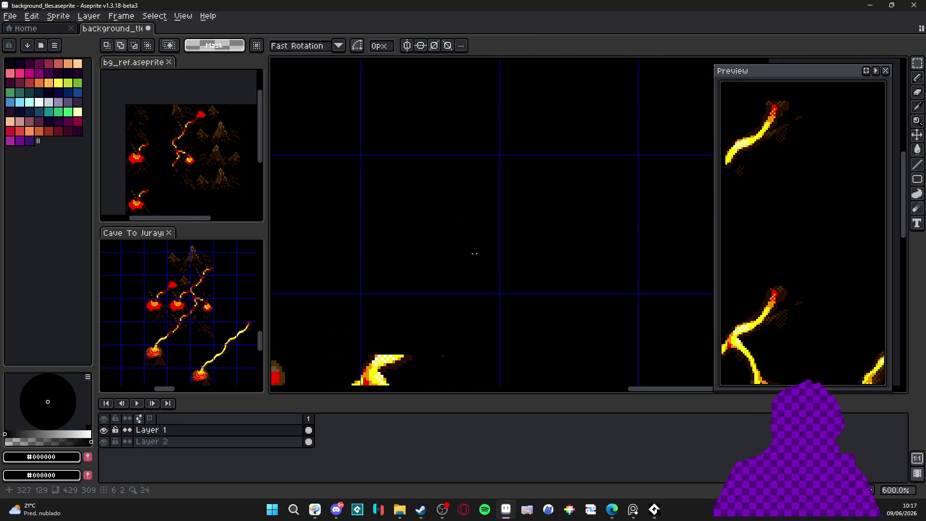
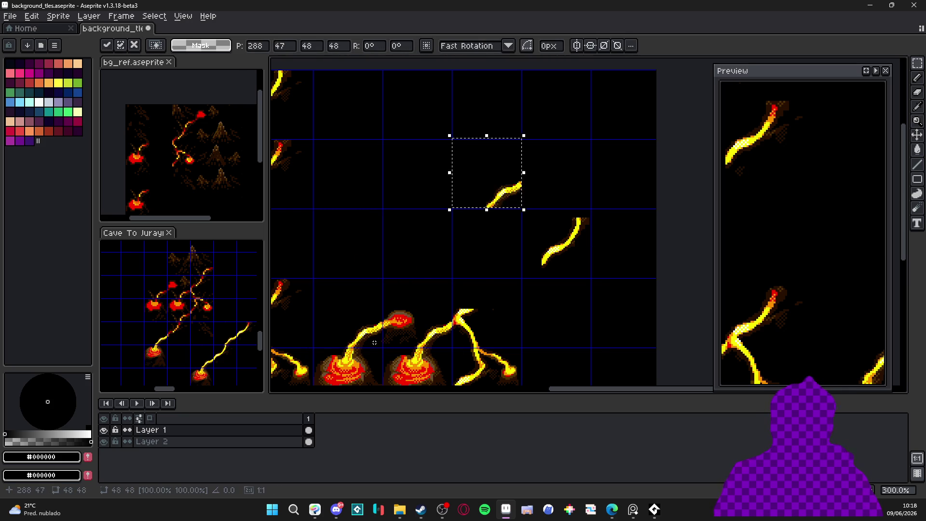
Step: Cancel the floating lava streak move, nudge the streak up and right, and commit it
key("Escape")
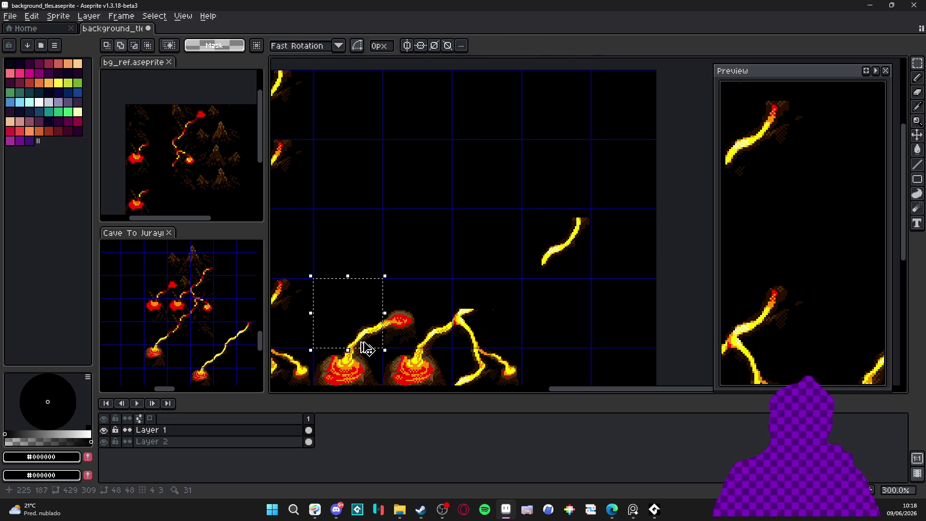
key("Up")
key("Right")
key("Right")
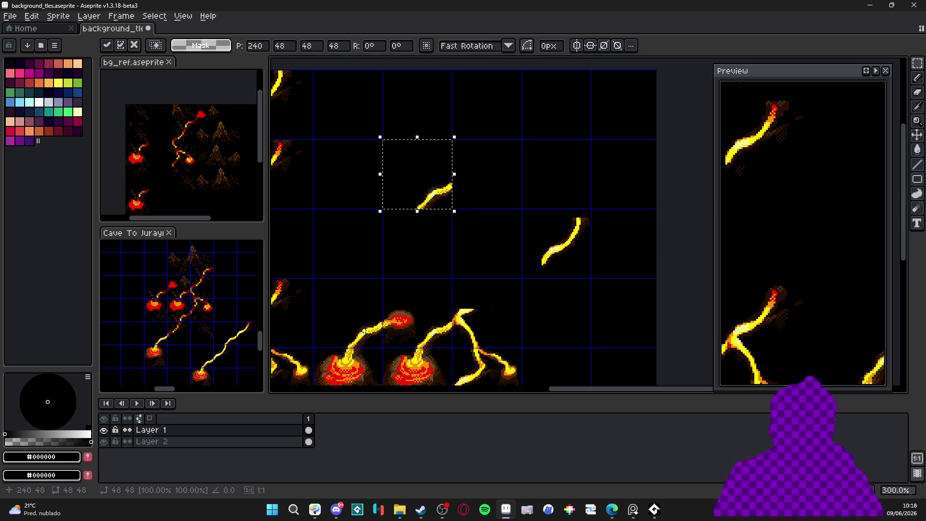
key("Return")
Step: Move the short lava streak onto the stream's end, shift it one pixel left, and commit it
scroll(571, 244, "up", 2)
mouse_move(546, 198)
left_mouse_down()
mouse_move(605, 241)
mouse_move(439, 334)
left_mouse_up()
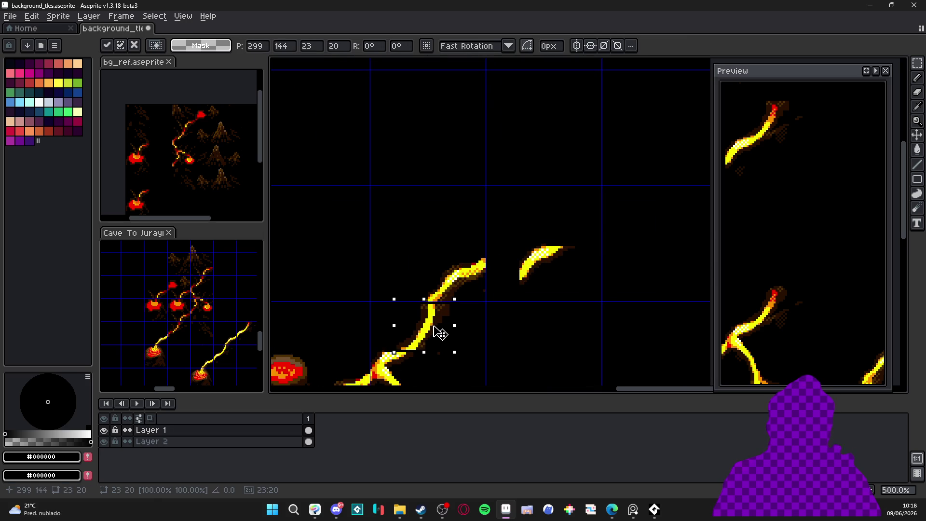
mouse_move(542, 245)
left_mouse_down()
mouse_move(532, 206)
mouse_move(611, 253)
mouse_move(431, 347)
left_mouse_up()
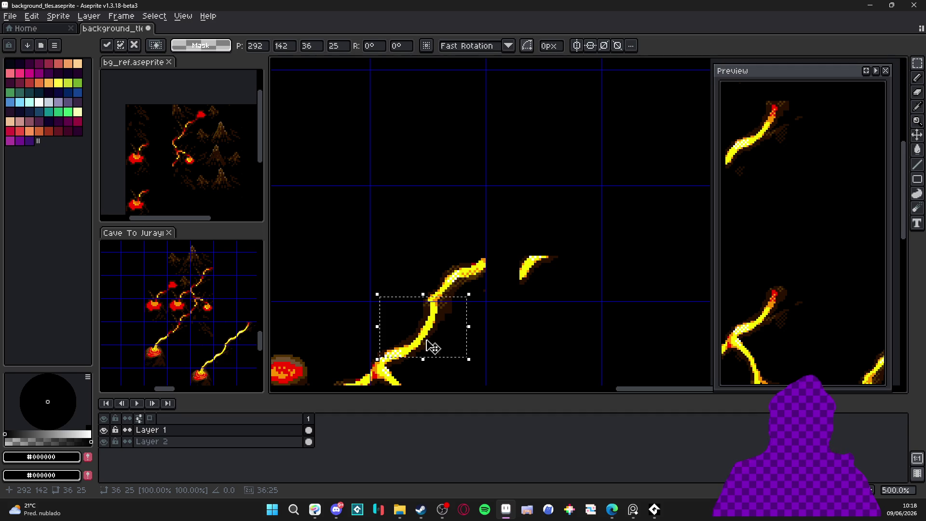
scroll(432, 343, "up", 2)
left_click_drag(434, 324, 432, 325)
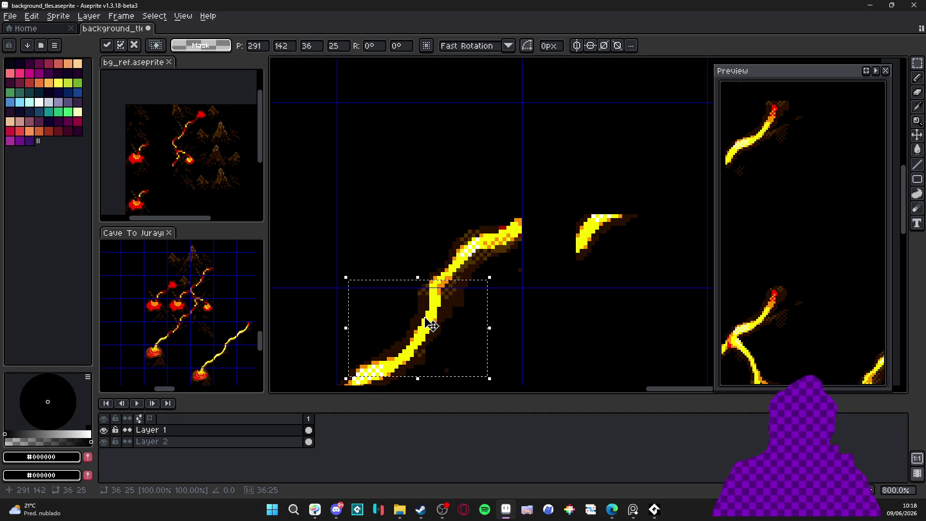
scroll(436, 333, "down", 2)
key("Return")
scroll(509, 246, "down", 1)
left_click_drag(506, 243, 509, 247)
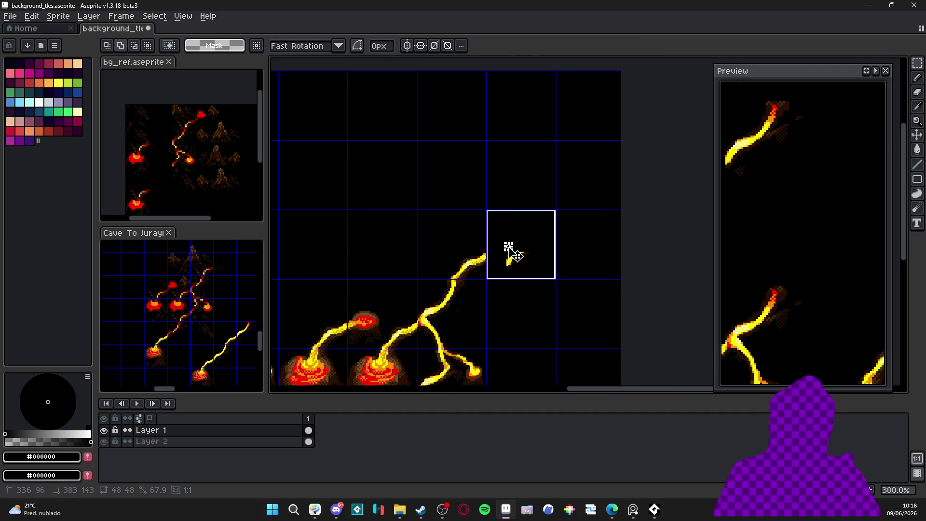
scroll(512, 258, "down", 1)
scroll(482, 270, "up", 1)
scroll(471, 275, "down", 1)
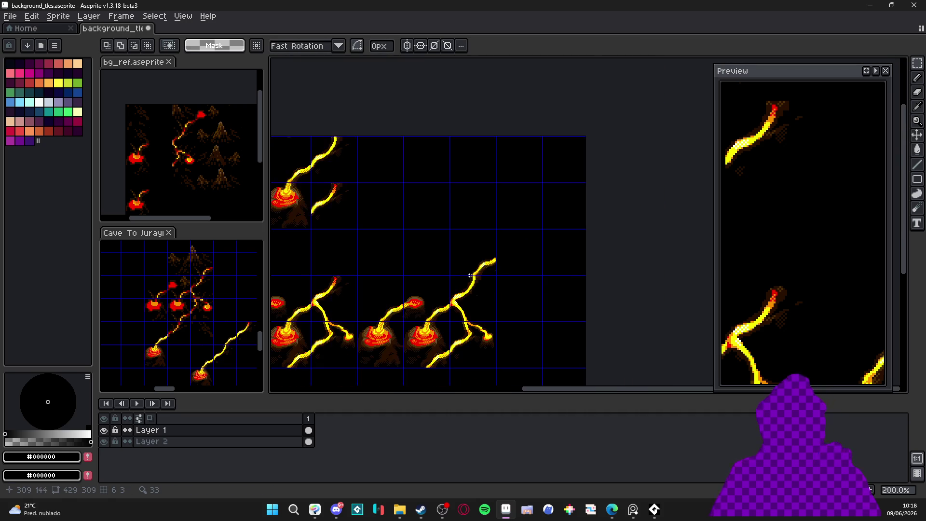
scroll(473, 278, "down", 2)
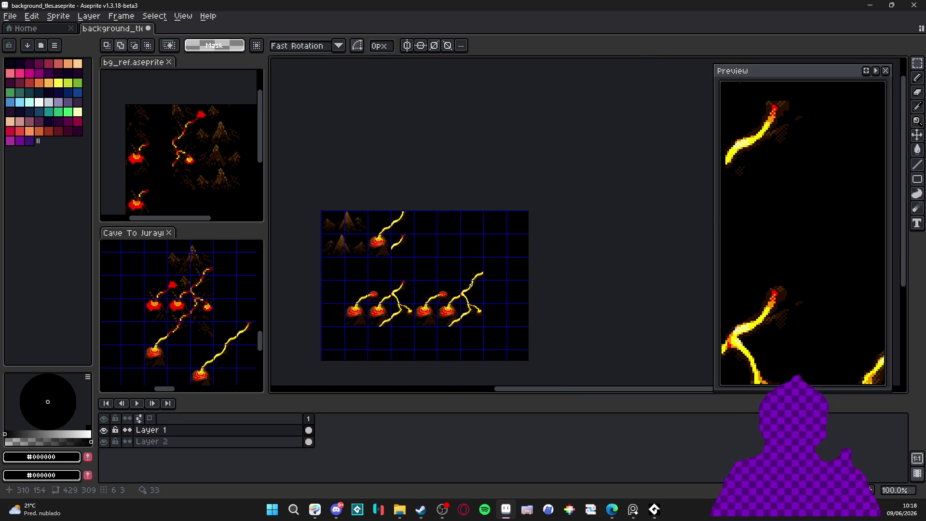
scroll(477, 276, "up", 3)
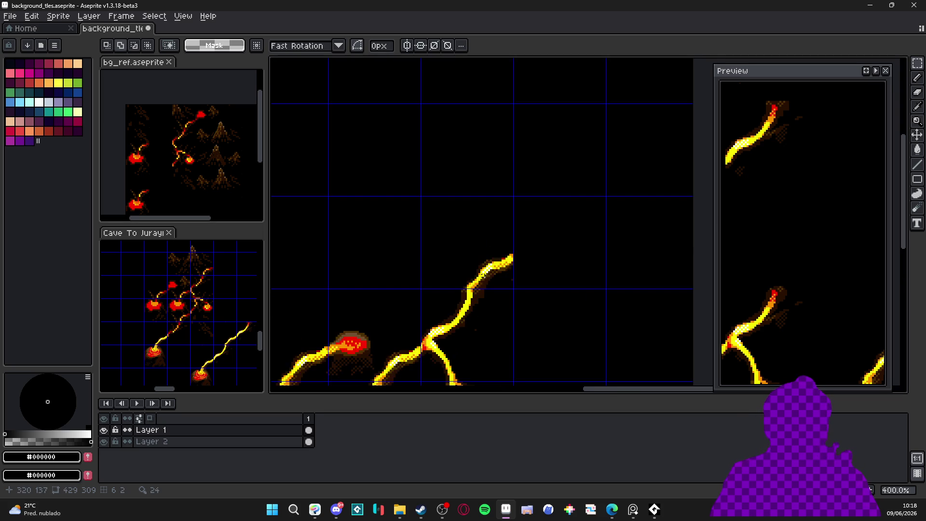
scroll(482, 280, "down", 2)
scroll(483, 280, "down", 1)
scroll(376, 238, "up", 2)
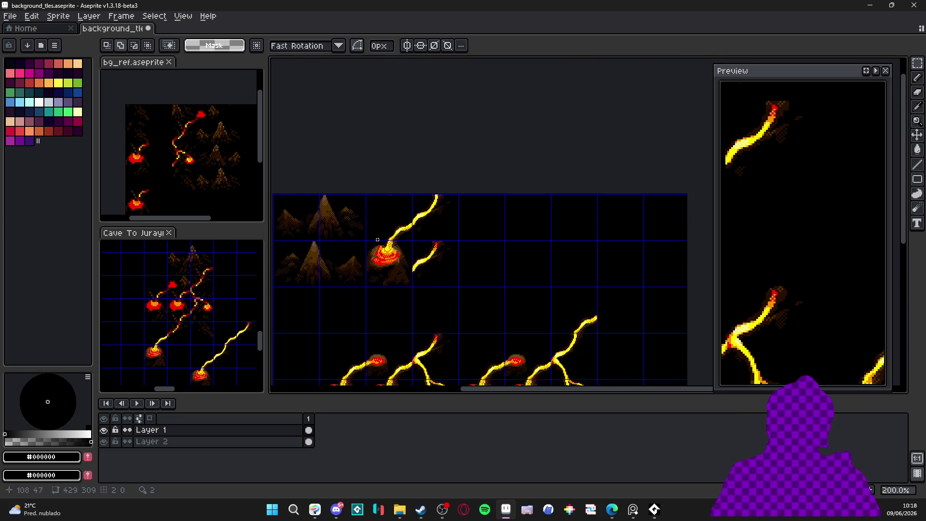
scroll(374, 235, "down", 1)
Step: Copy the brown rock spire pair and place the copy one tile right and down
left_click_drag(361, 228, 289, 219)
key("ctrl+c")
key("ctrl+v")
key("shift+Right")
key("shift+Right")
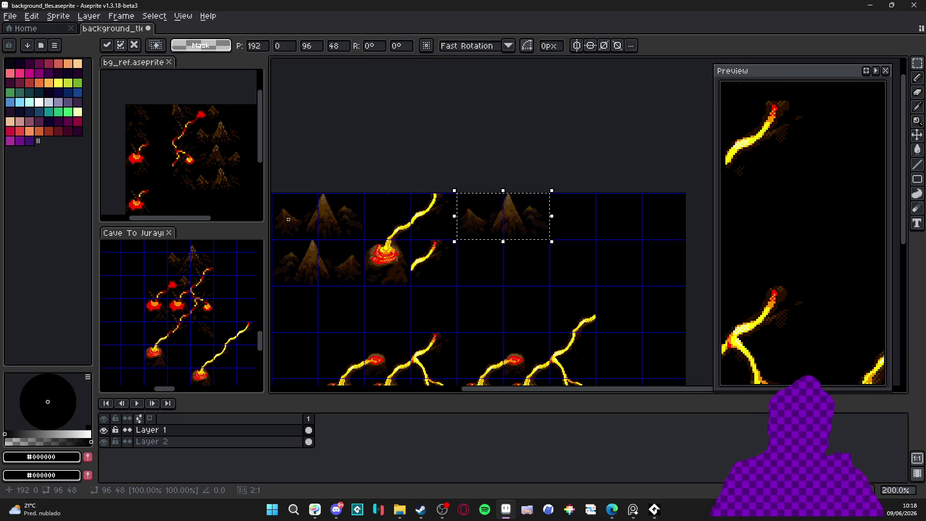
key("shift+Right")
key("shift+Down")
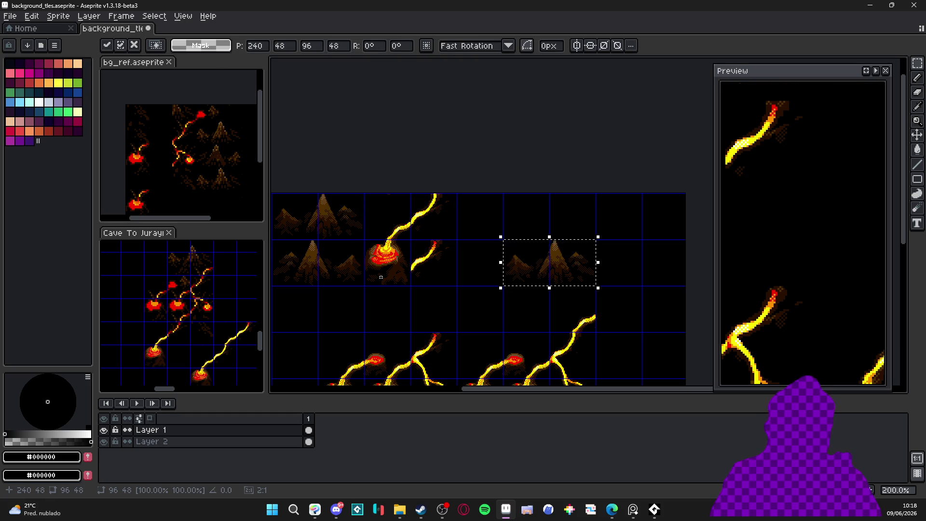
scroll(379, 273, "down", 3)
key("Return")
Step: Move the two-volcano lava block up one tile
left_click_drag(479, 216, 622, 358)
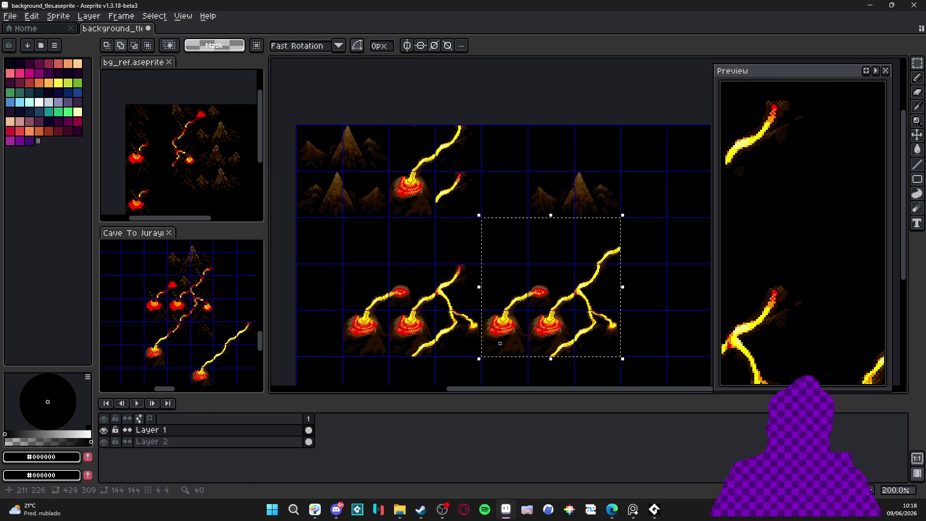
key("shift+Up")
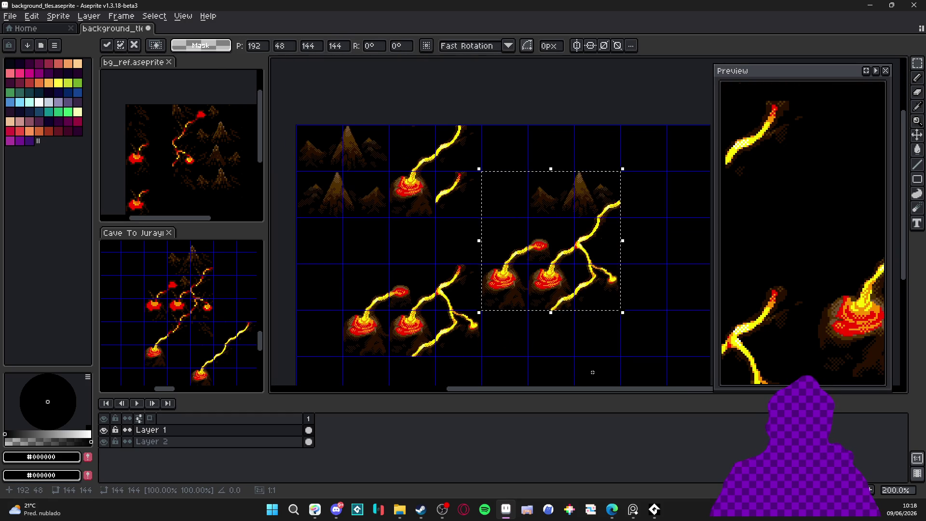
left_click(579, 367)
left_click_drag(584, 238, 579, 242)
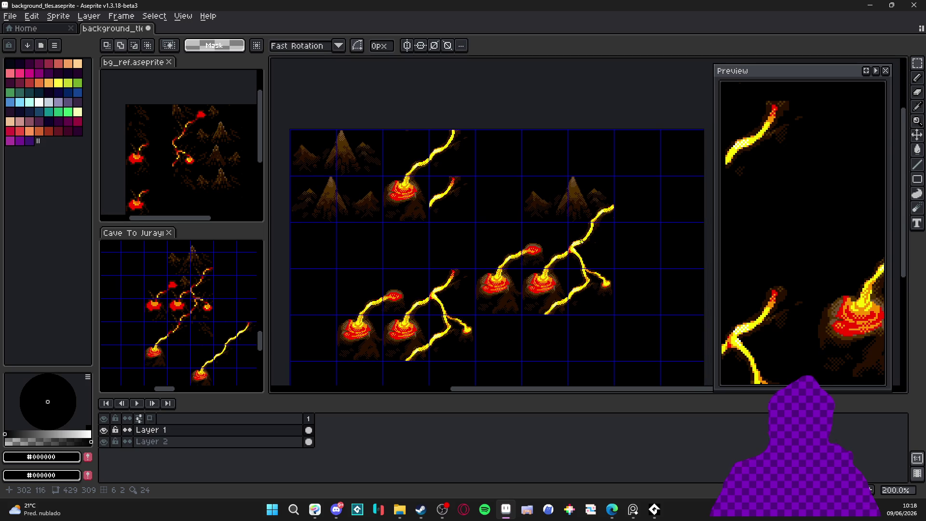
scroll(576, 238, "up", 2)
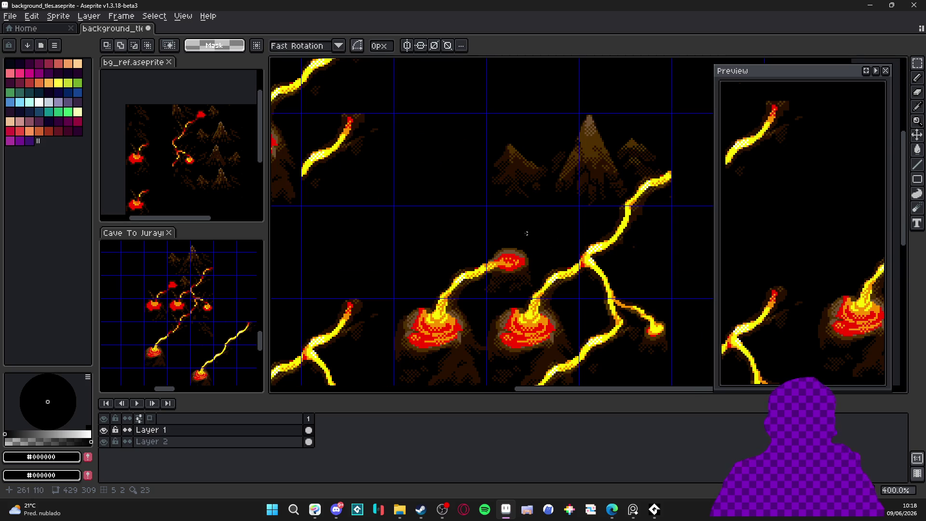
scroll(570, 241, "down", 1)
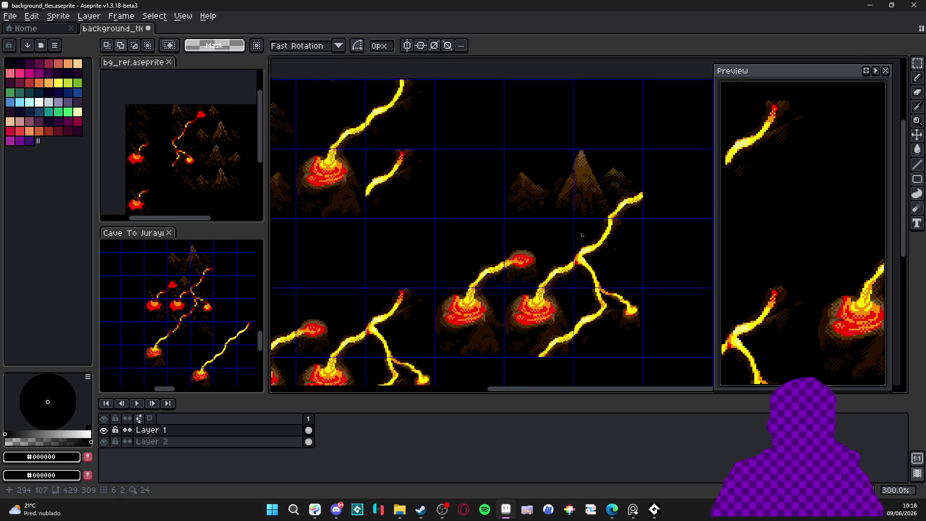
scroll(631, 205, "up", 3)
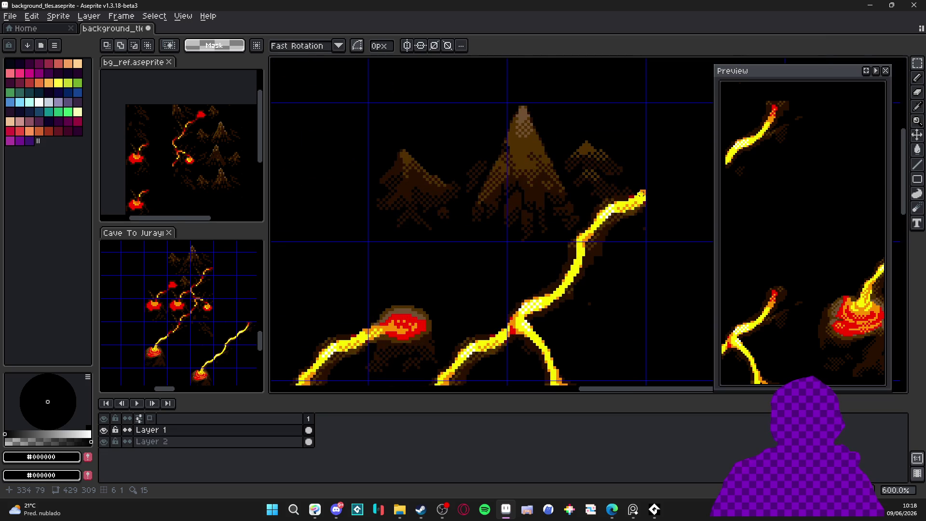
scroll(639, 198, "down", 3)
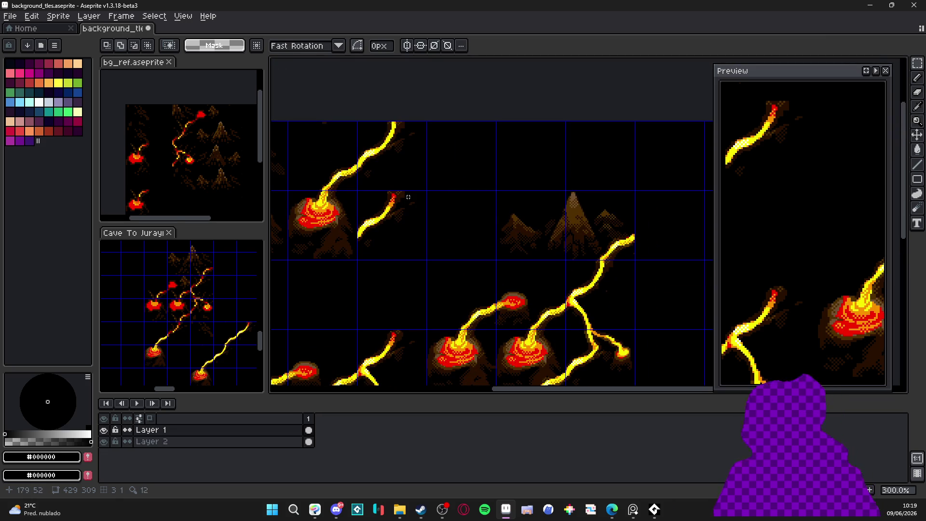
scroll(651, 241, "up", 10)
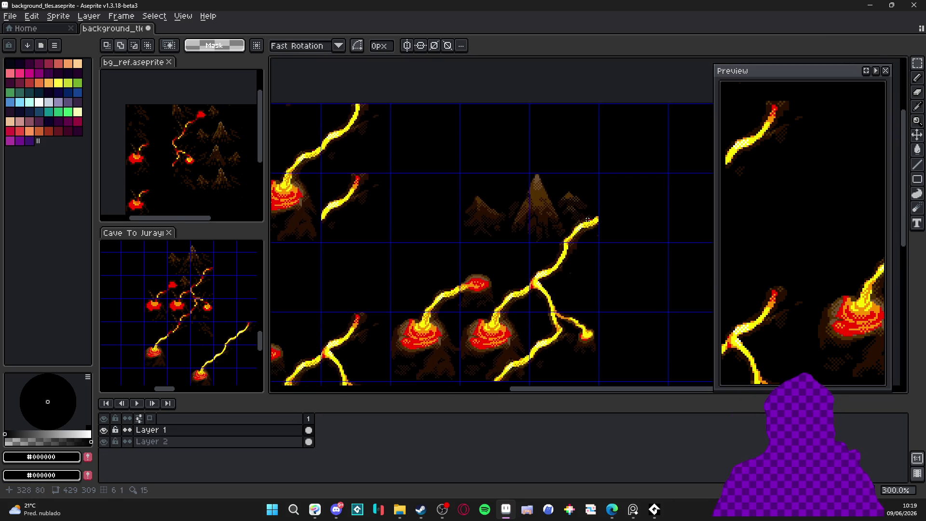
key("b")
left_click(634, 248, "alt")
mouse_move(634, 247)
left_mouse_down()
mouse_move(611, 222)
mouse_move(598, 269)
left_mouse_up()
Step: Eyedrop the dark red and paint the end of the lava tip red with the Pencil
left_click(574, 238, "alt")
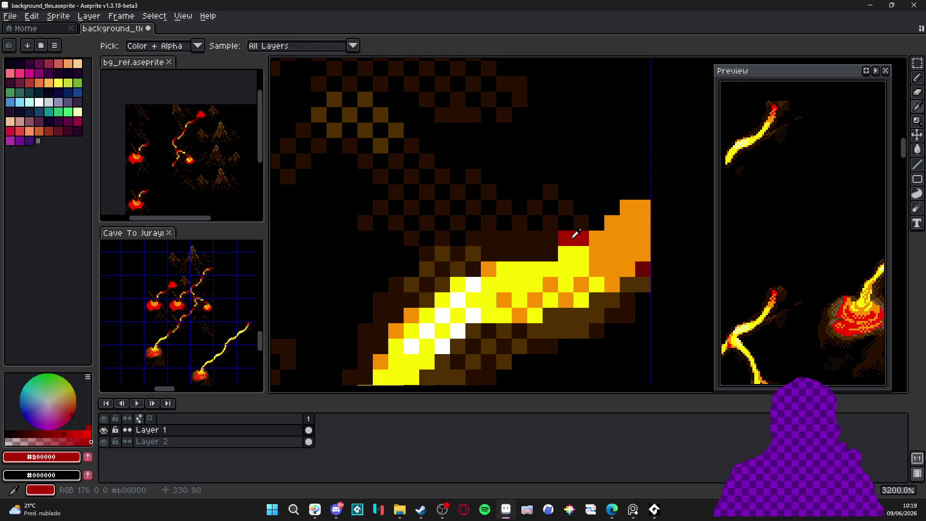
key("v")
scroll(624, 237, "up", 2)
key("b")
mouse_move(624, 236)
left_mouse_down()
mouse_move(619, 229)
mouse_move(644, 197)
mouse_move(642, 263)
mouse_move(584, 251)
left_mouse_up()
scroll(624, 273, "down", 1)
Step: Add a dark brown edge beside the tip and clear stray brown pixels above it
left_click(627, 281)
left_click(631, 313, "alt")
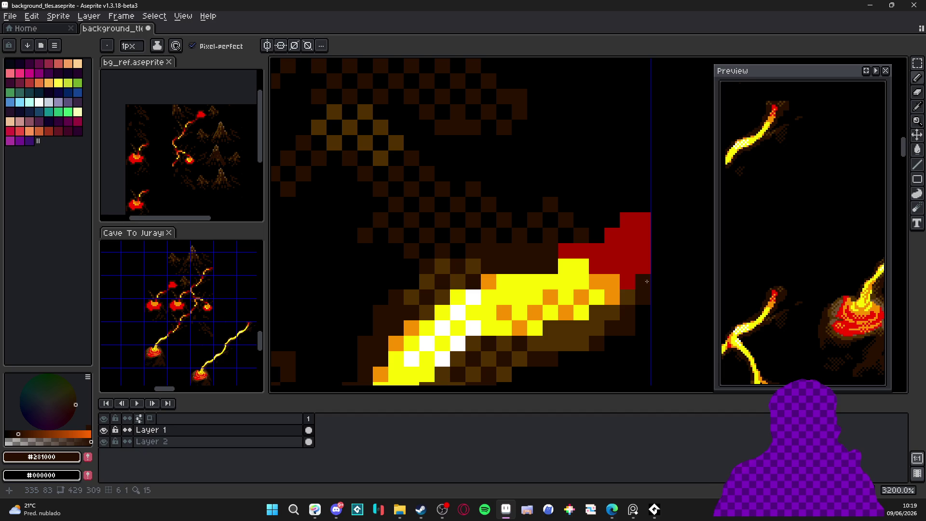
mouse_move(643, 215)
left_mouse_down()
mouse_move(607, 209)
mouse_move(643, 220)
mouse_move(644, 288)
left_mouse_up()
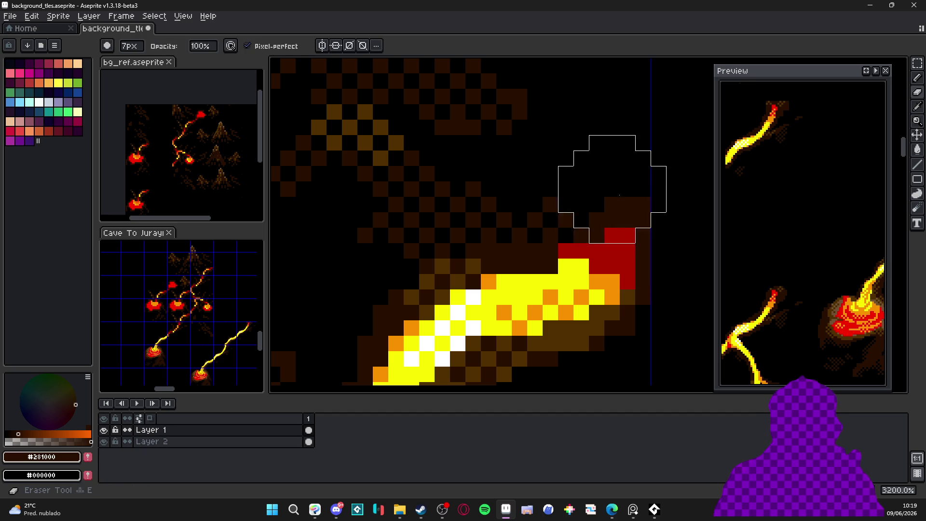
mouse_move(609, 204)
left_mouse_down()
mouse_move(626, 202)
mouse_move(642, 220)
left_mouse_up()
scroll(643, 220, "down", 2)
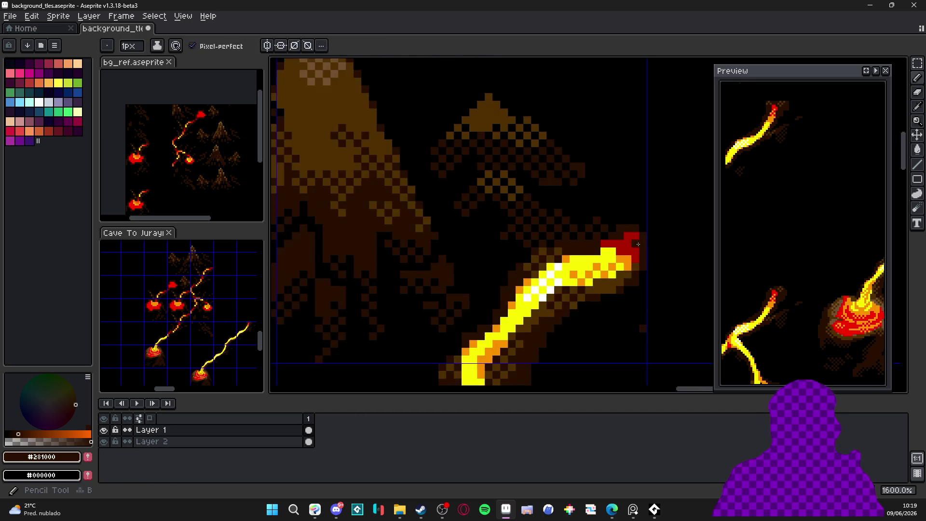
scroll(630, 228, "up", 1)
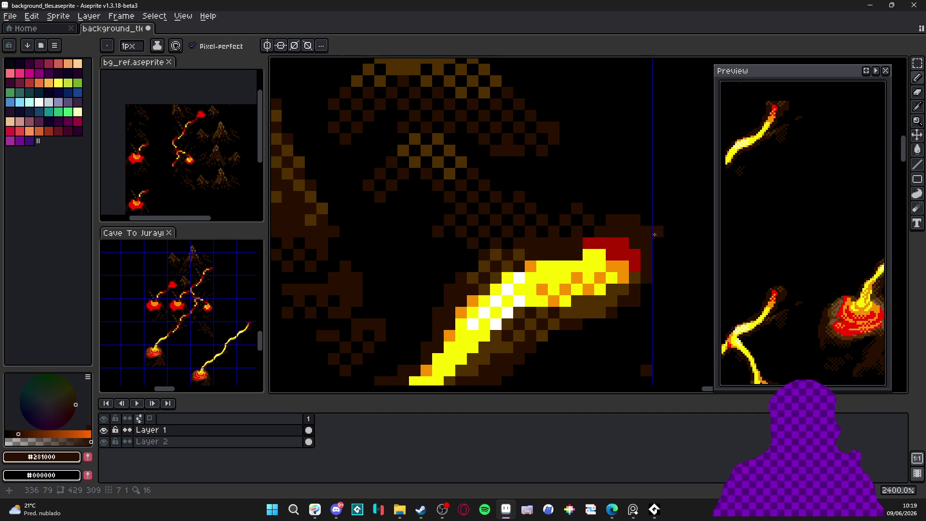
scroll(642, 236, "down", 3)
scroll(611, 252, "down", 2)
scroll(610, 243, "up", 2)
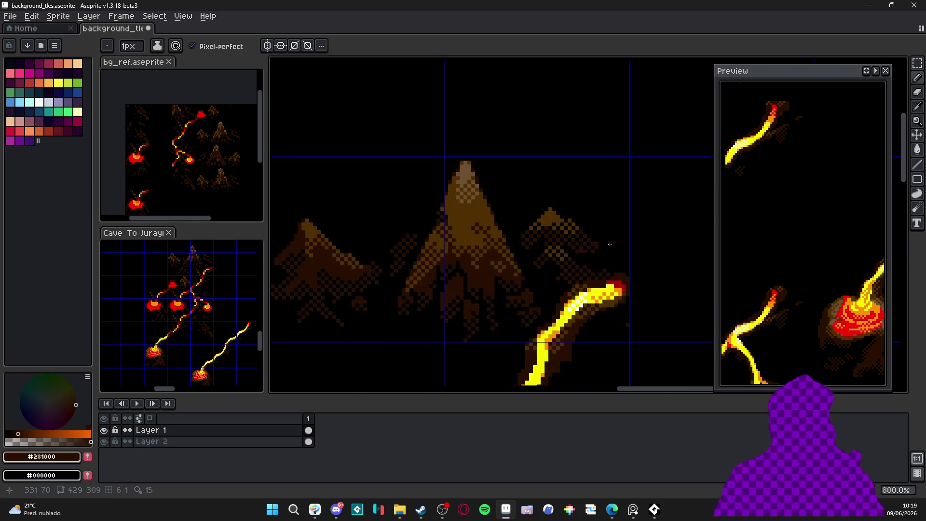
scroll(610, 242, "up", 2)
Step: Resample the lava's orange #F89000 and set the brush back to a single pixel
left_click(612, 308, "alt")
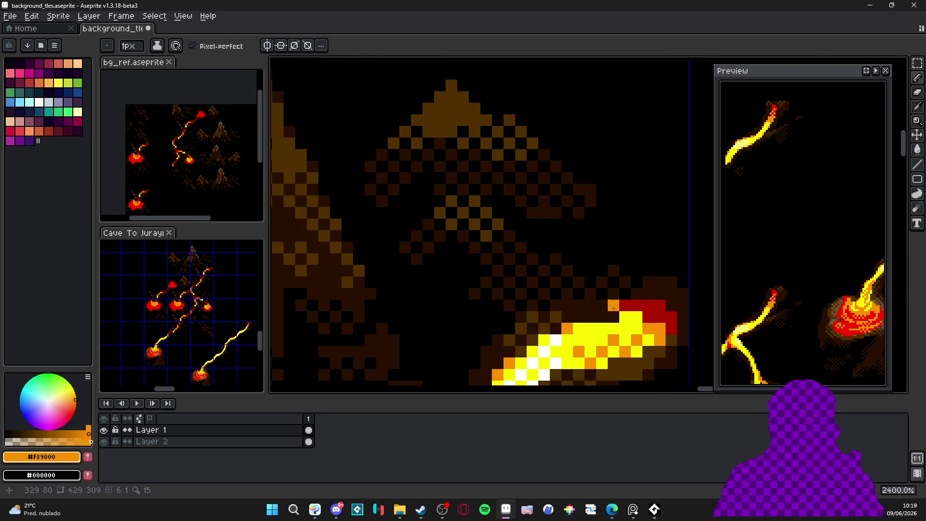
scroll(600, 315, "down", 7)
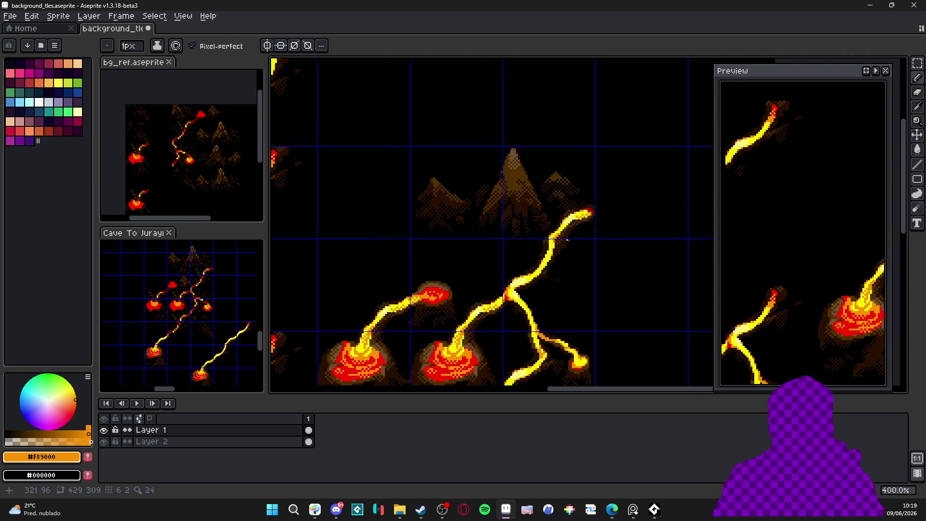
scroll(555, 251, "down", 2)
scroll(576, 250, "up", 6)
key("plus")
key("plus")
key("plus")
scroll(558, 293, "down", 2)
scroll(606, 196, "up", 2)
scroll(556, 252, "down", 5)
scroll(556, 209, "up", 4)
key("minus")
key("minus")
key("minus")
scroll(561, 182, "up", 5)
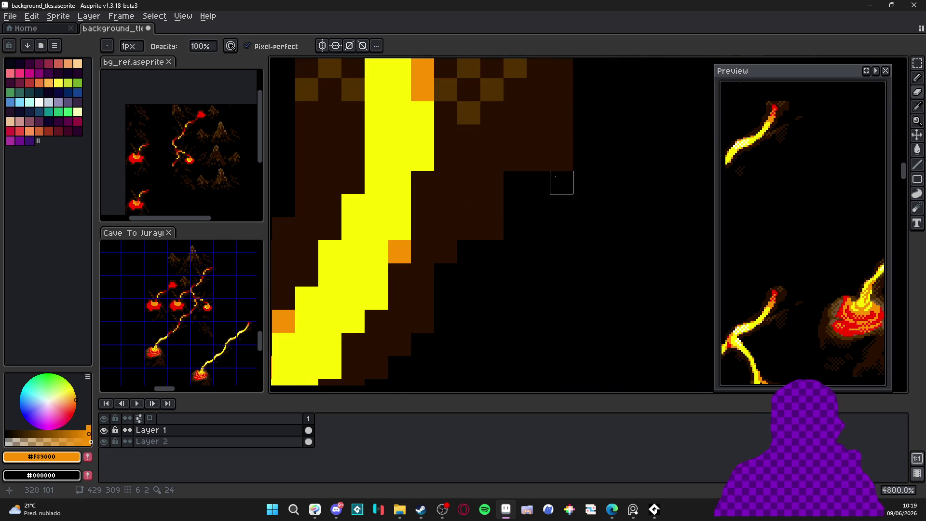
scroll(441, 294, "down", 3)
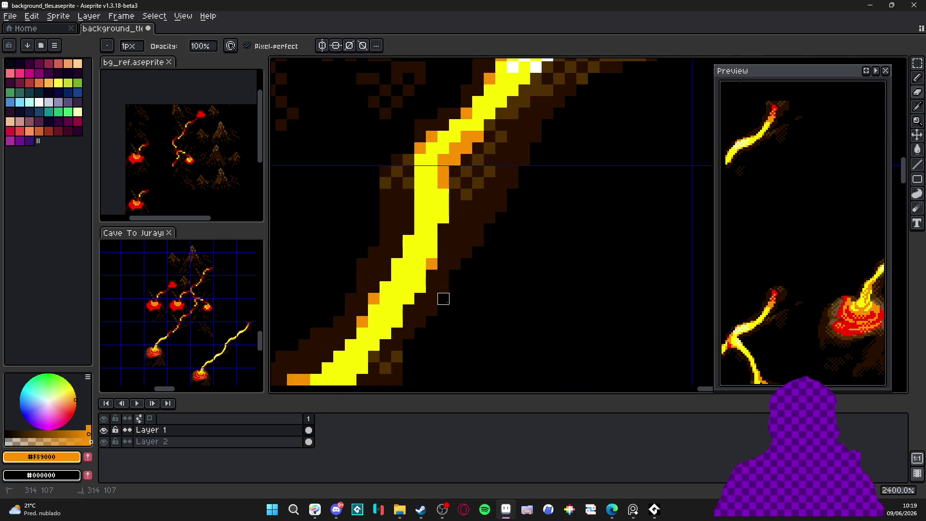
scroll(443, 299, "down", 6)
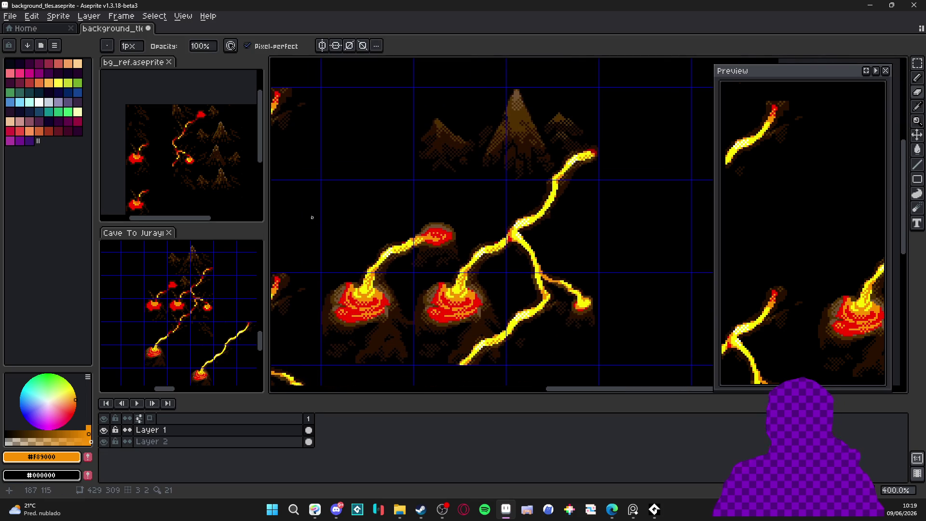